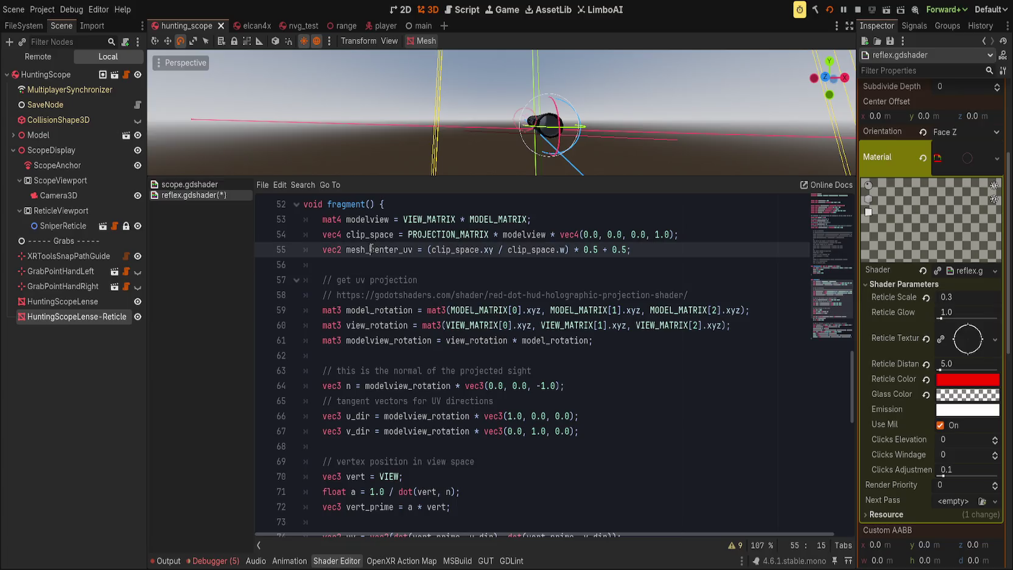
# Replace uv with mesh_center_uv in the texture(reticle_texture, uv) lookup on line 80.
pyautogui.scroll(-3, 397, 367)
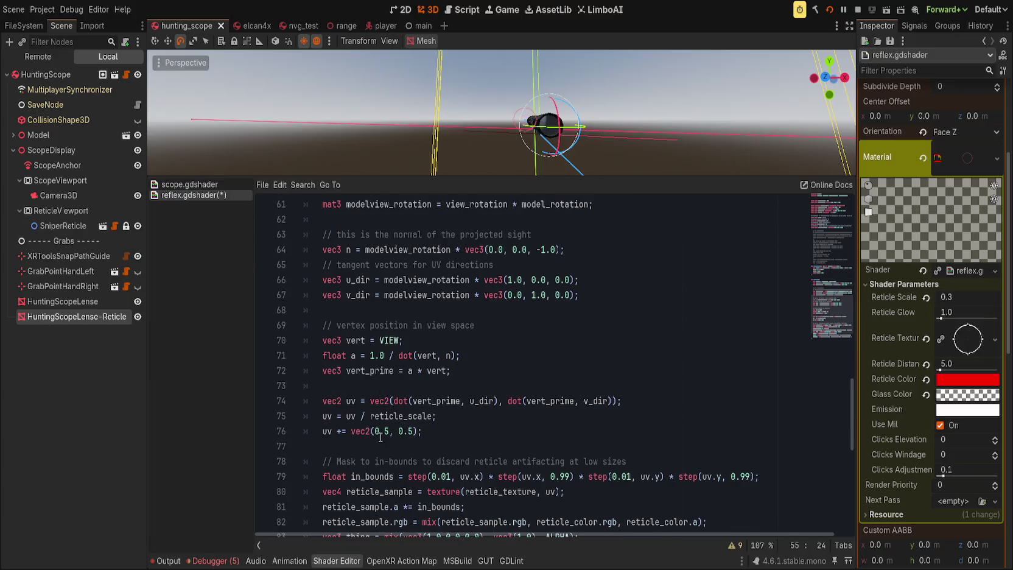
pyautogui.scroll(-1, 444, 377)
pyautogui.click(481, 386)
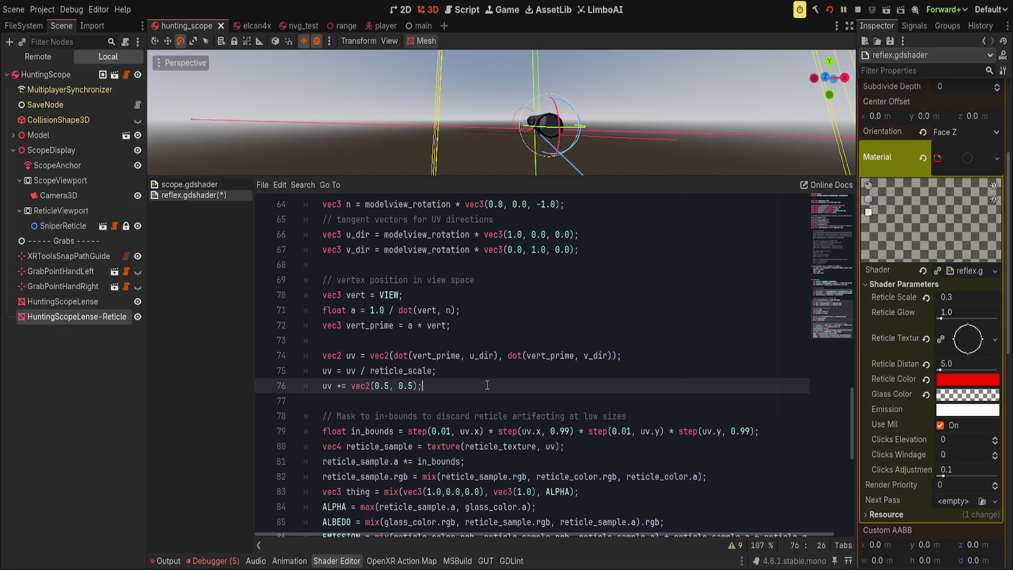
pyautogui.scroll(15, 425, 383)
pyautogui.scroll(-15, 425, 383)
pyautogui.scroll(-3, 403, 394)
pyautogui.doubleClick(325, 251)
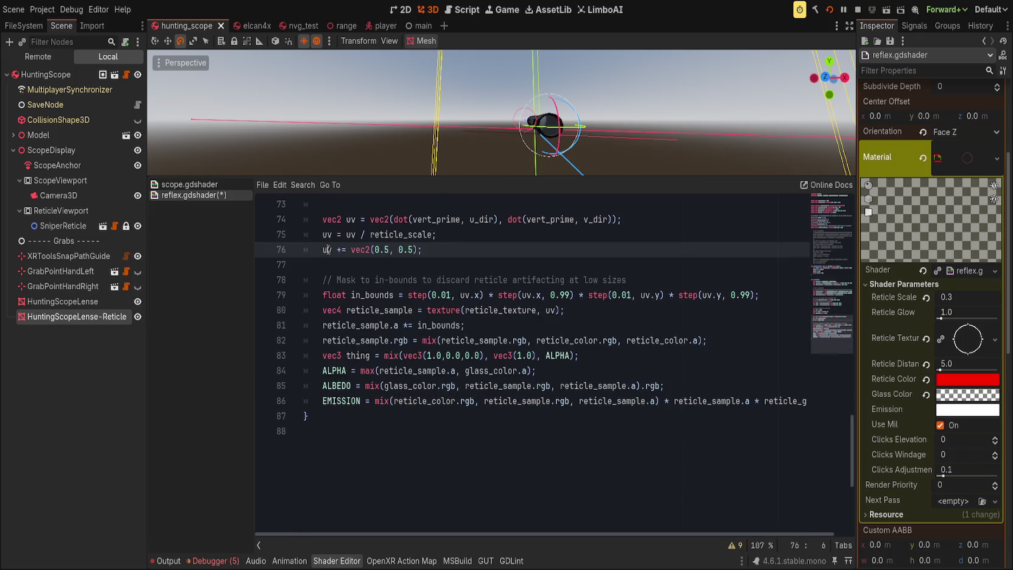
pyautogui.doubleClick(551, 310)
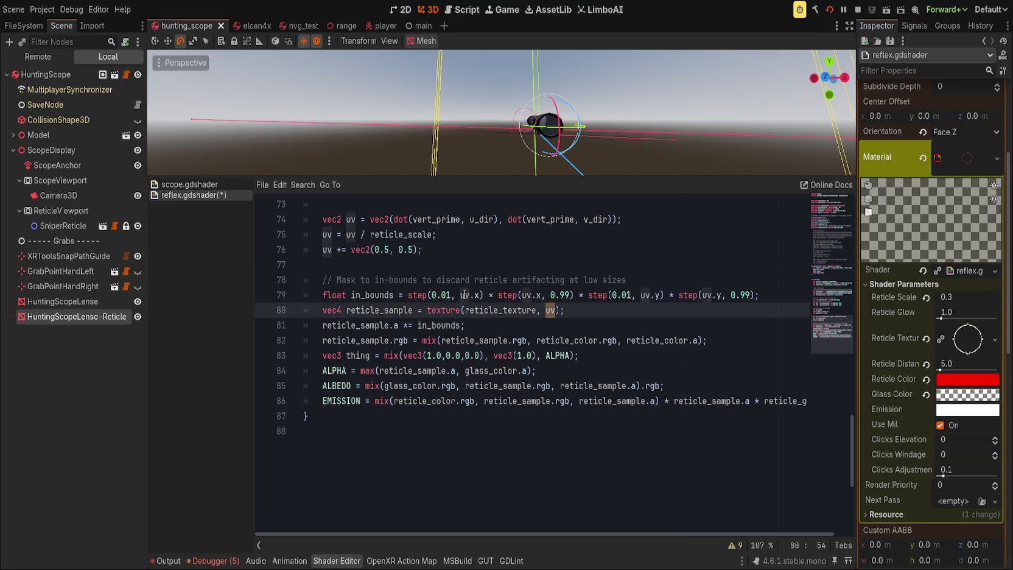
pyautogui.write('mesh_center_uv')
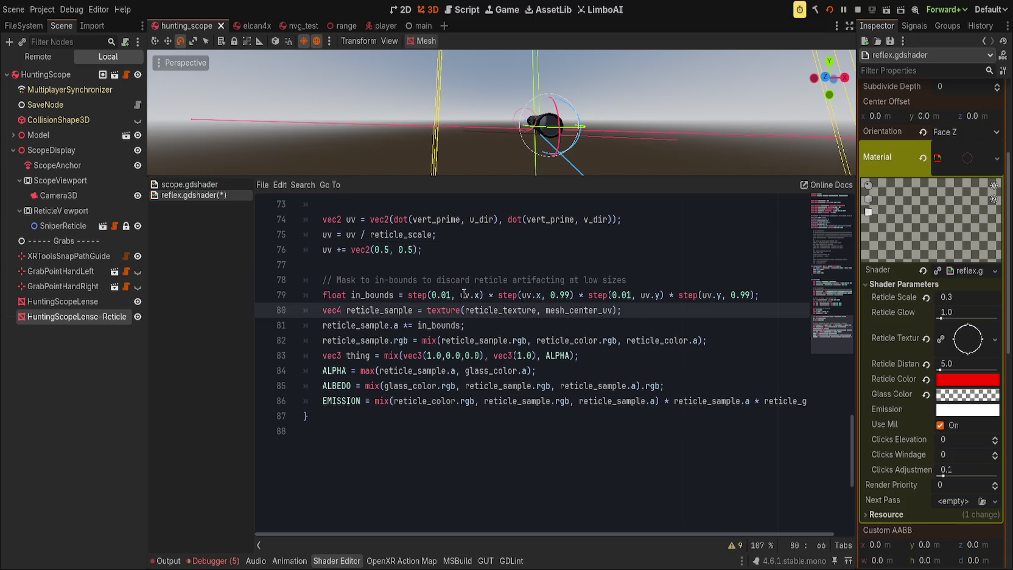
pyautogui.scroll(5, 466, 298)
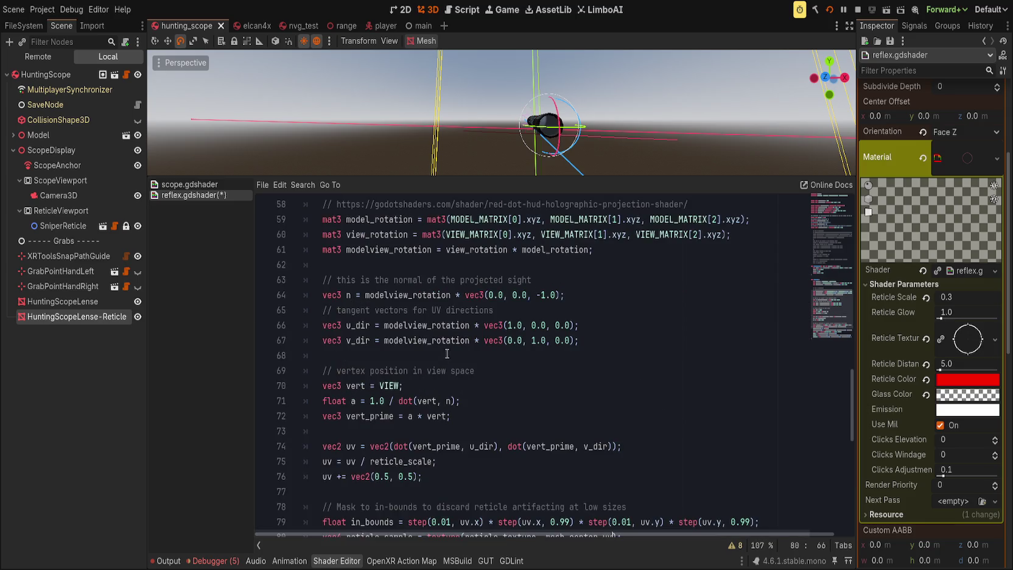
pyautogui.scroll(-4, 473, 326)
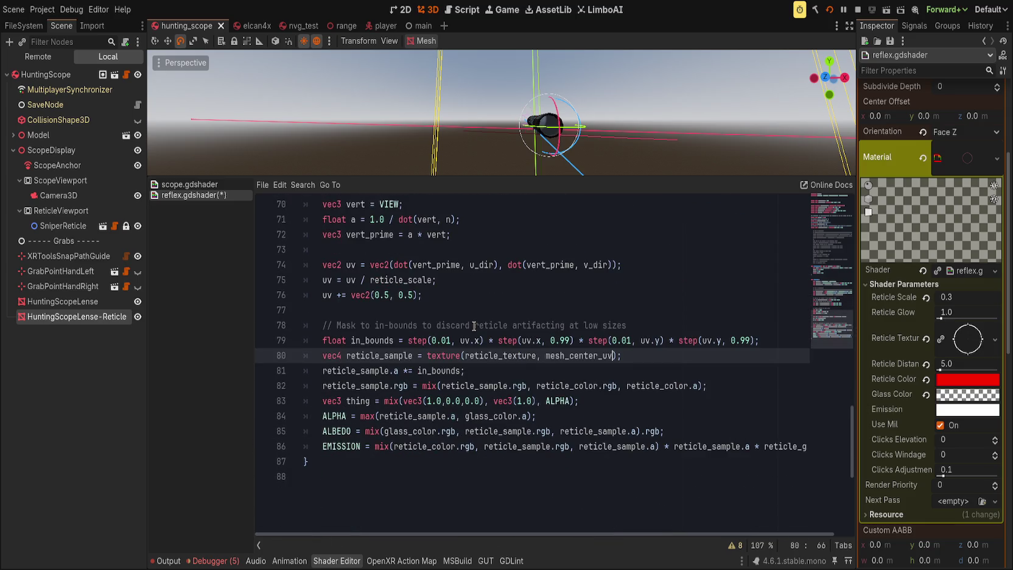
pyautogui.scroll(10, 474, 326)
pyautogui.scroll(-8, 473, 326)
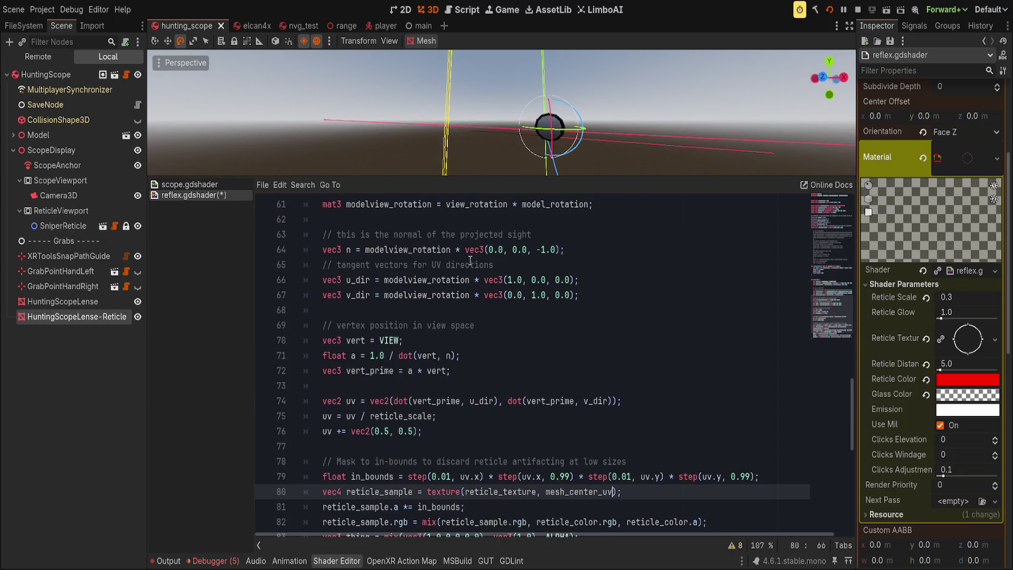
pyautogui.scroll(-4, 475, 221)
pyautogui.scroll(3, 468, 153)
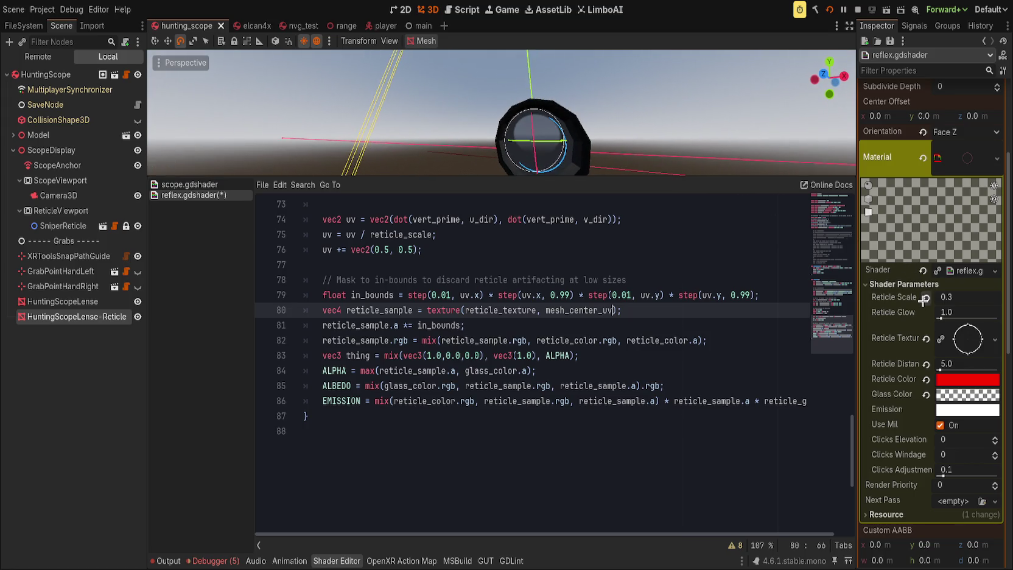
# Adjust the Reticle Scale parameter to 1.405 and preview the material on a sphere.
pyautogui.moveTo(946, 297)
pyautogui.mouseDown()
pyautogui.moveTo(998, 296)
pyautogui.moveTo(974, 297)
pyautogui.moveTo(986, 297)
pyautogui.mouseUp()
pyautogui.moveTo(998, 215); pyautogui.dragTo(924, 238)
pyautogui.moveTo(944, 297); pyautogui.dragTo(907, 297)
pyautogui.click(868, 184)
# Undo the mesh_center_uv edits so the reticle samples uv again, keeping the modelview and clip-space lines.
pyautogui.hotkey('ctrl', 'z')
pyautogui.hotkey('ctrl', 'z')
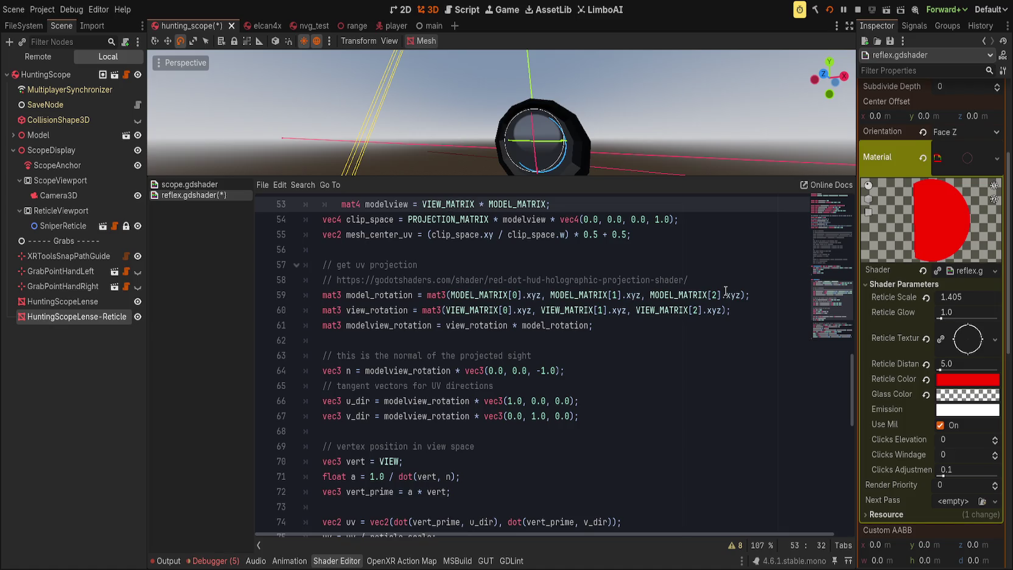
pyautogui.hotkey('ctrl', 'z')
pyautogui.hotkey('ctrl', 'z')
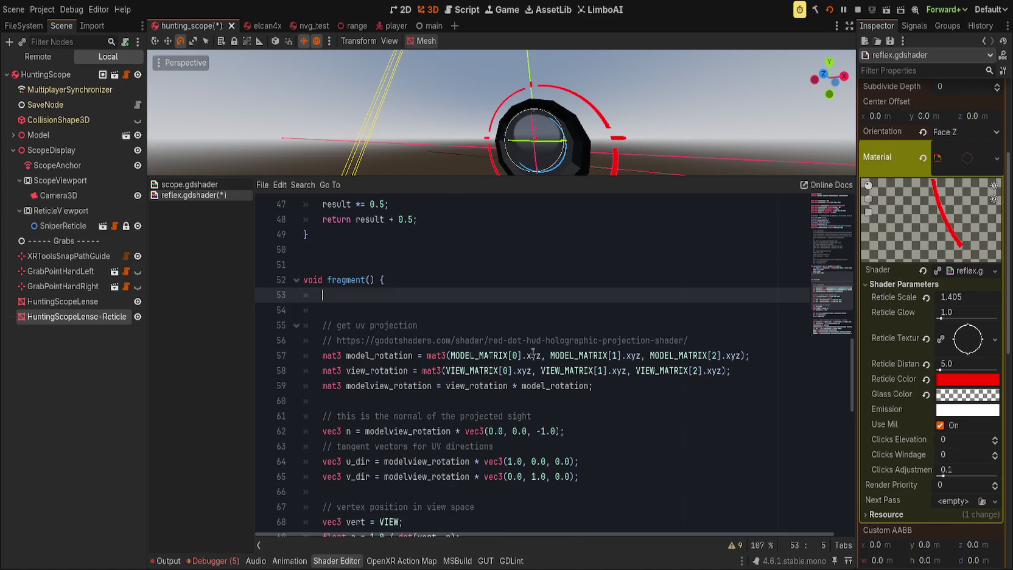
pyautogui.hotkey('ctrl', 'z')
pyautogui.hotkey('ctrl', 'shift', 'z')
pyautogui.hotkey('ctrl', 'shift', 'z')
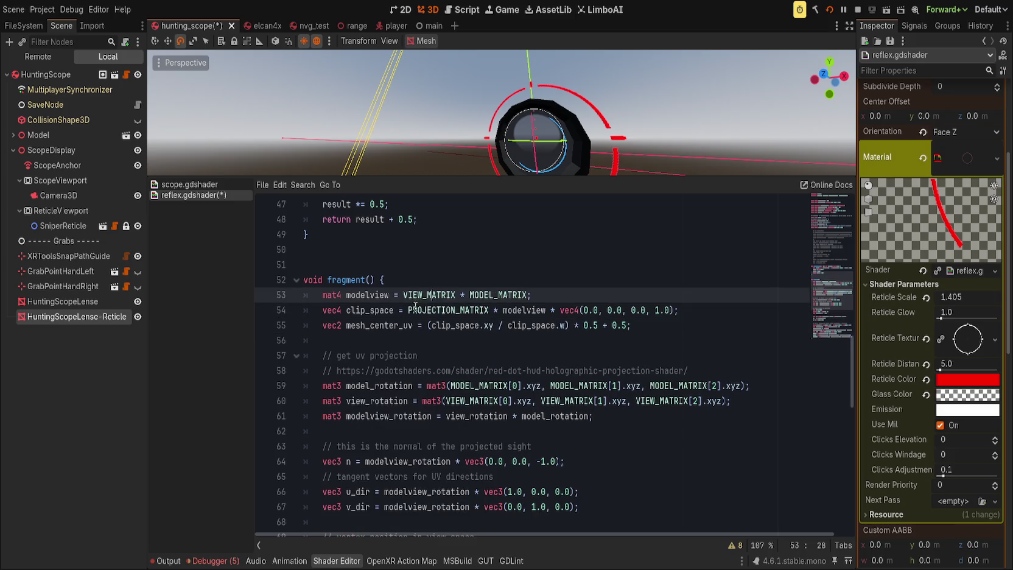
pyautogui.click(464, 315)
pyautogui.doubleClick(385, 296)
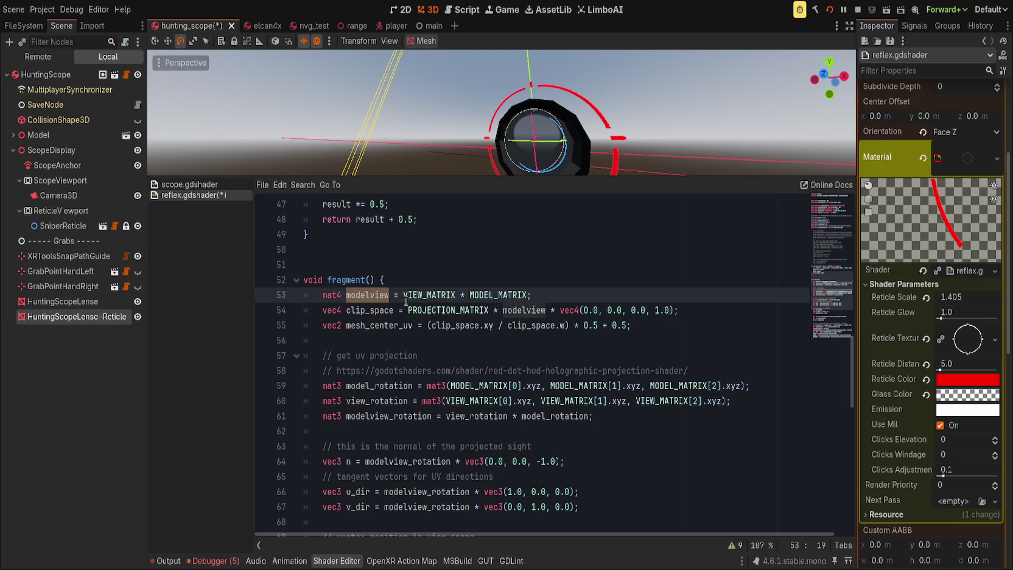
pyautogui.doubleClick(388, 386)
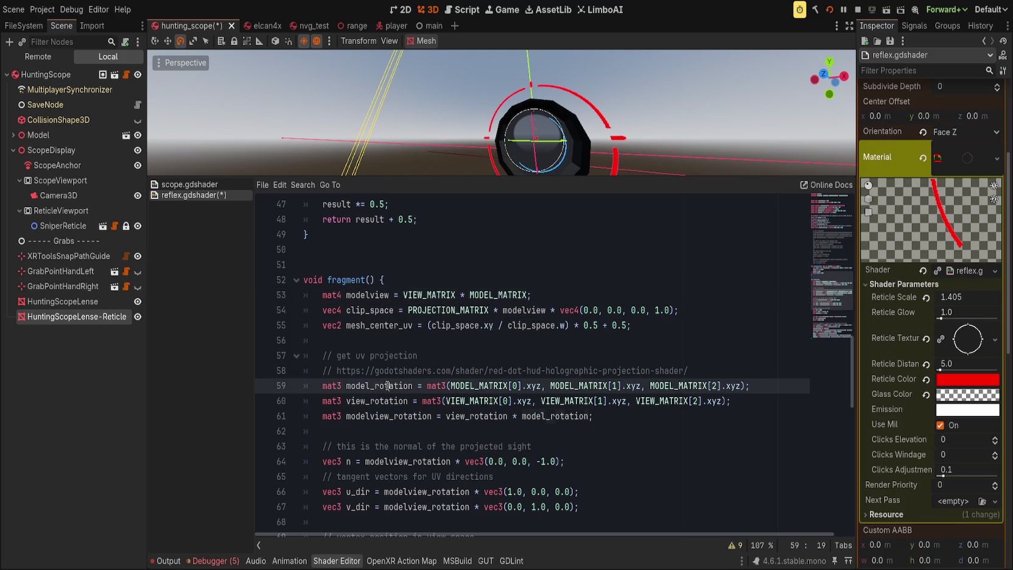
pyautogui.doubleClick(377, 296)
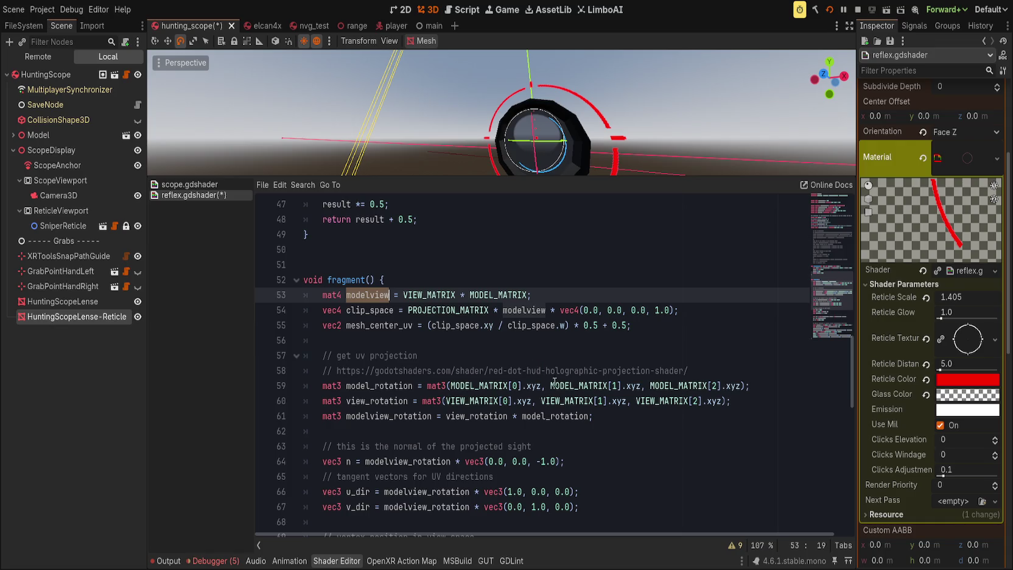
pyautogui.doubleClick(367, 406)
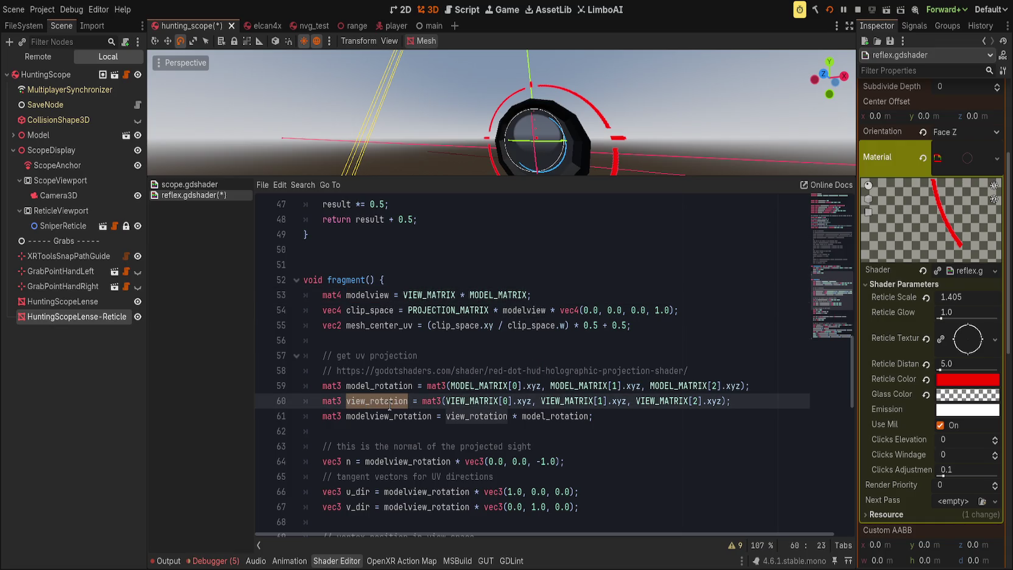
pyautogui.scroll(-1, 455, 365)
pyautogui.doubleClick(397, 370)
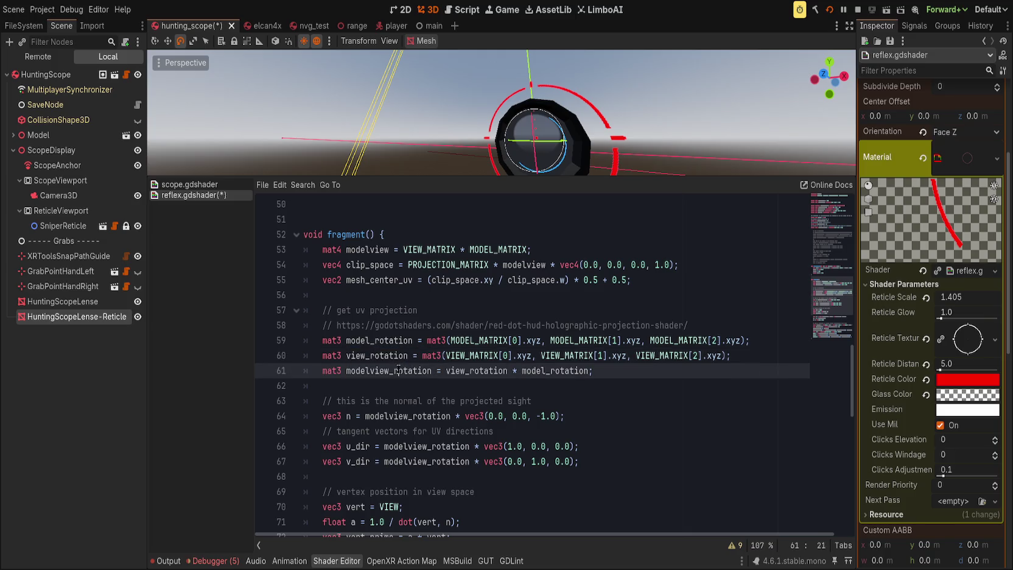
pyautogui.doubleClick(477, 370)
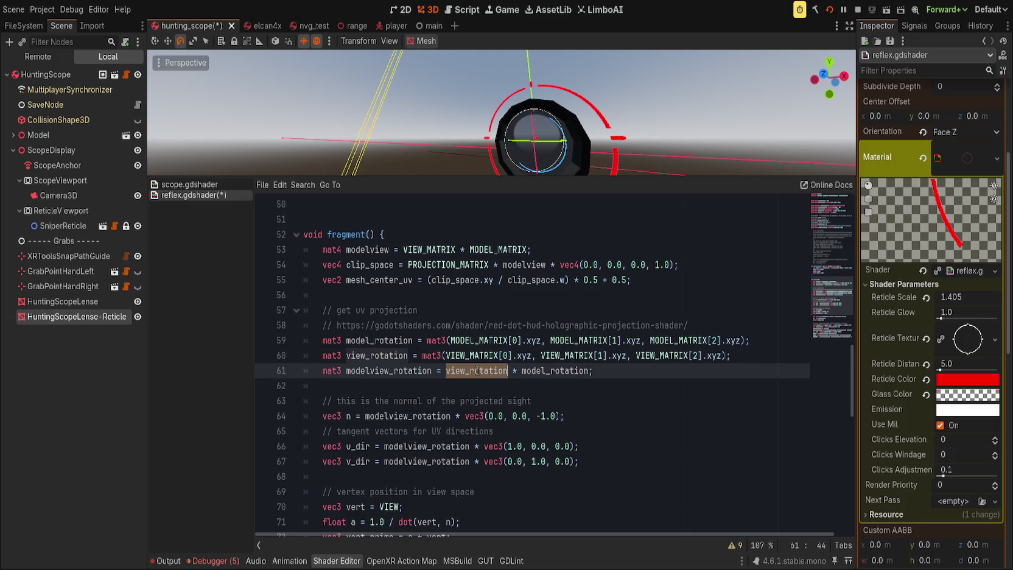
pyautogui.doubleClick(552, 372)
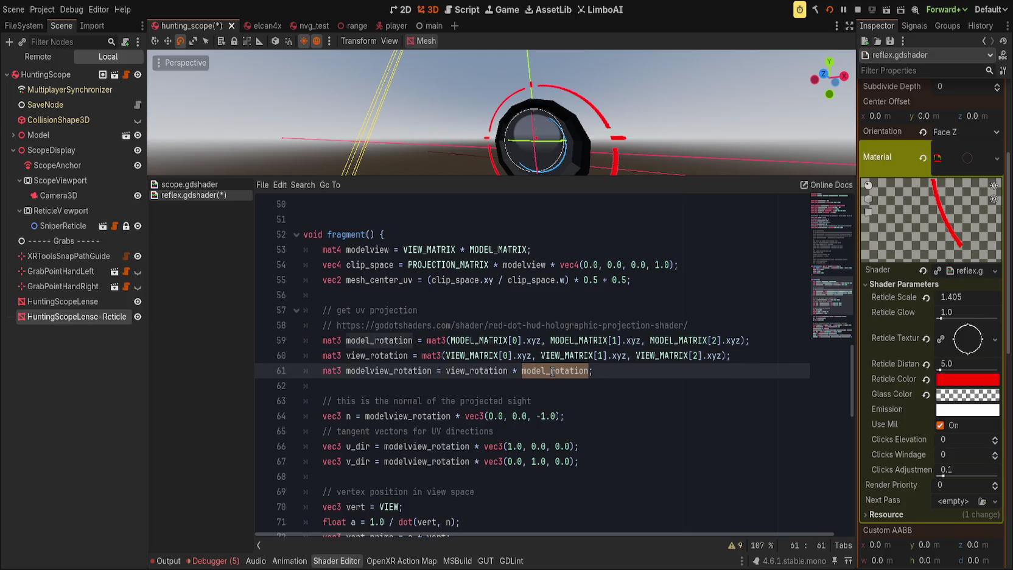
pyautogui.scroll(-2, 552, 371)
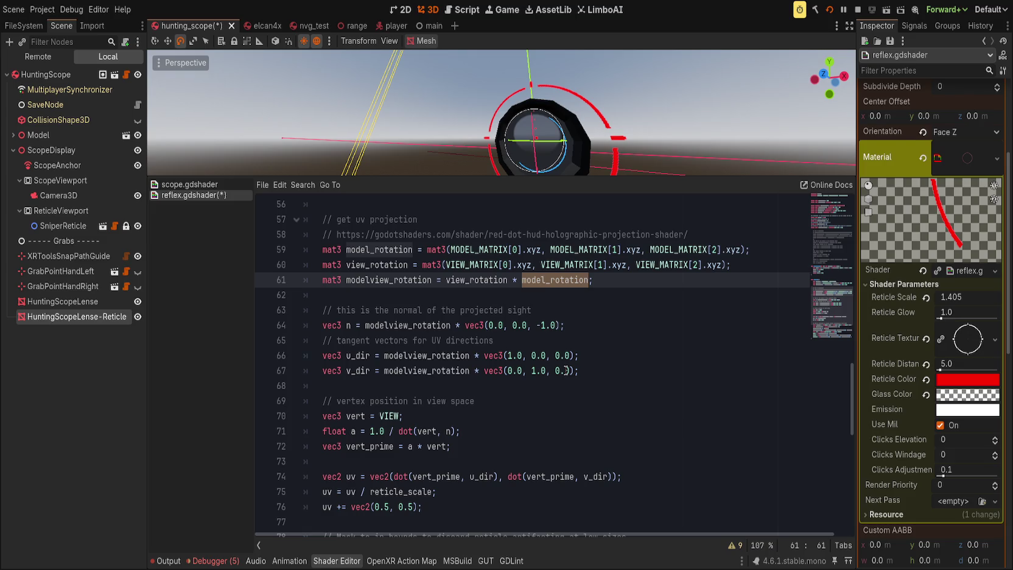
pyautogui.scroll(2, 565, 370)
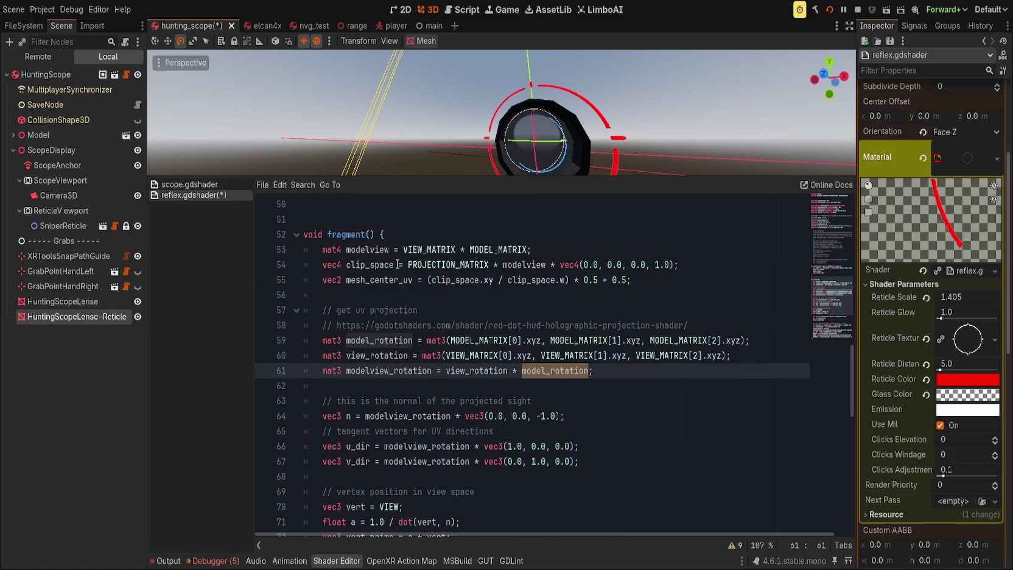
pyautogui.doubleClick(369, 250)
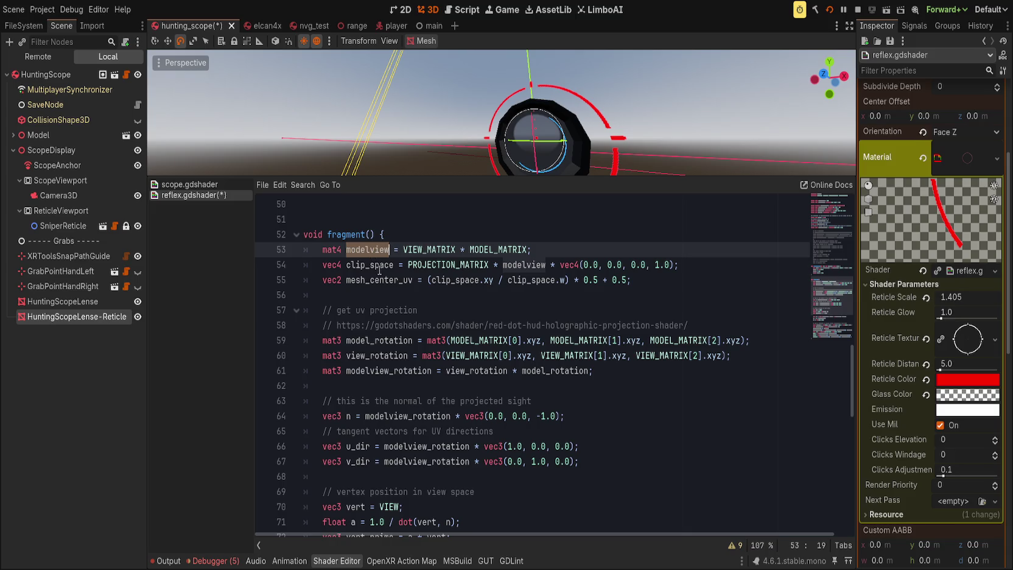
pyautogui.doubleClick(413, 415)
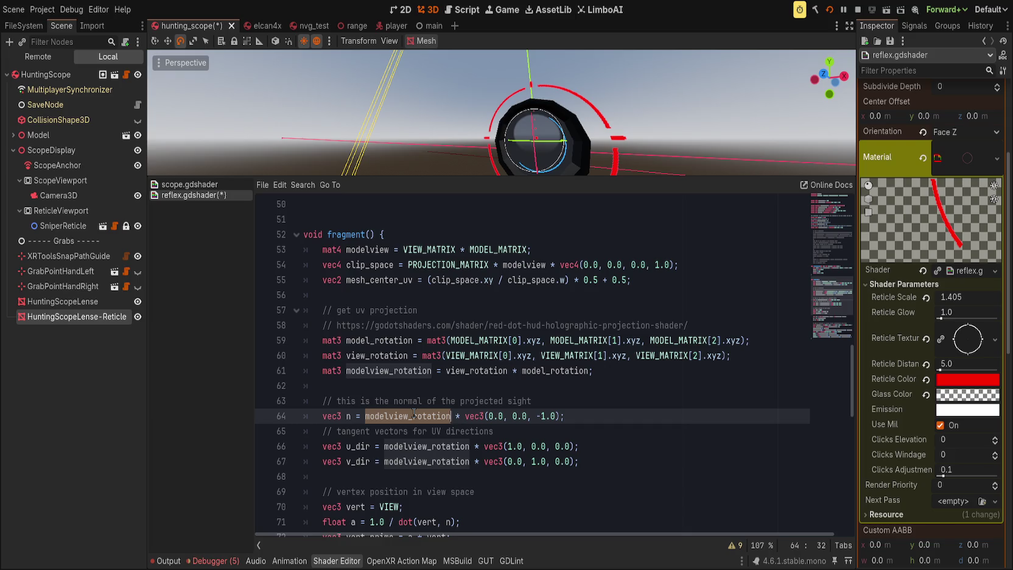
pyautogui.scroll(-2, 496, 459)
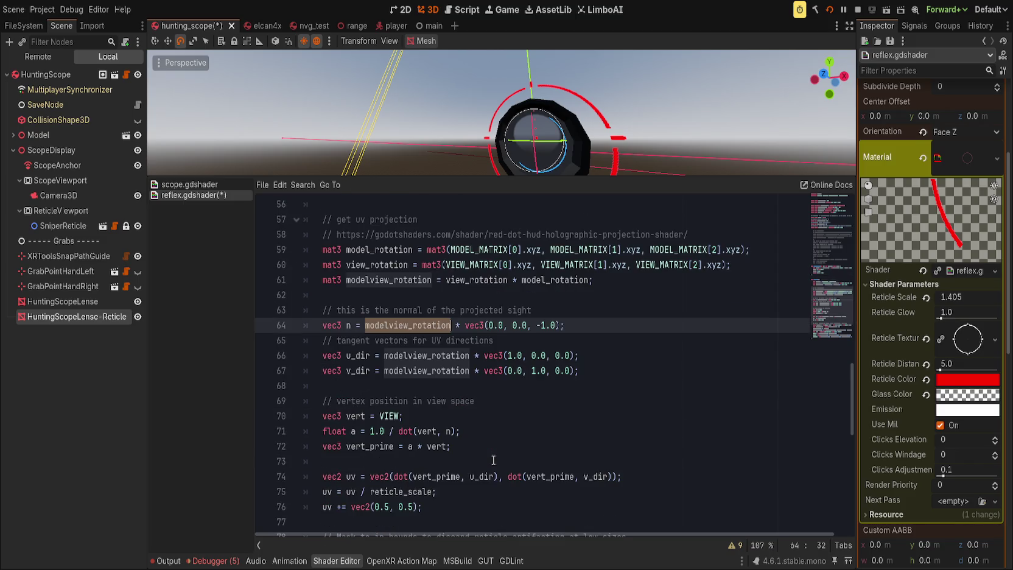
pyautogui.click(487, 416)
pyautogui.click(494, 431)
pyautogui.click(492, 447)
pyautogui.scroll(-4, 438, 447)
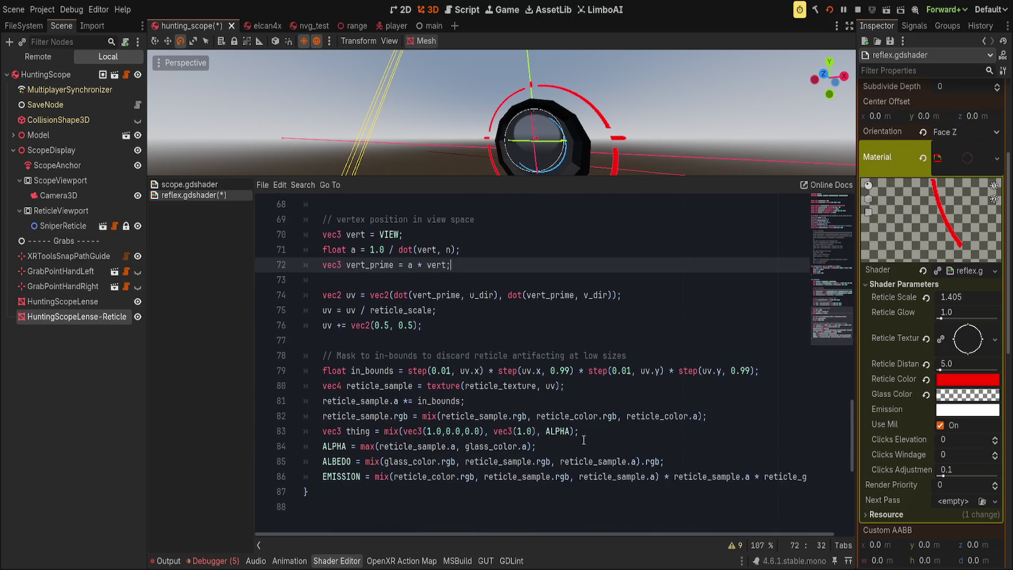
pyautogui.click(591, 434)
pyautogui.doubleClick(345, 432)
pyautogui.click(607, 436)
pyautogui.hotkey('ctrl', 'shift', 'k')
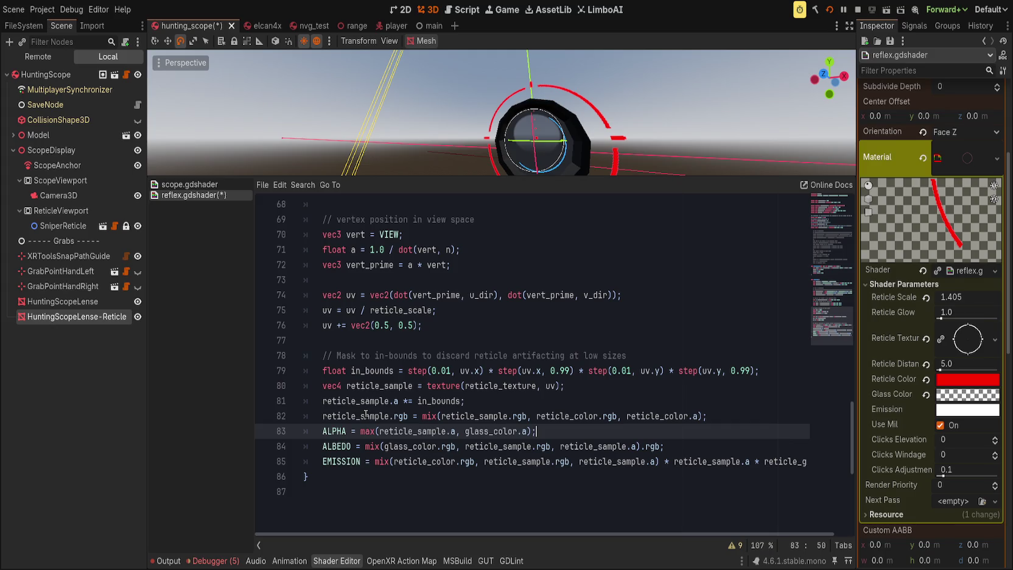
# Highlight in_bounds uses and inspect the folded mask_circle function in scope.gdshader.
pyautogui.scroll(1, 365, 413)
pyautogui.doubleClick(438, 446)
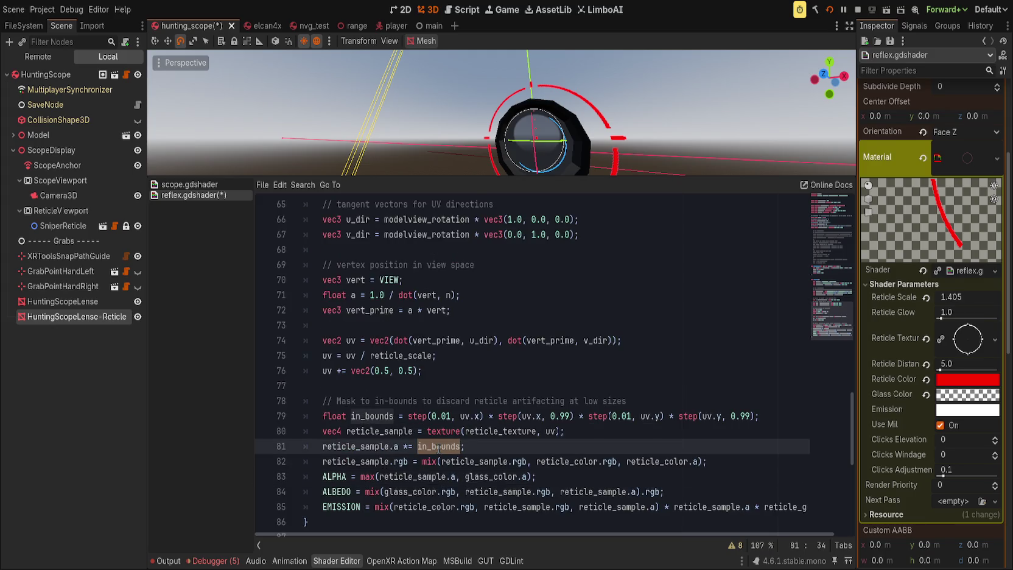
pyautogui.click(210, 181)
pyautogui.scroll(5, 427, 387)
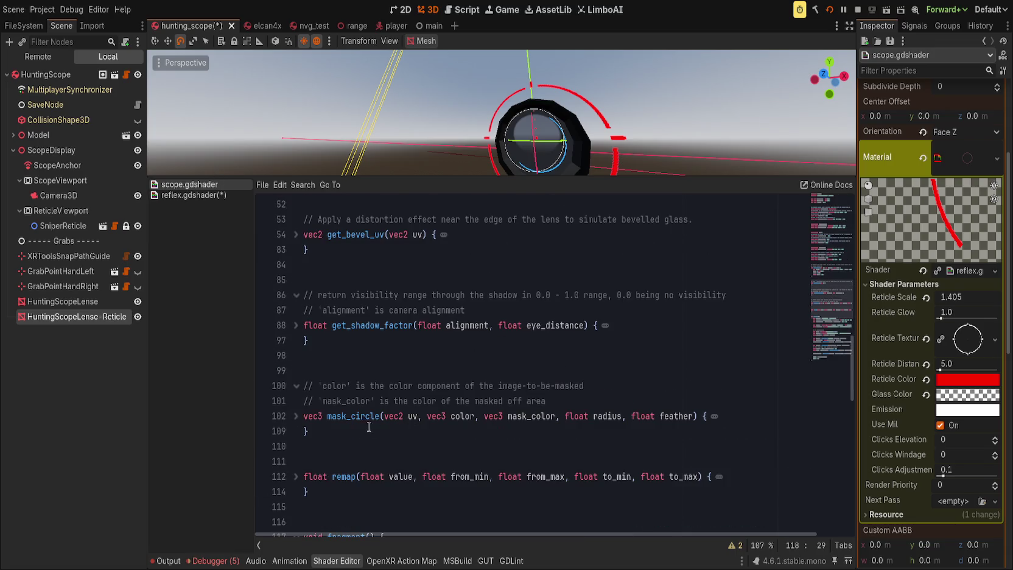
pyautogui.click(296, 416)
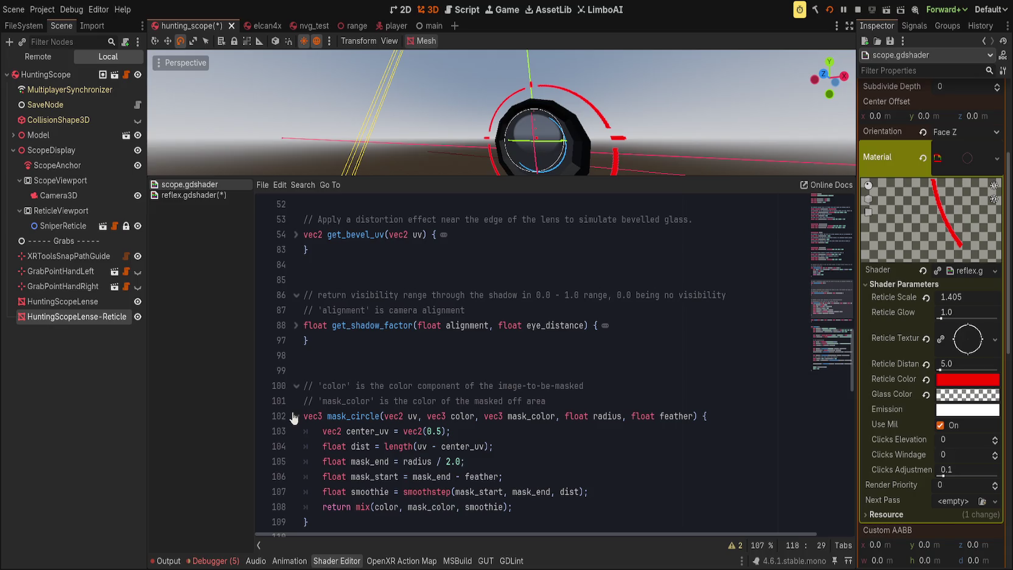
pyautogui.click(296, 416)
# In reflex.gdshader, insert a new empty line after get_depth_uv's closing brace.
pyautogui.click(193, 195)
pyautogui.scroll(1, 465, 438)
pyautogui.scroll(-1, 466, 438)
pyautogui.click(466, 438)
pyautogui.scroll(1, 465, 438)
pyautogui.scroll(-1, 465, 438)
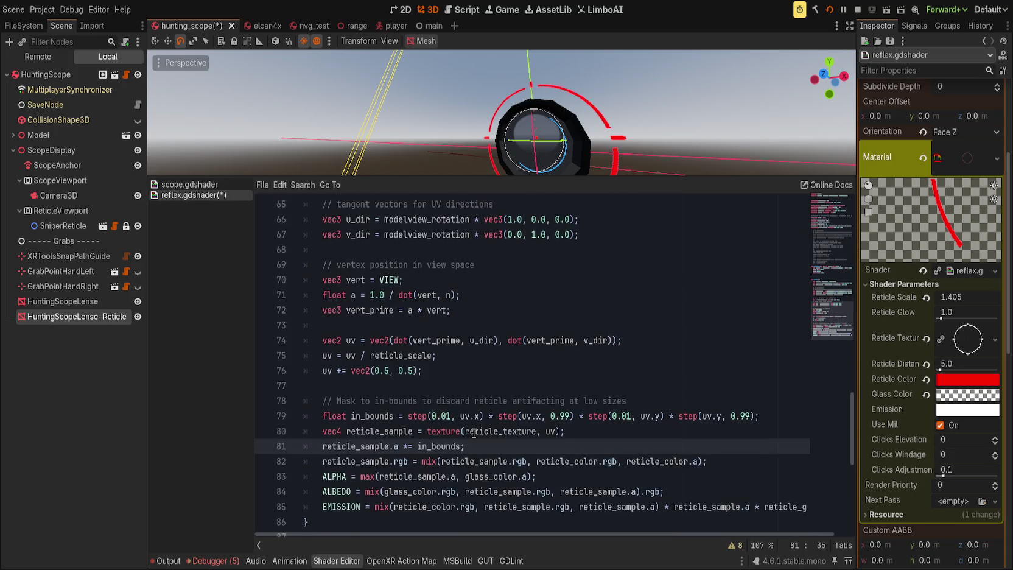
pyautogui.scroll(4, 451, 429)
pyautogui.scroll(-3, 448, 429)
pyautogui.scroll(6, 448, 429)
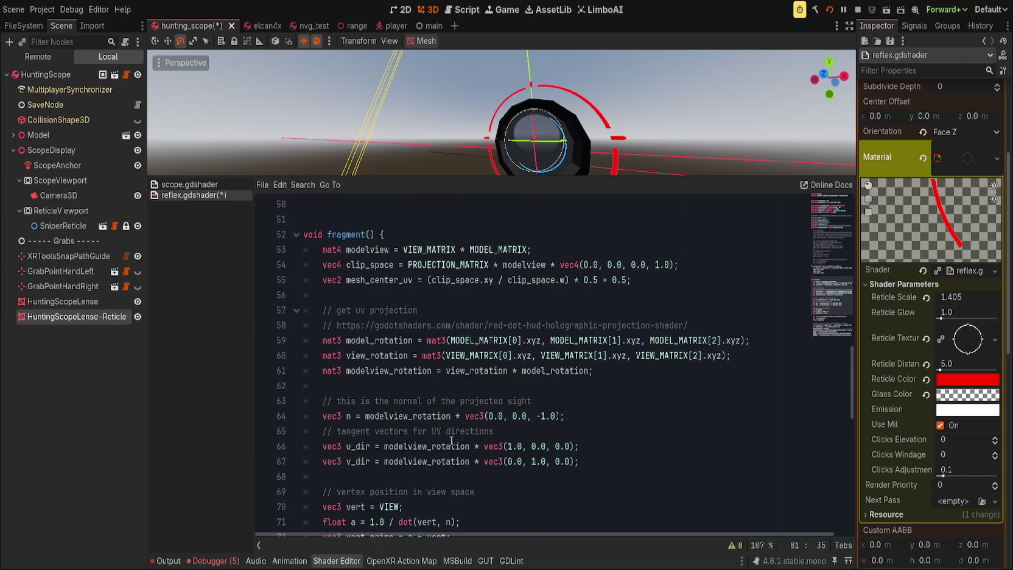
pyautogui.click(472, 295)
pyautogui.scroll(1, 479, 284)
pyautogui.click(479, 284)
pyautogui.click(470, 325)
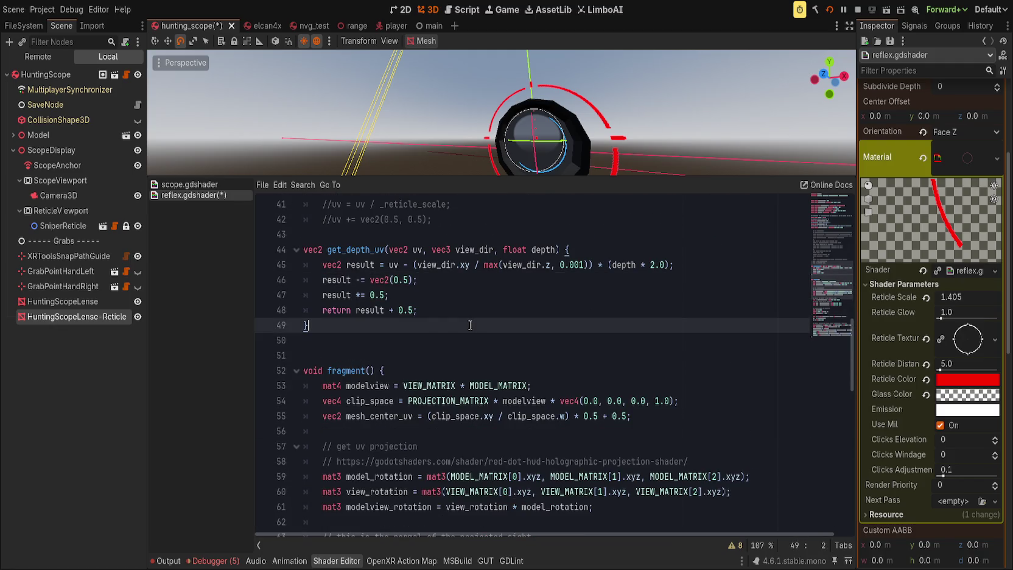
pyautogui.press('Return')
pyautogui.press('Return')
pyautogui.press('Return')
pyautogui.press('BackSpace')
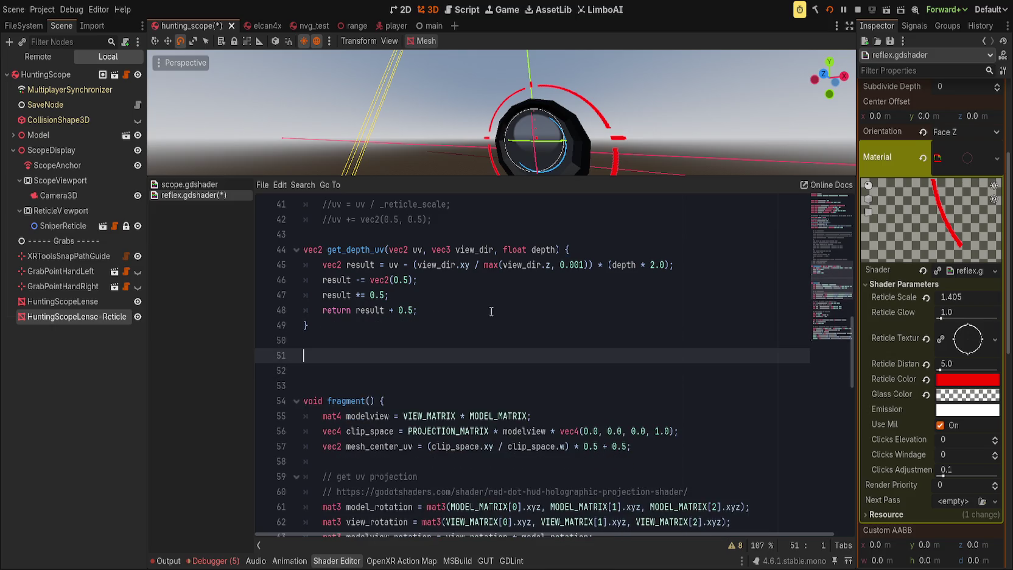
# Write a new float mask(vec2 uv) function signature on the blank line after get_depth_uv.
pyautogui.scroll(-9, 466, 329)
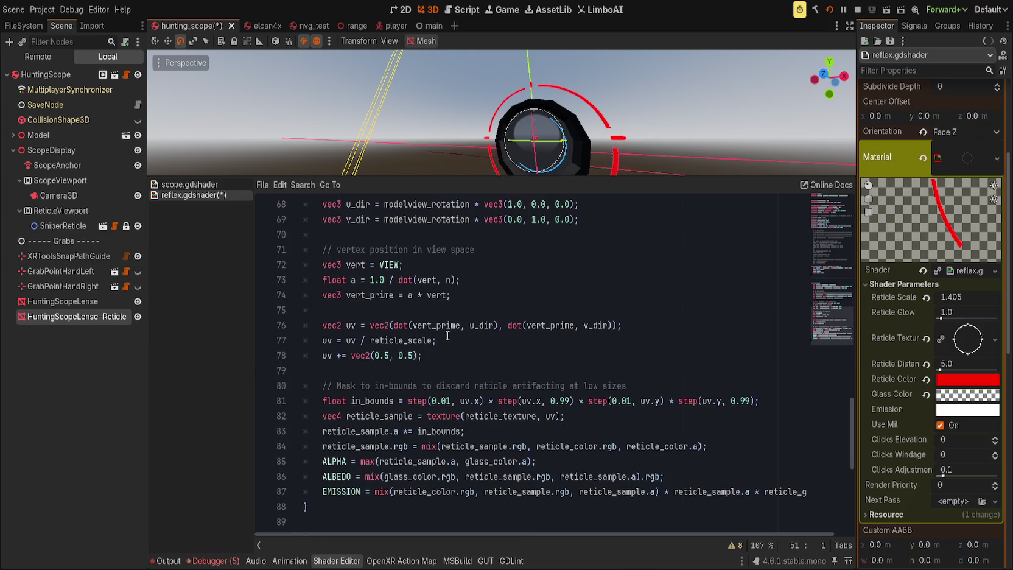
pyautogui.doubleClick(372, 400)
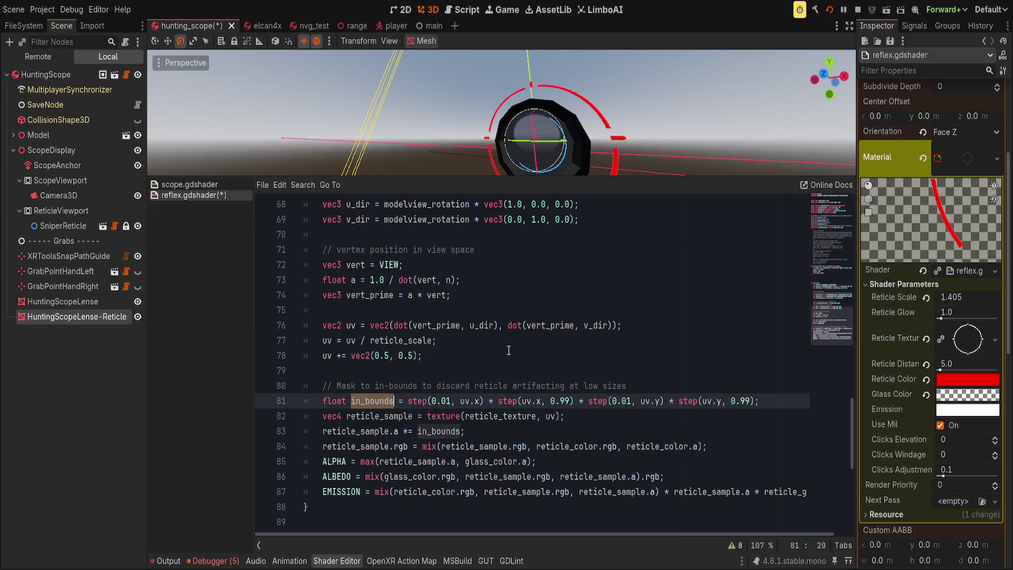
pyautogui.scroll(6, 528, 349)
pyautogui.scroll(2, 527, 348)
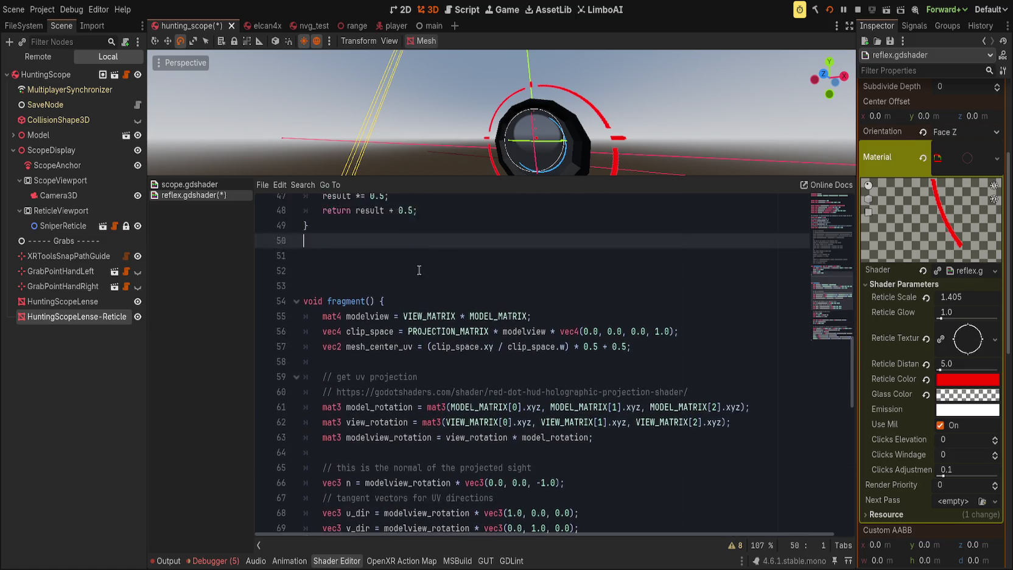
pyautogui.click(438, 325)
pyautogui.write('float')
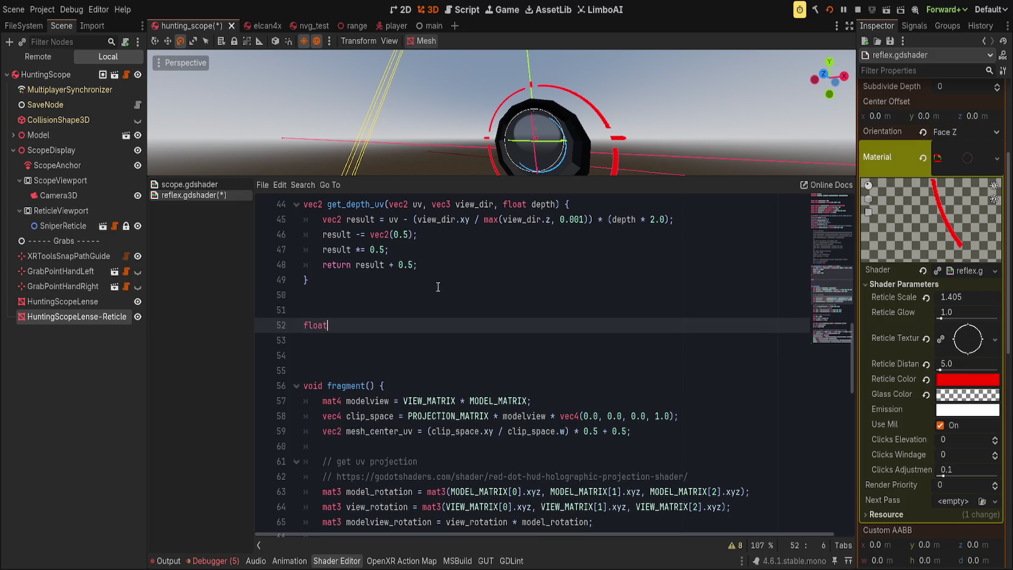
pyautogui.write(' mask(vec2')
pyautogui.write(' uv)')
pyautogui.press('Return')
# Move the step() bounds expression from line 85 into mask() as its return value.
pyautogui.scroll(-8, 389, 443)
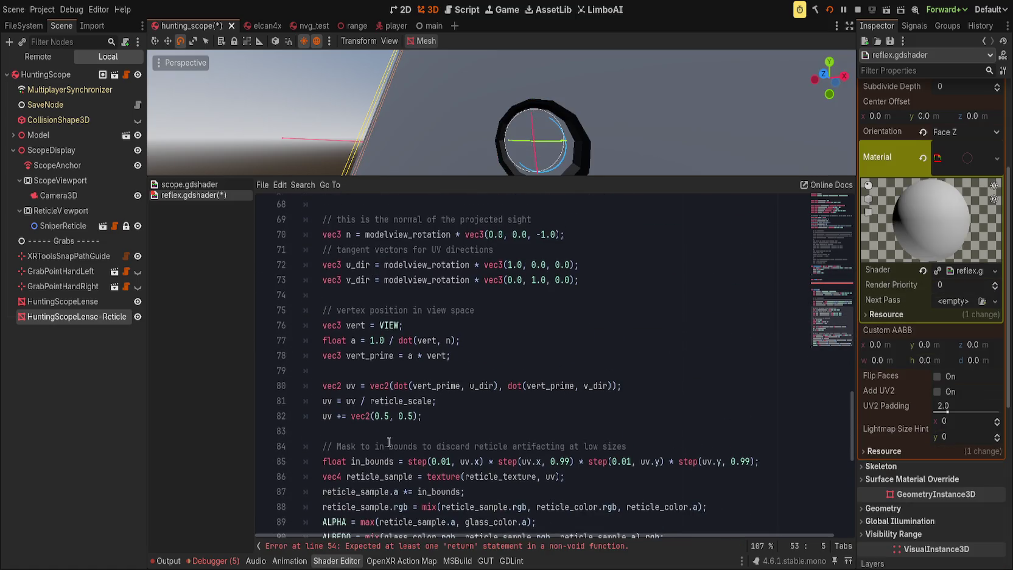
pyautogui.scroll(-1, 389, 442)
pyautogui.moveTo(408, 416)
pyautogui.mouseDown()
pyautogui.moveTo(748, 426)
pyautogui.moveTo(825, 414)
pyautogui.mouseUp()
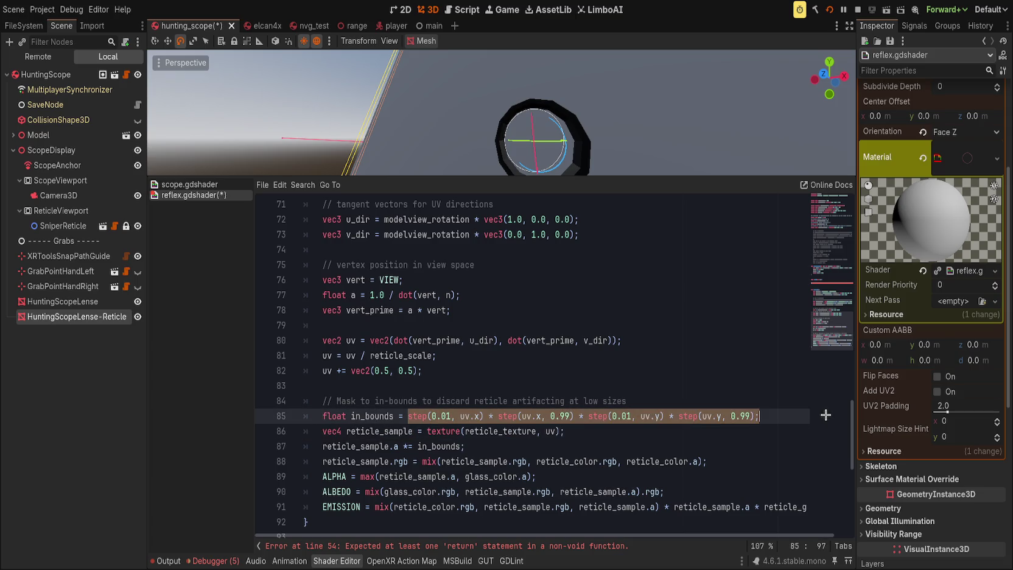
pyautogui.hotkey('ctrl', 'x')
pyautogui.scroll(7, 825, 414)
pyautogui.click(413, 250)
pyautogui.hotkey('ctrl', 'v')
pyautogui.click(323, 250)
pyautogui.write('return')
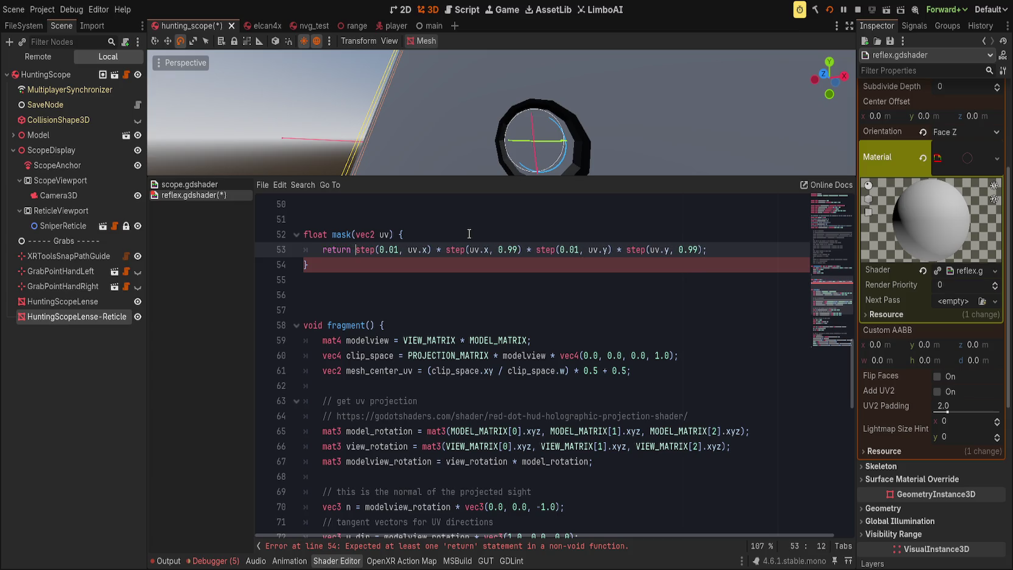
# Add an ALBEDO *= mask(uv) line after the ALBEDO assignment.
pyautogui.scroll(-6, 509, 372)
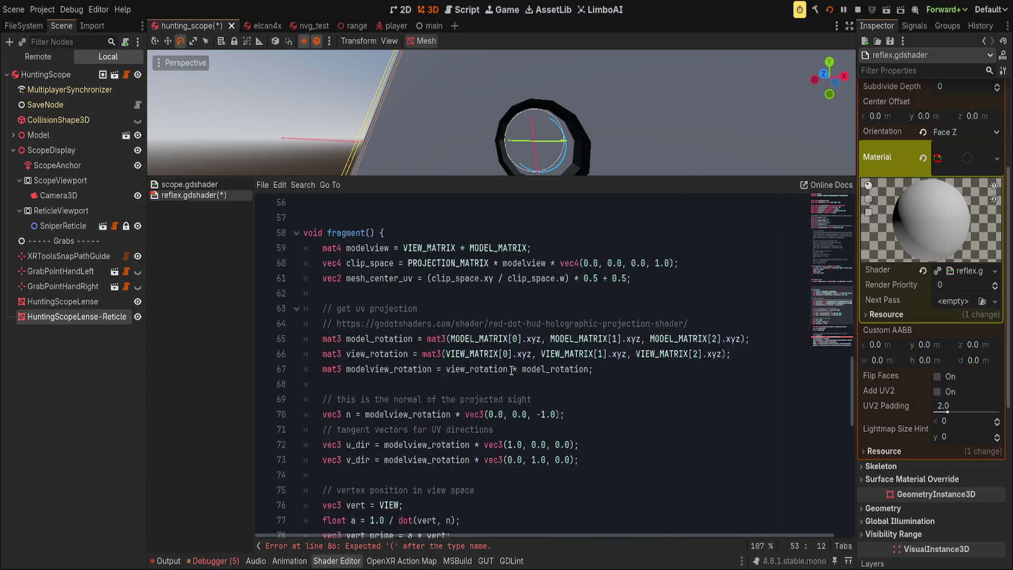
pyautogui.scroll(-3, 508, 373)
pyautogui.click(373, 326)
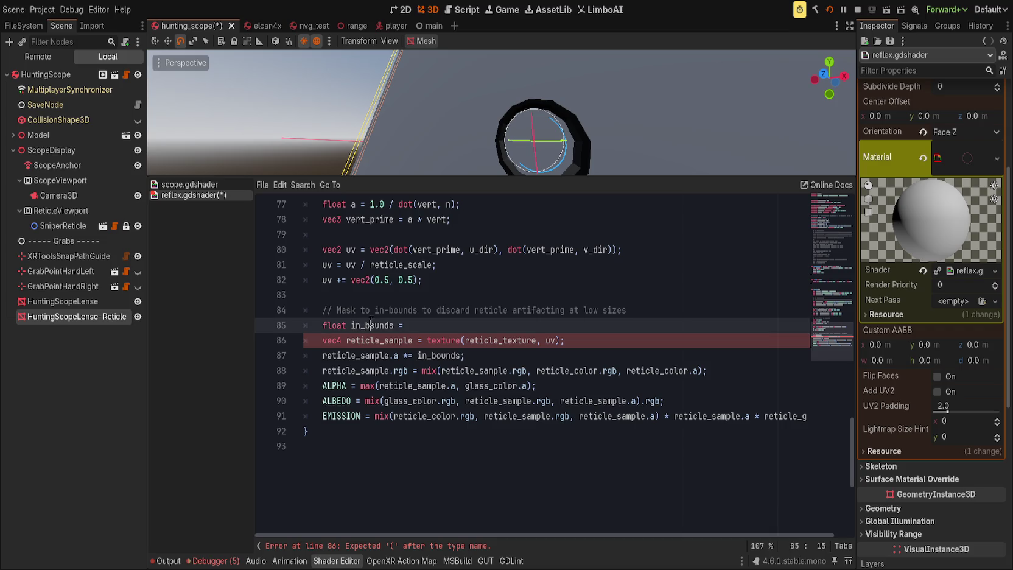
pyautogui.doubleClick(437, 354)
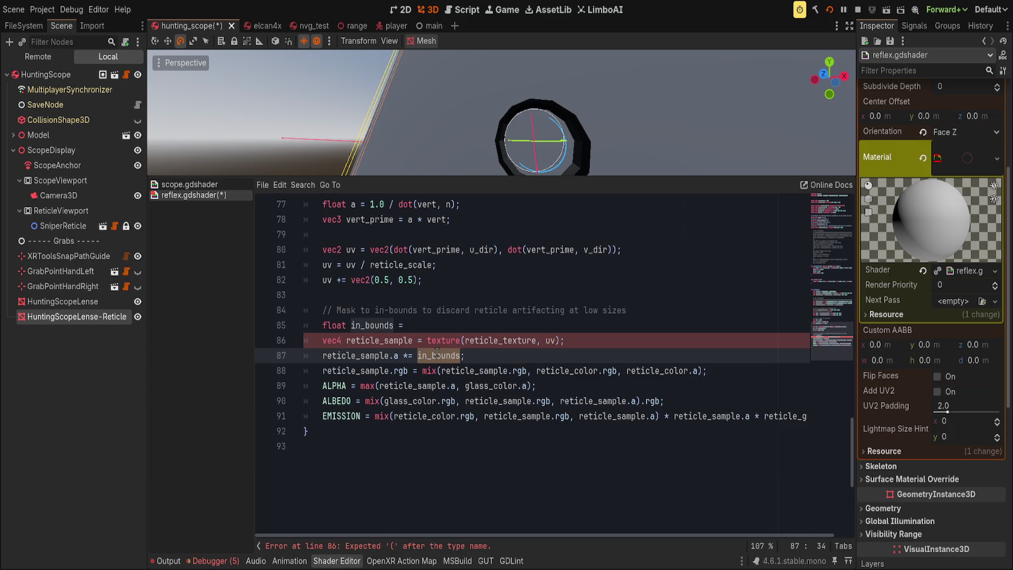
pyautogui.press('Down')
pyautogui.press('Down')
pyautogui.press('Down')
pyautogui.press('End')
pyautogui.press('Return')
pyautogui.write('EDO (*')
pyautogui.press('BackSpace')
pyautogui.press('BackSpace')
pyautogui.write('*= ')
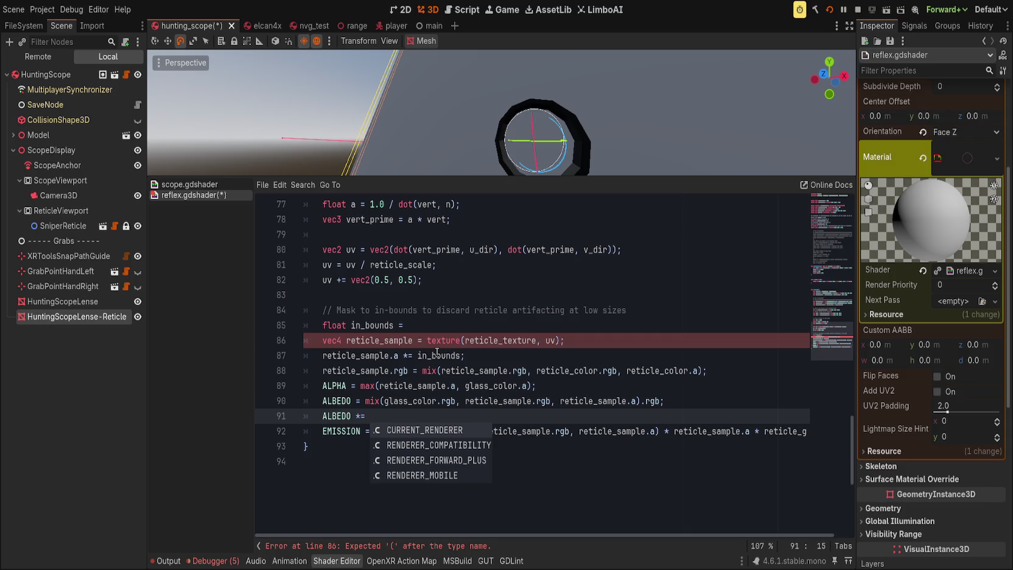
pyautogui.write('mask(')
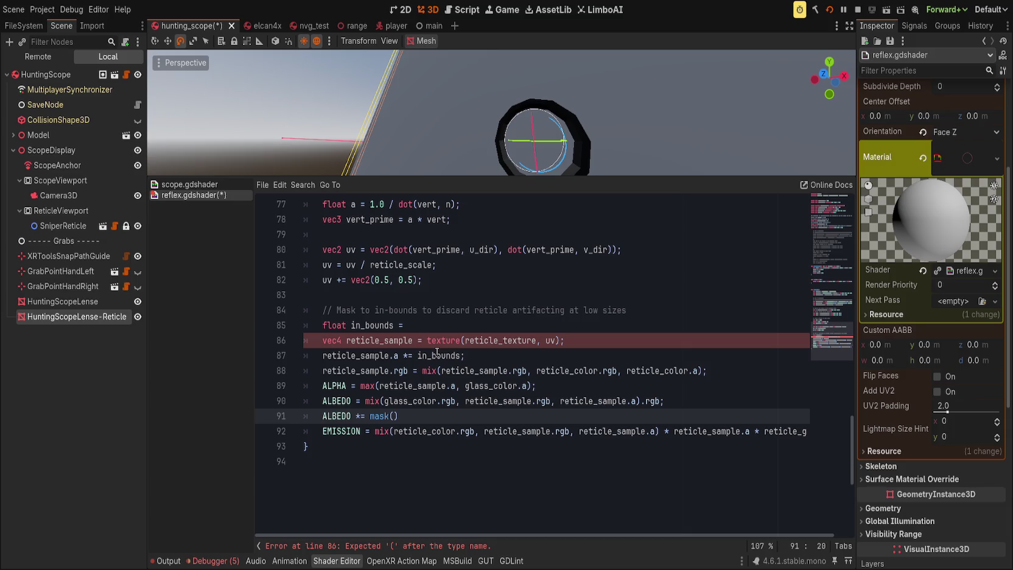
pyautogui.write('uv')
# Delete the in_bounds declaration and the reticle_sample.a *= in_bounds line.
pyautogui.press('Up')
pyautogui.press('Up')
pyautogui.press('Up')
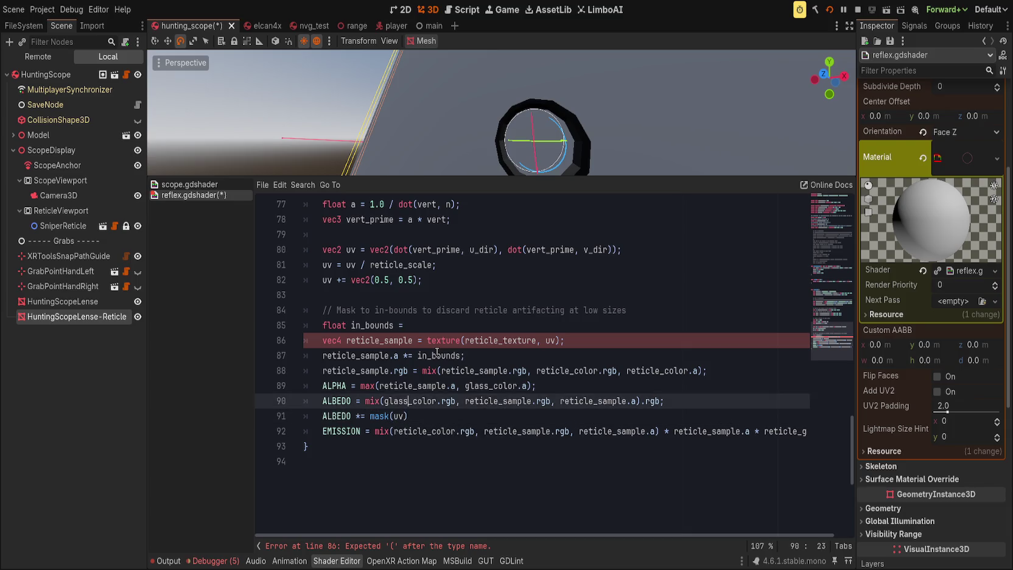
pyautogui.press('Up')
pyautogui.hotkey('ctrl', 'shift', 'k')
pyautogui.press('Up')
pyautogui.press('Up')
pyautogui.hotkey('ctrl', 'shift', 'k')
# Add the missing semicolon to the ALBEDO *= mask(uv) line and save the shader.
pyautogui.press('End')
pyautogui.press('Down')
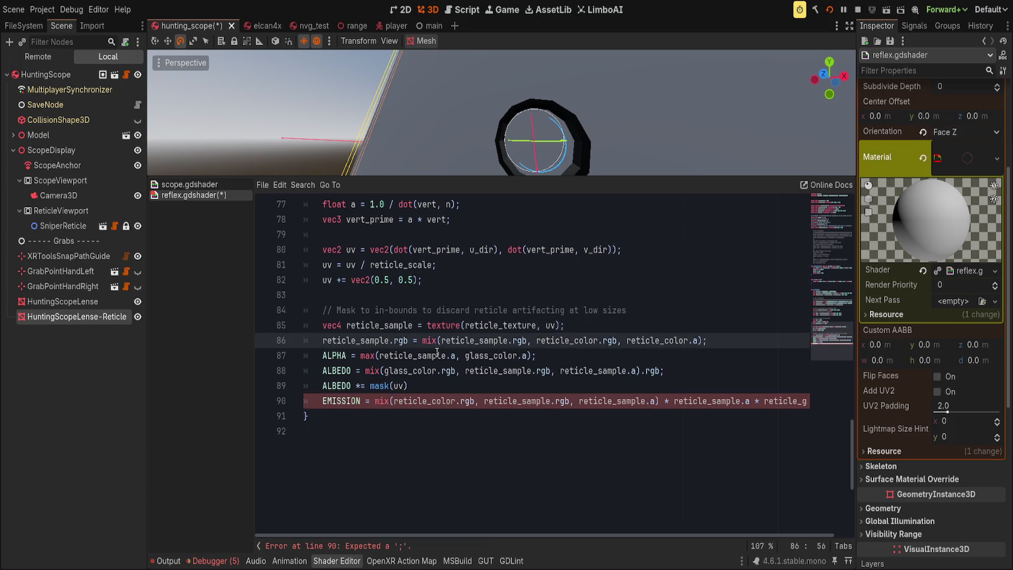
pyautogui.press('Down')
pyautogui.press('Down')
pyautogui.press('Down')
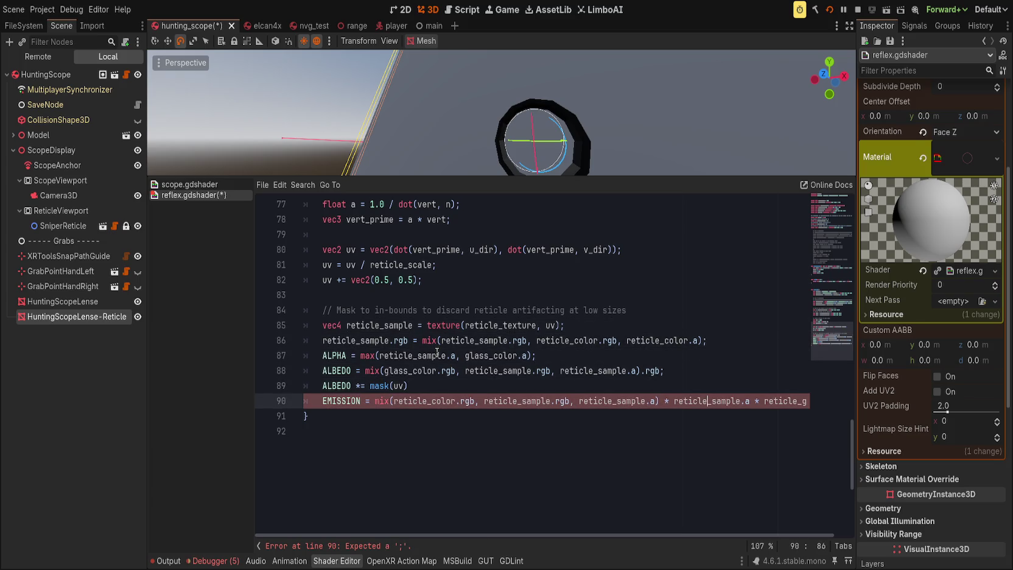
pyautogui.press('Up')
pyautogui.write(';')
pyautogui.hotkey('ctrl', 's')
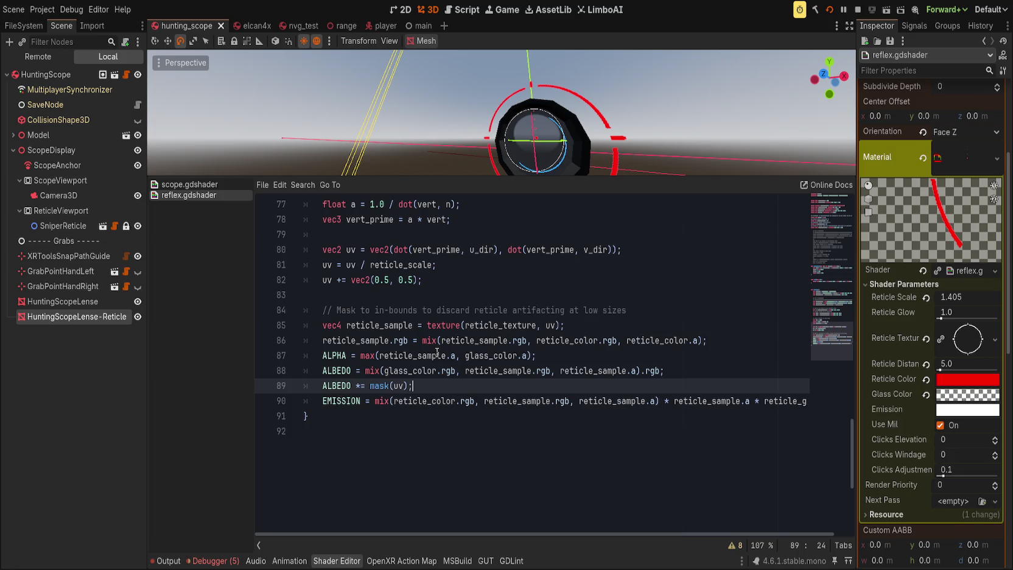
pyautogui.scroll(3, 482, 333)
# Select mesh_center_uv in reflex.gdshader to see where it is used.
pyautogui.click(486, 385)
pyautogui.scroll(2, 488, 390)
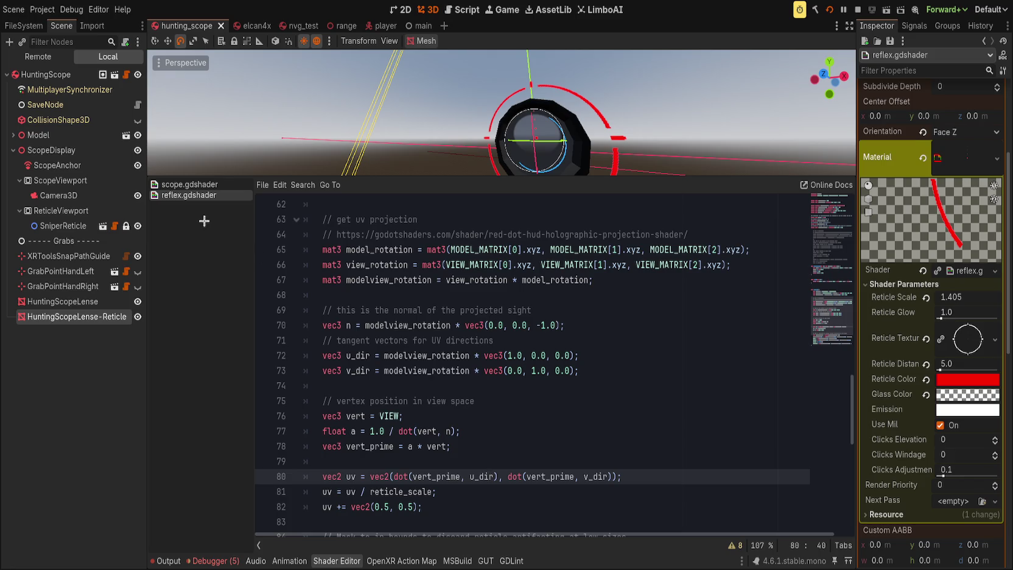
pyautogui.scroll(2, 385, 277)
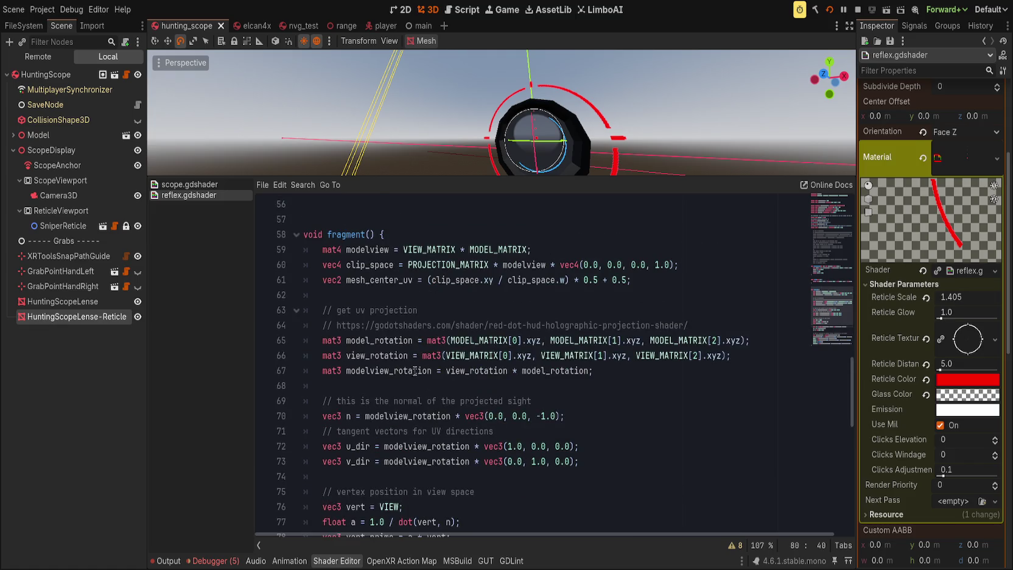
pyautogui.doubleClick(385, 279)
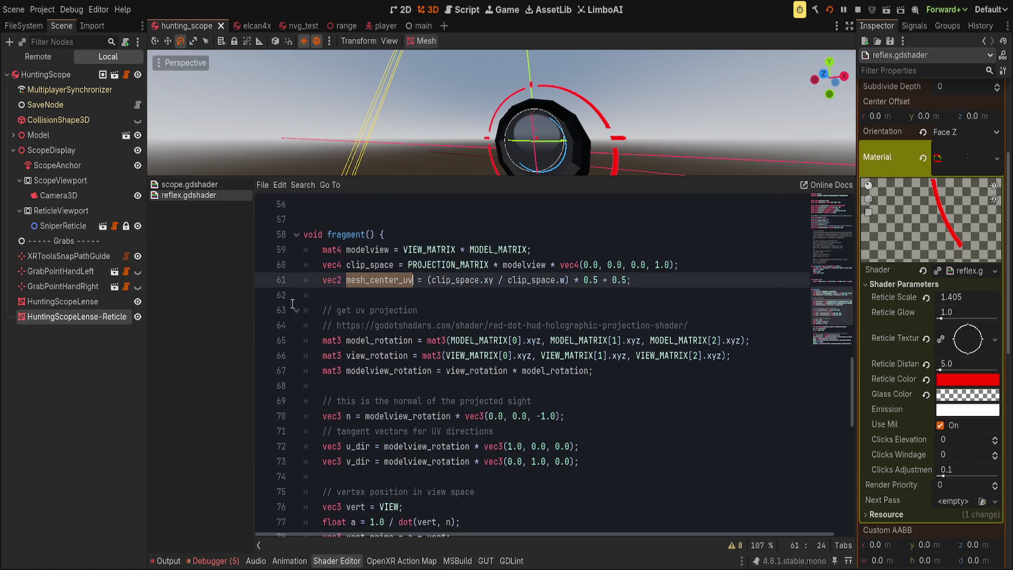
# Look through the other shaders and select the whole scale_uv helper function.
pyautogui.click(189, 184)
pyautogui.scroll(-8, 460, 391)
pyautogui.scroll(8, 448, 424)
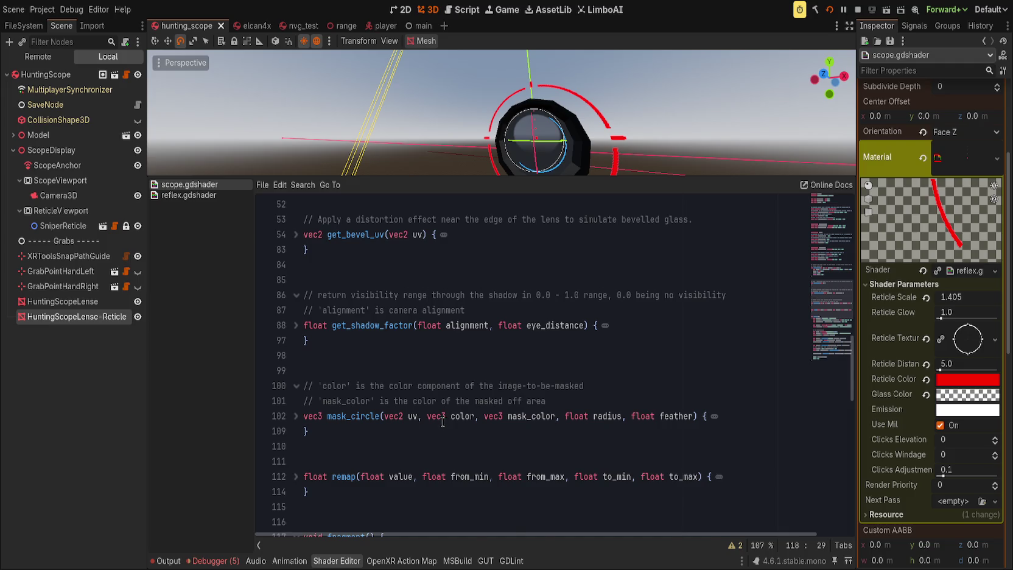
pyautogui.scroll(5, 444, 421)
pyautogui.scroll(-12, 443, 422)
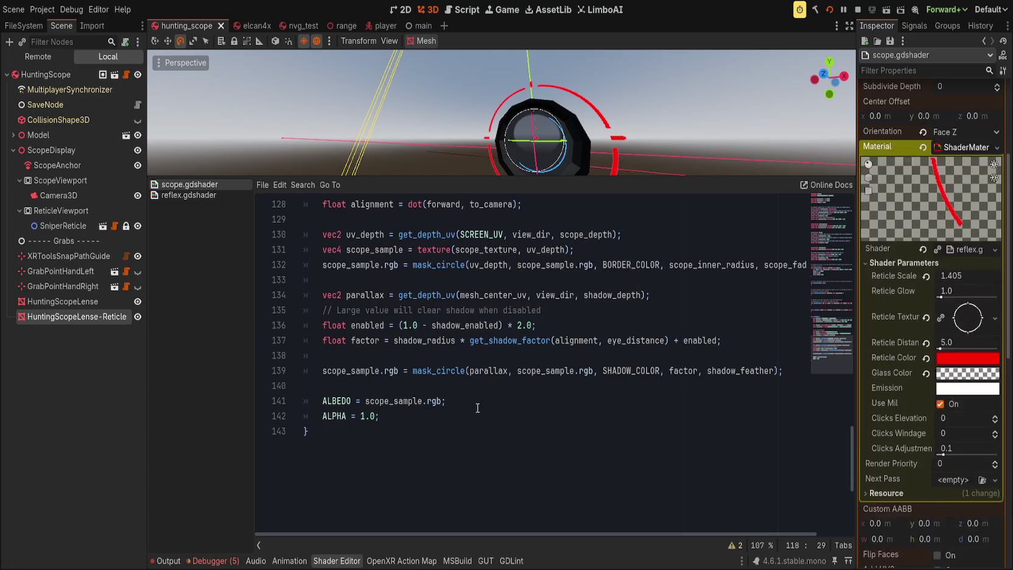
pyautogui.scroll(5, 426, 439)
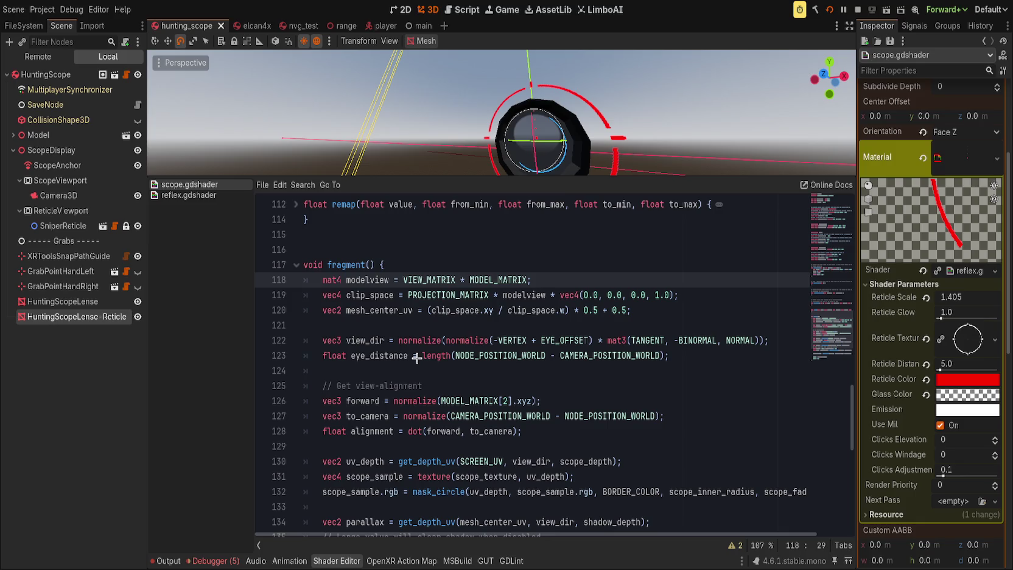
pyautogui.scroll(-6, 417, 325)
pyautogui.scroll(-13, 417, 325)
pyautogui.scroll(3, 388, 340)
pyautogui.scroll(-4, 388, 340)
pyautogui.scroll(-10, 388, 340)
pyautogui.scroll(-2, 388, 340)
pyautogui.moveTo(343, 369); pyautogui.dragTo(316, 278)
pyautogui.hotkey('ctrl', 'c')
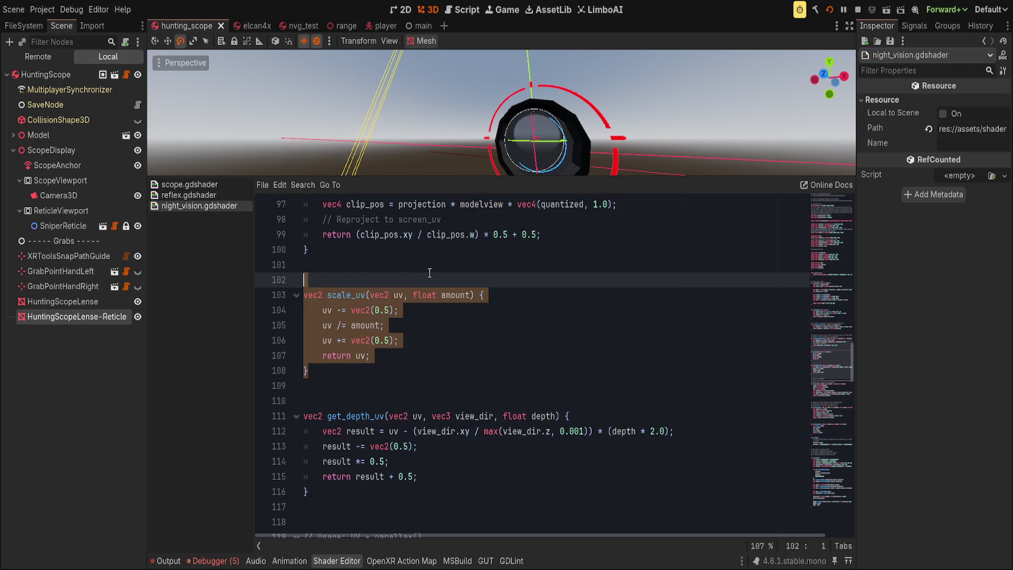
# Paste the scale_uv helper into reflex.gdshader on the empty line above fragment().
pyautogui.click(429, 273)
pyautogui.click(213, 190)
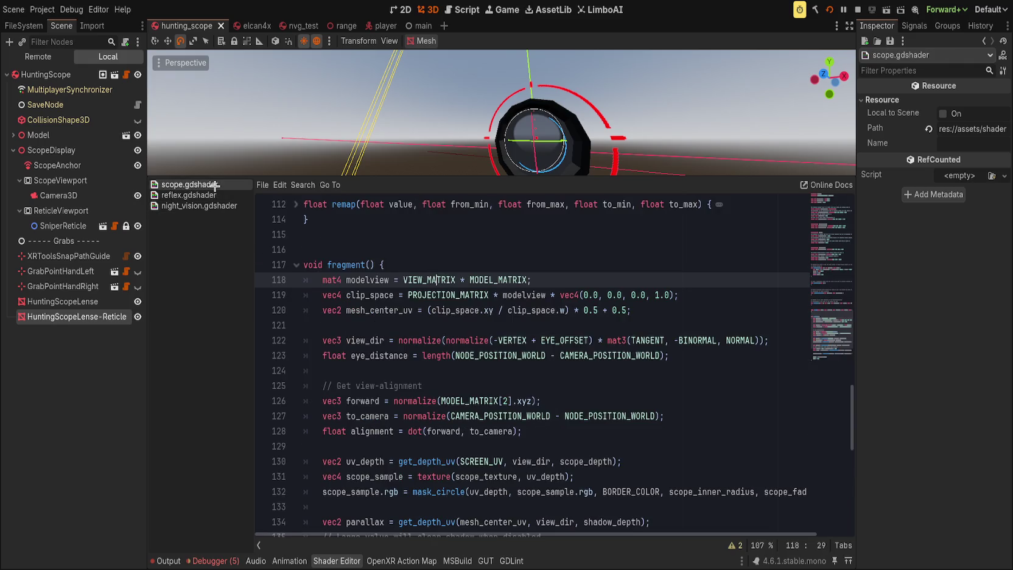
pyautogui.doubleClick(378, 280)
pyautogui.click(419, 289)
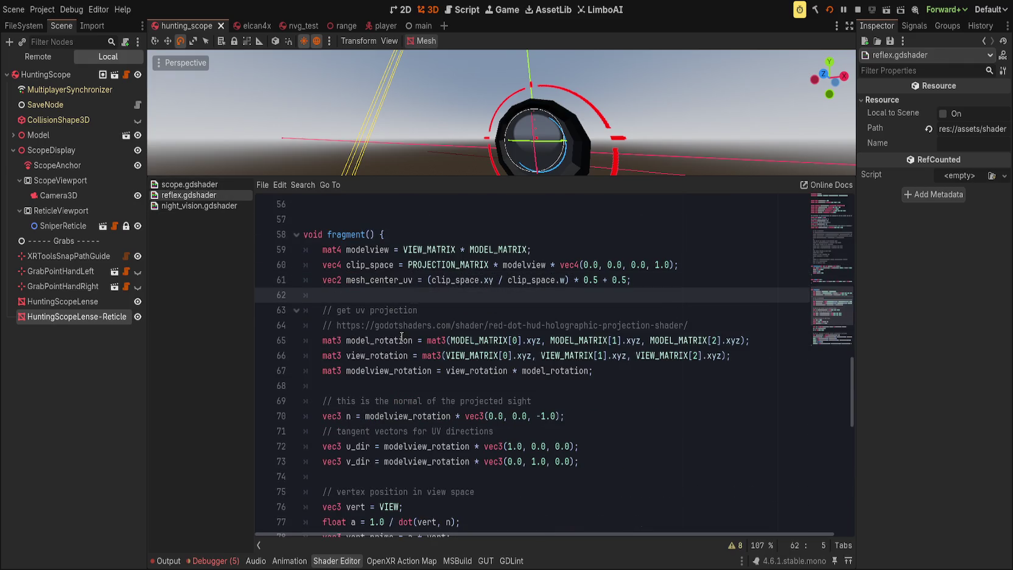
pyautogui.scroll(3, 401, 295)
pyautogui.click(373, 322)
pyautogui.hotkey('ctrl', 'v')
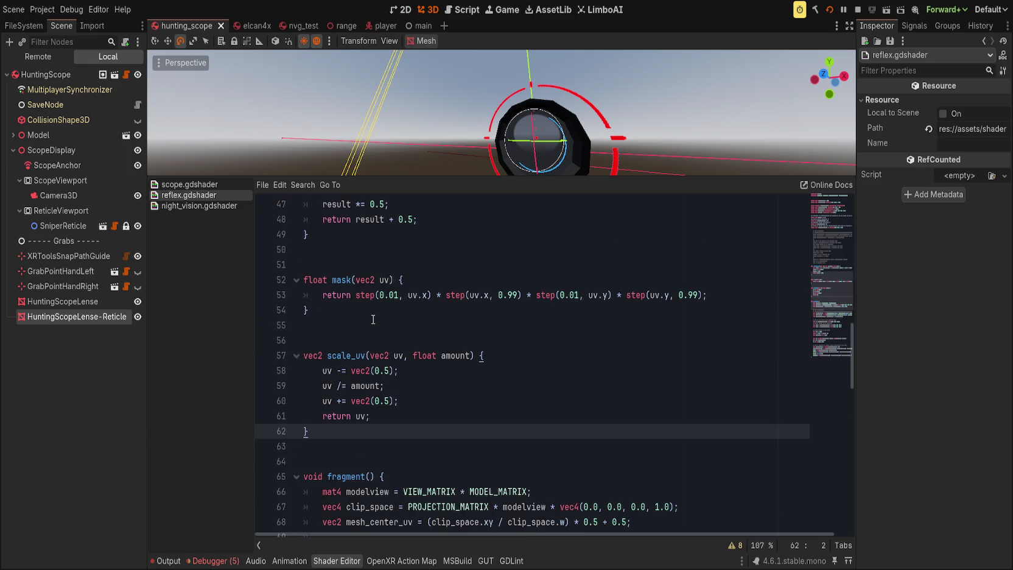
# Select the dot(vert_prime, u_dir) expression on line 87 of the fragment code.
pyautogui.scroll(-7, 391, 322)
pyautogui.scroll(-1, 458, 321)
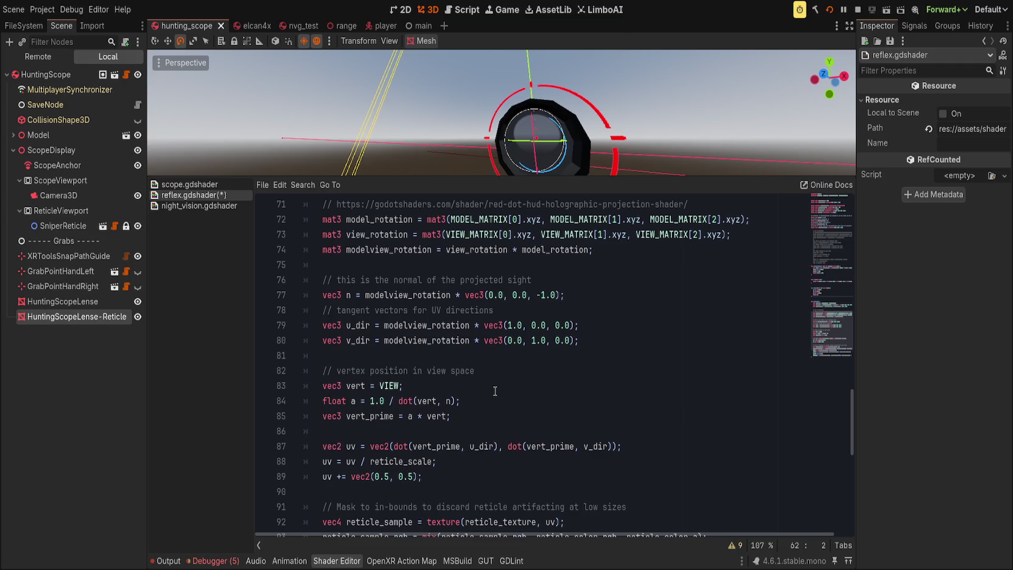
pyautogui.scroll(-2, 494, 390)
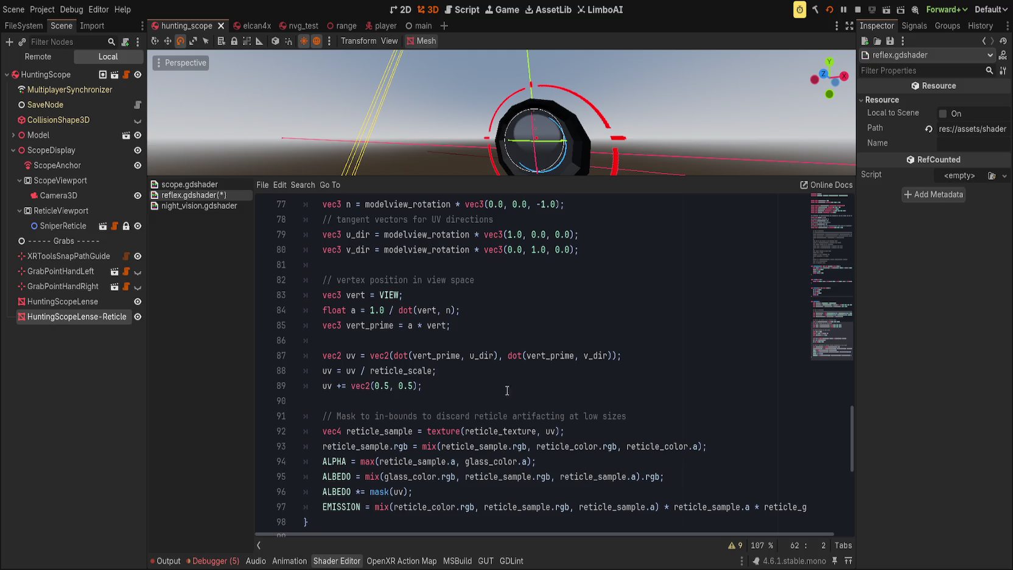
pyautogui.scroll(7, 478, 341)
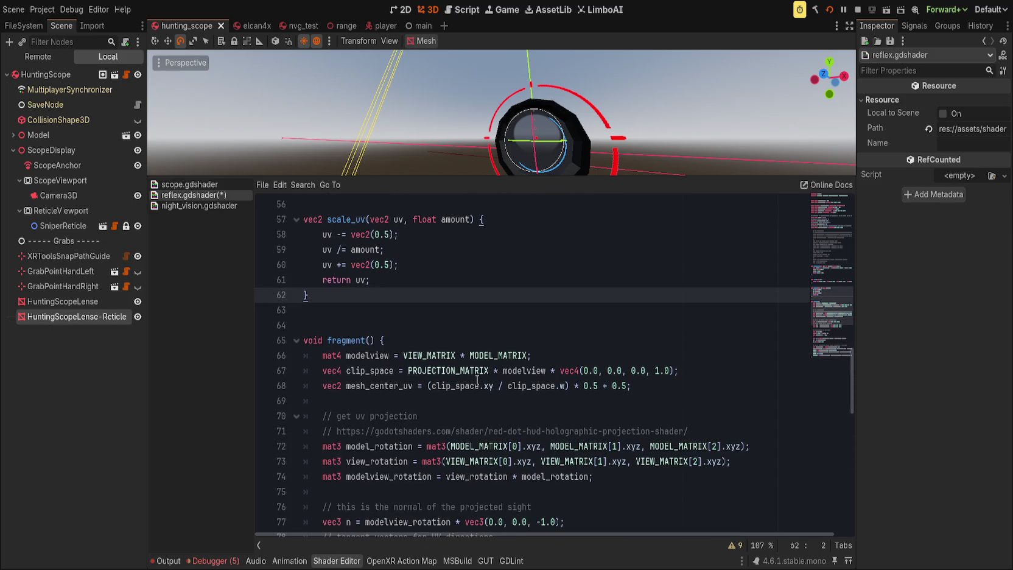
pyautogui.scroll(-6, 477, 379)
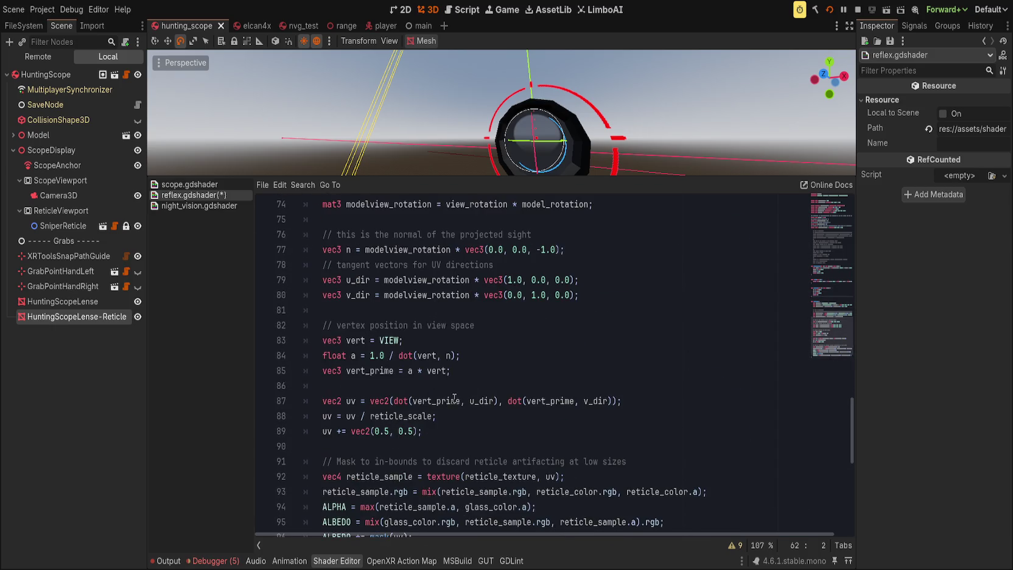
pyautogui.moveTo(393, 400); pyautogui.dragTo(497, 401)
# Comment out the old projected uv lines 87–89 with Ctrl+K.
pyautogui.click(527, 401)
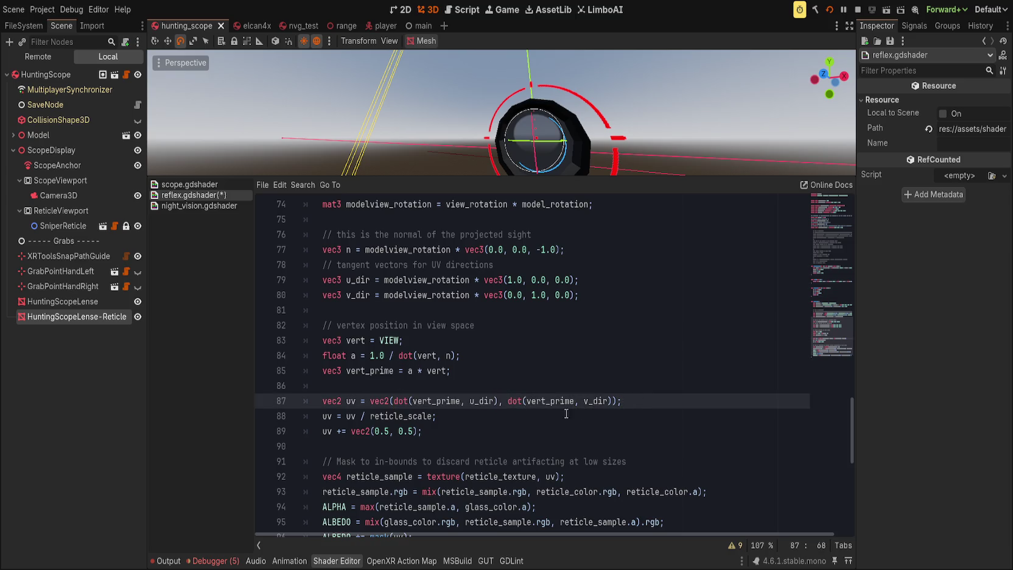
pyautogui.click(450, 416)
pyautogui.click(457, 425)
pyautogui.scroll(-2, 457, 426)
pyautogui.scroll(2, 457, 426)
pyautogui.moveTo(445, 429); pyautogui.dragTo(438, 388)
pyautogui.hotkey('ctrl', 'x')
pyautogui.hotkey('ctrl', 'z')
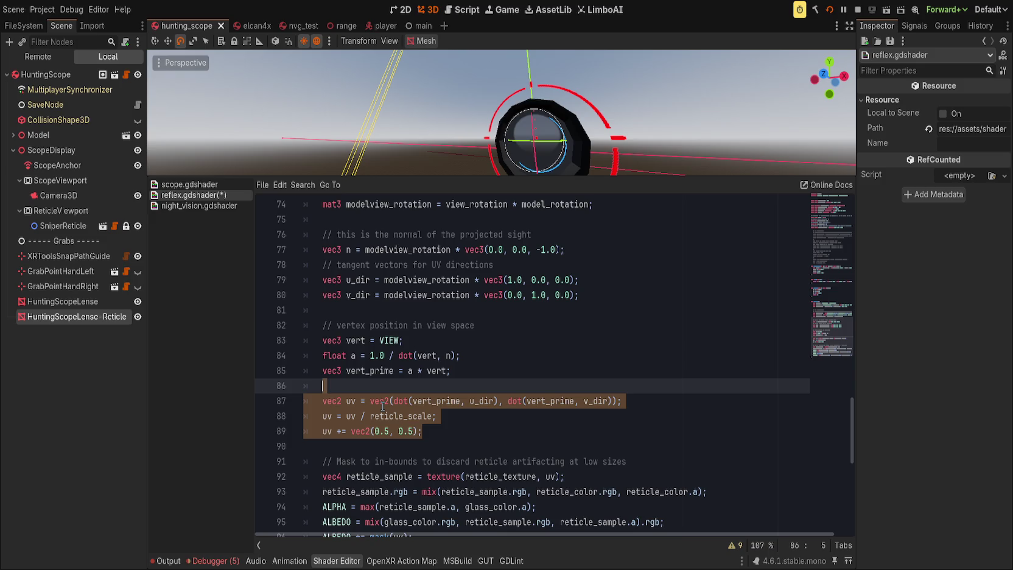
pyautogui.hotkey('ctrl', 'k')
pyautogui.hotkey('ctrl', 'k')
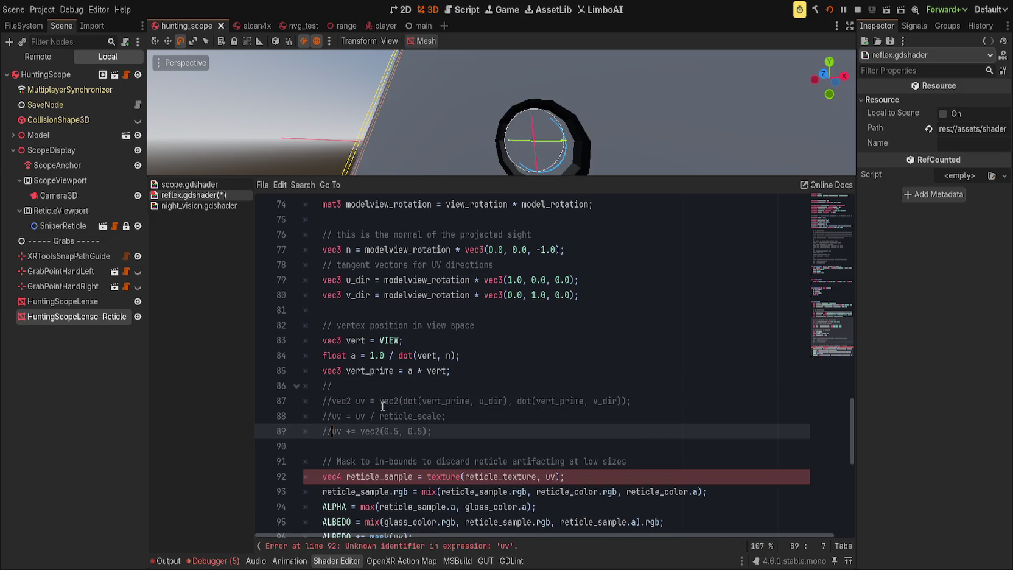
pyautogui.press('Down')
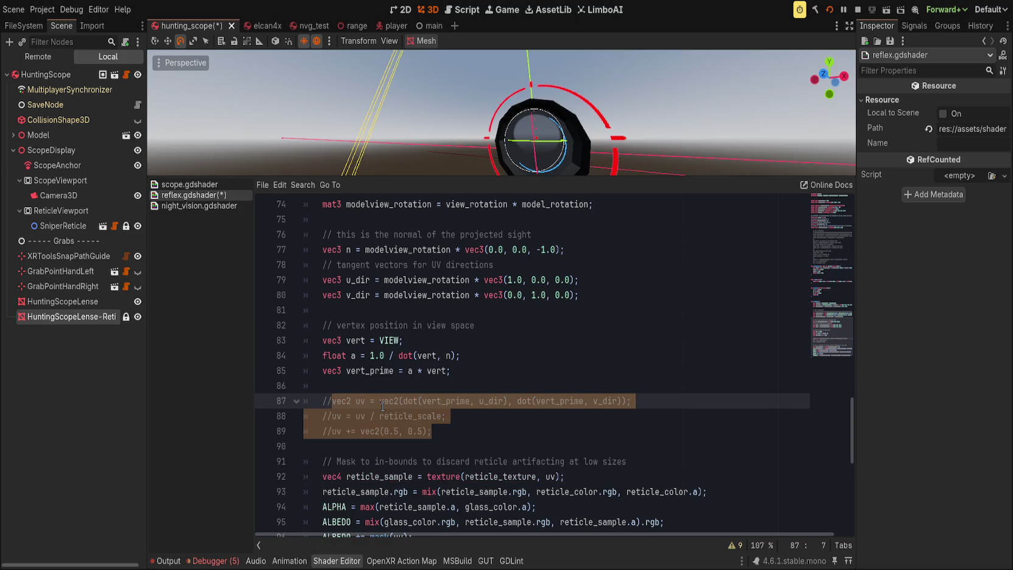
pyautogui.hotkey('ctrl', 'k')
# Add 'vec2 uv = scale_uv(mesh_center_uv, reticle_scale);' on line 90 and save.
pyautogui.press('Down')
pyautogui.press('Return')
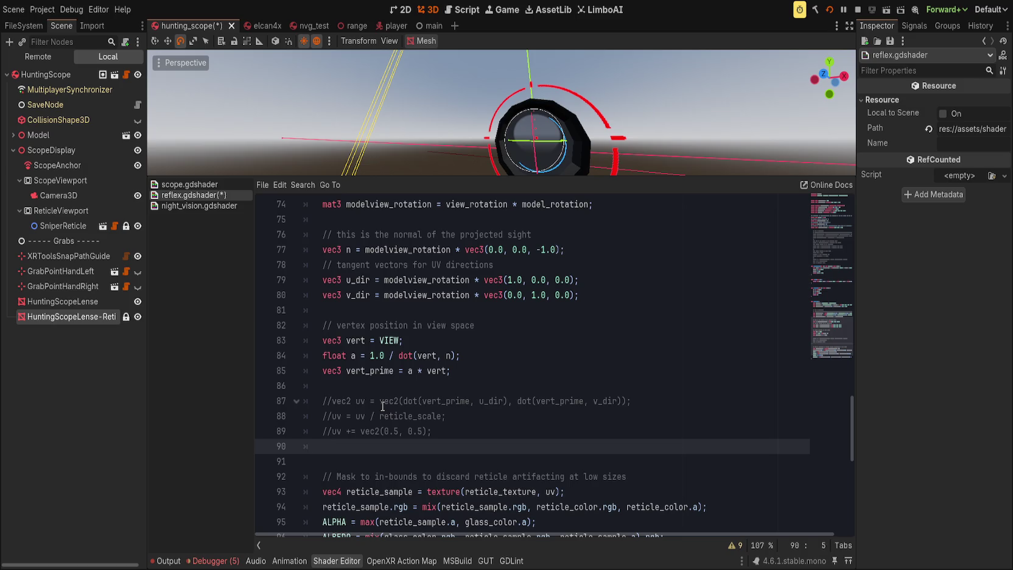
pyautogui.write('vec2 uv = ')
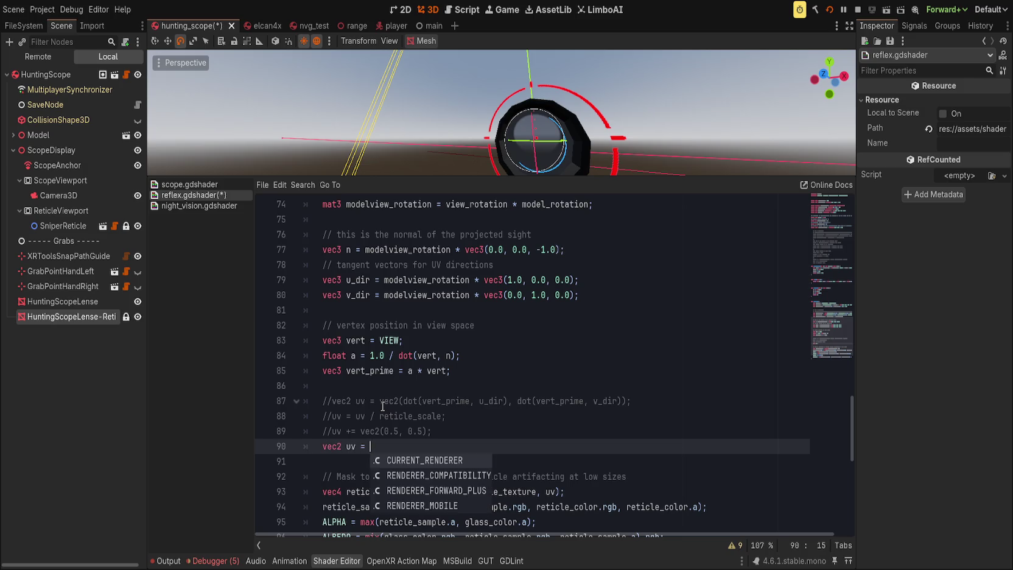
pyautogui.write('scale')
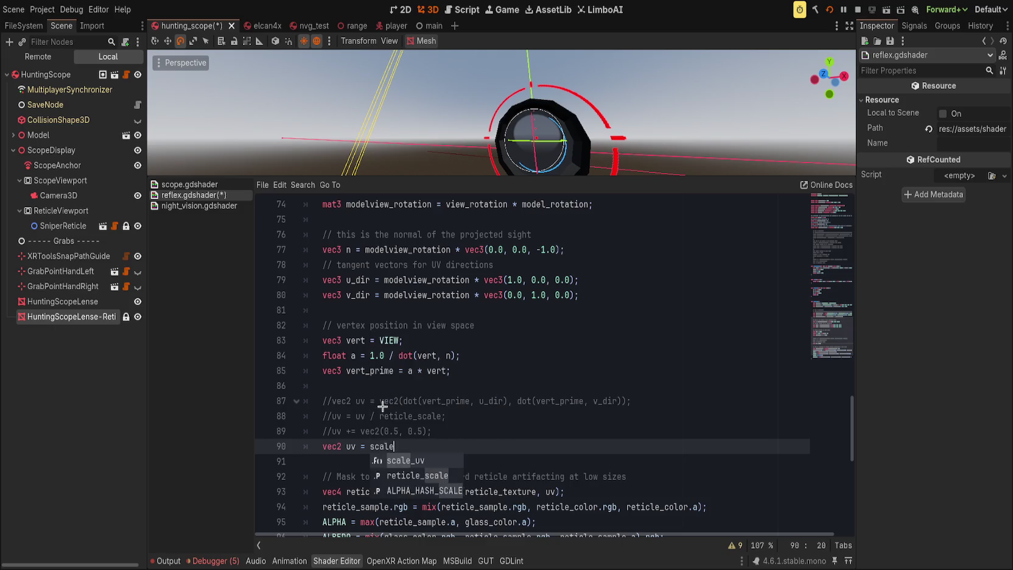
pyautogui.write('_uv(mesh')
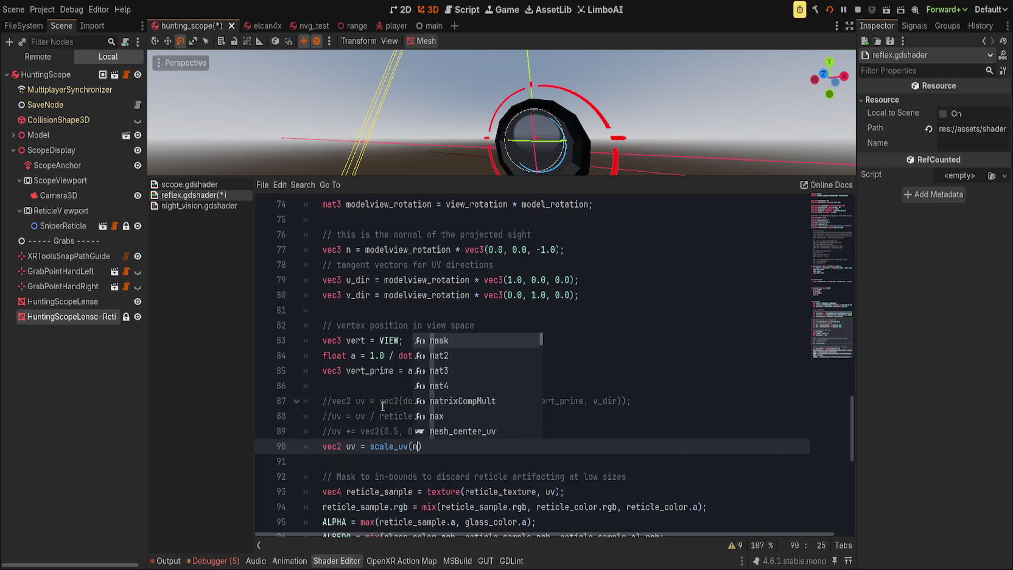
pyautogui.press('Return')
pyautogui.write(',')
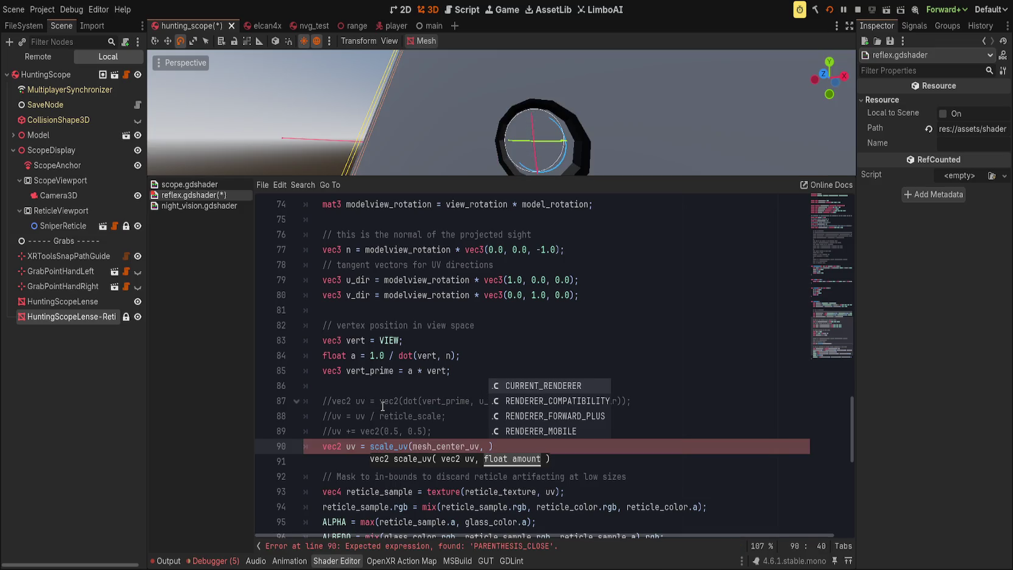
pyautogui.write(' sca')
pyautogui.press('Return')
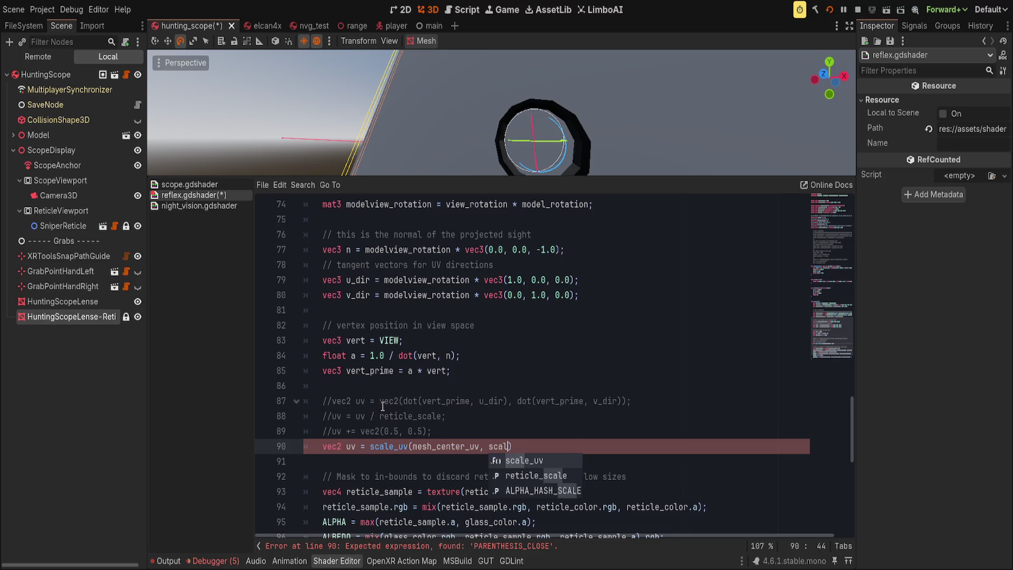
pyautogui.press('BackSpace')
pyautogui.press('BackSpace')
pyautogui.press('BackSpace')
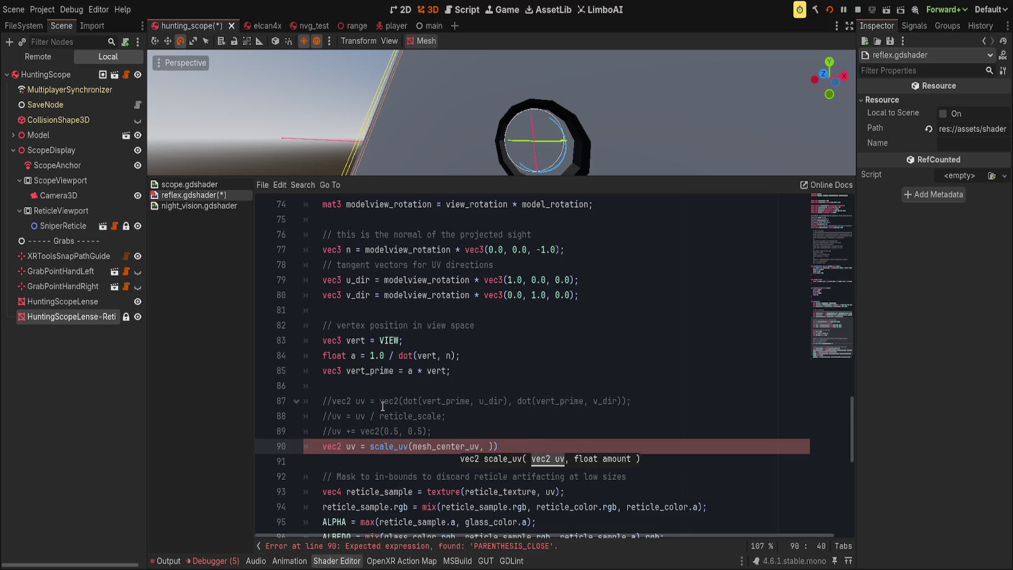
pyautogui.write('reticle')
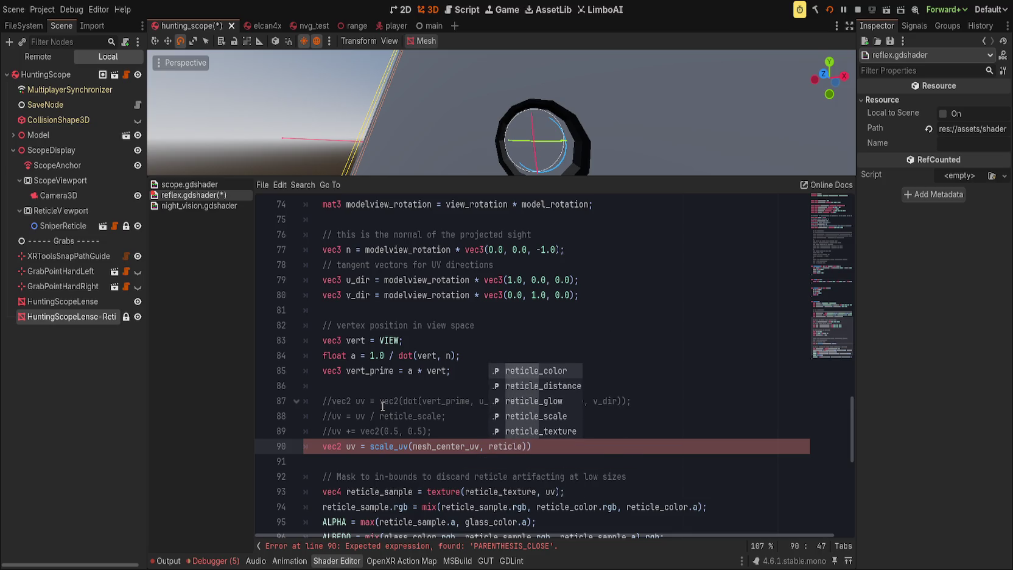
pyautogui.write('_sc')
pyautogui.press('Return')
pyautogui.write(');')
pyautogui.hotkey('ctrl', 's')
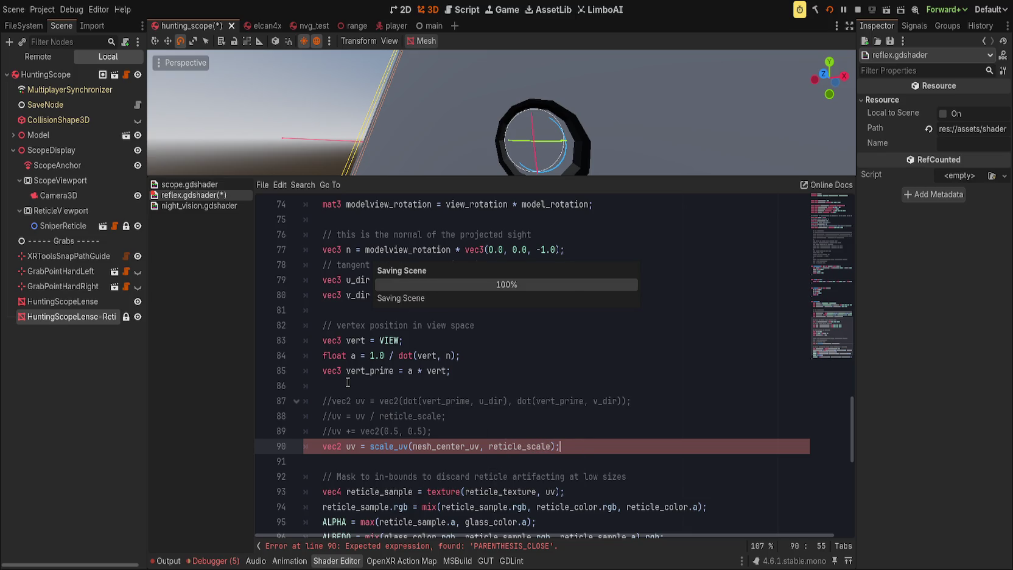
pyautogui.moveTo(603, 116)
pyautogui.mouseDown()
pyautogui.moveTo(640, 104)
pyautogui.moveTo(583, 83)
pyautogui.moveTo(668, 75)
pyautogui.mouseUp()
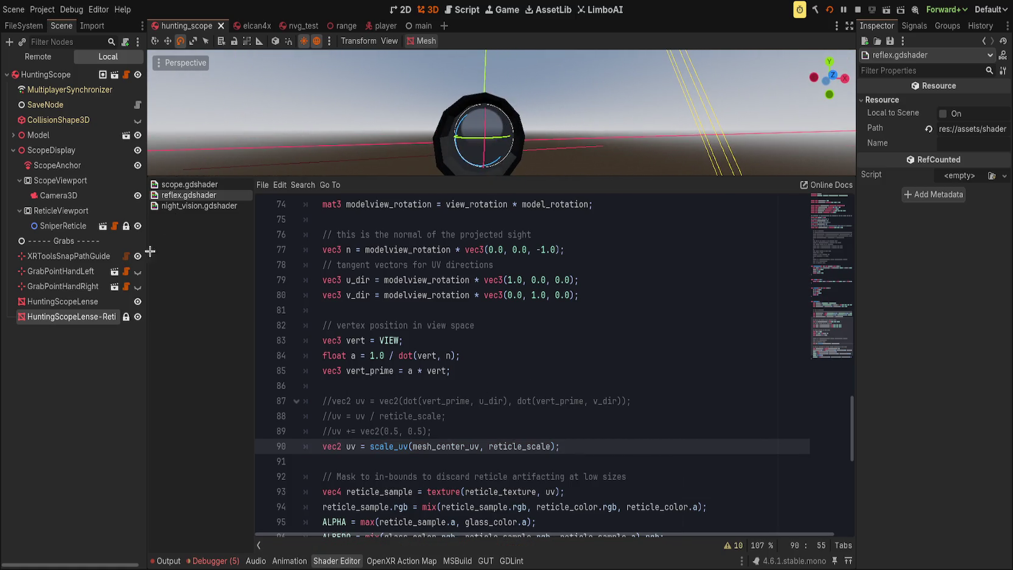
# Set HuntingScopeLense-Reticle's Reticle Scale to 0.84, save, and close the test run after checking the ring.
pyautogui.click(62, 317)
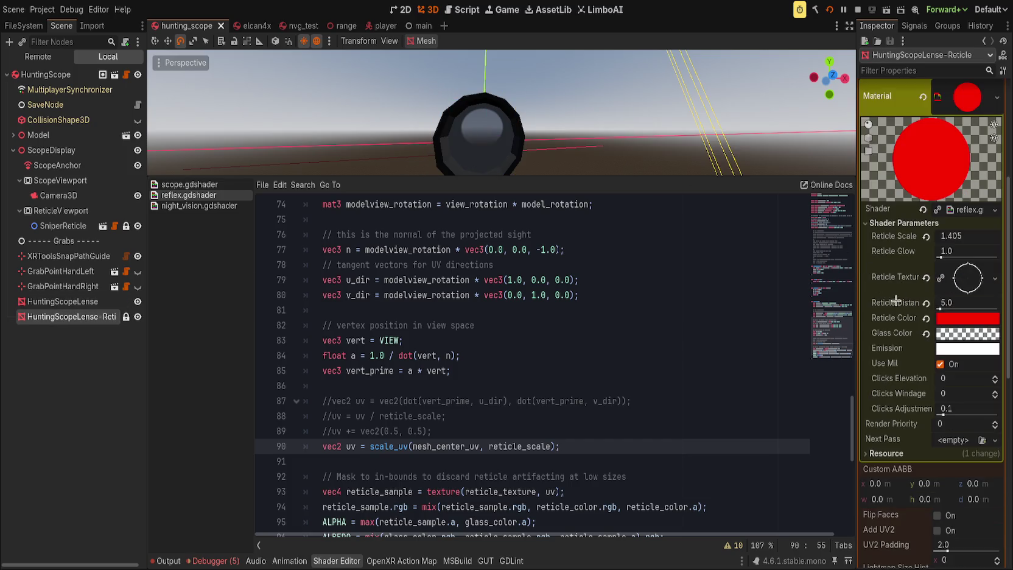
pyautogui.click(926, 236)
pyautogui.moveTo(958, 234)
pyautogui.mouseDown()
pyautogui.moveTo(922, 235)
pyautogui.moveTo(937, 235)
pyautogui.mouseUp()
pyautogui.hotkey('ctrl', 's')
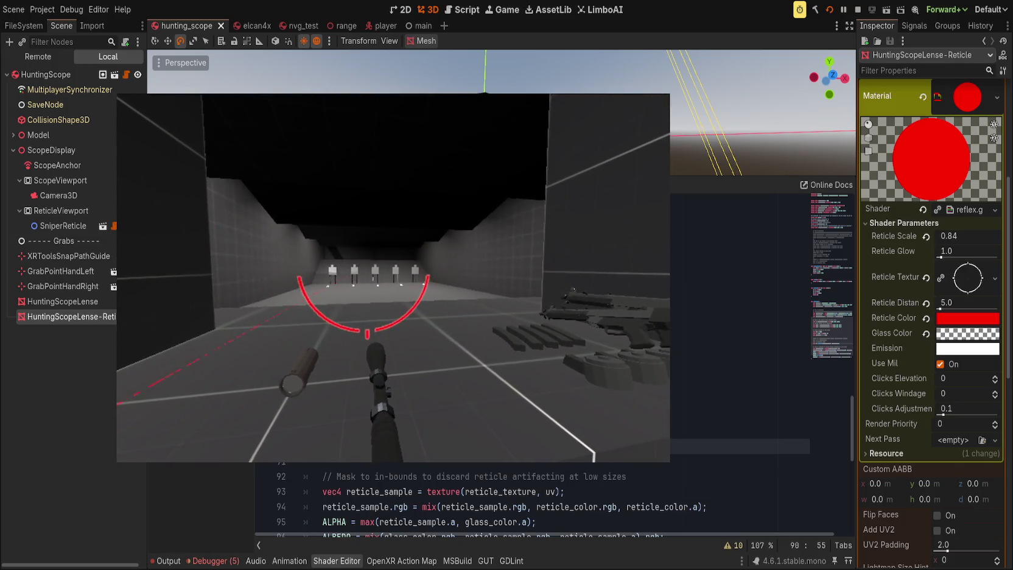
pyautogui.click(410, 387)
pyautogui.click(428, 295)
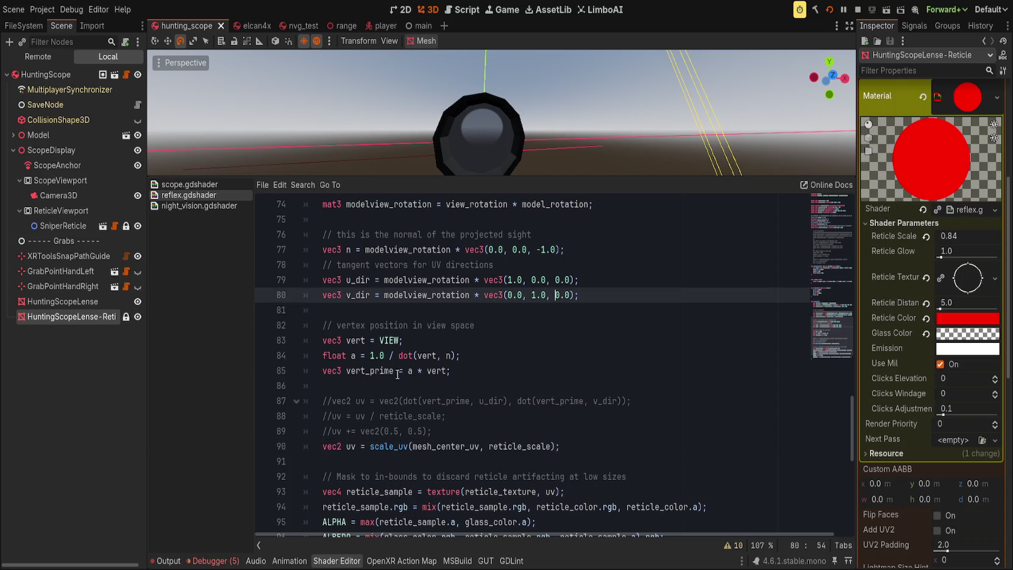
# Change the line 77 normal's Z value to -10000.0 and save the shader.
pyautogui.scroll(1, 428, 294)
pyautogui.click(428, 295)
pyautogui.doubleClick(428, 295)
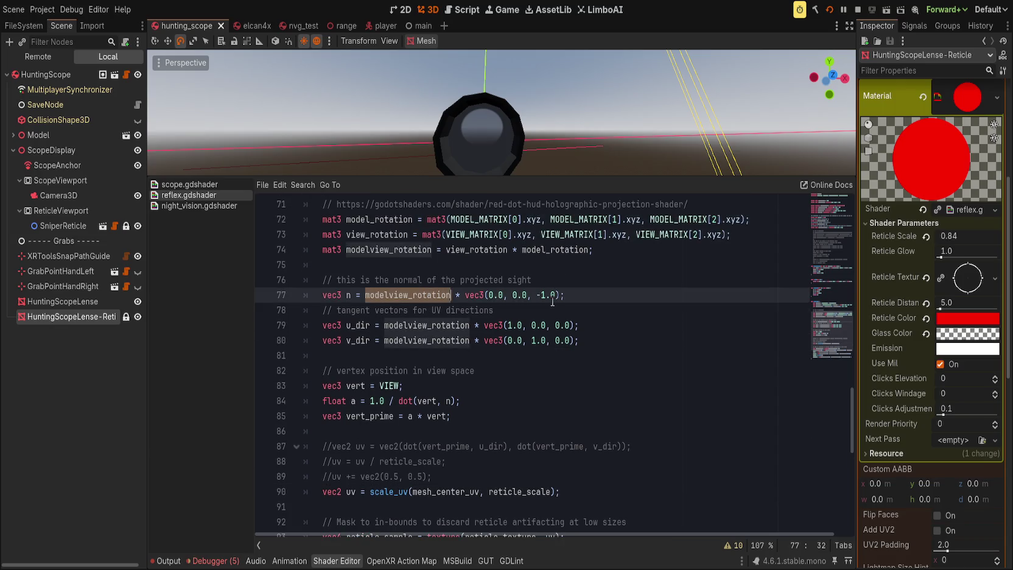
pyautogui.moveTo(542, 296)
pyautogui.mouseDown()
pyautogui.moveTo(554, 296)
pyautogui.moveTo(262, 463)
pyautogui.mouseUp()
pyautogui.click(549, 295)
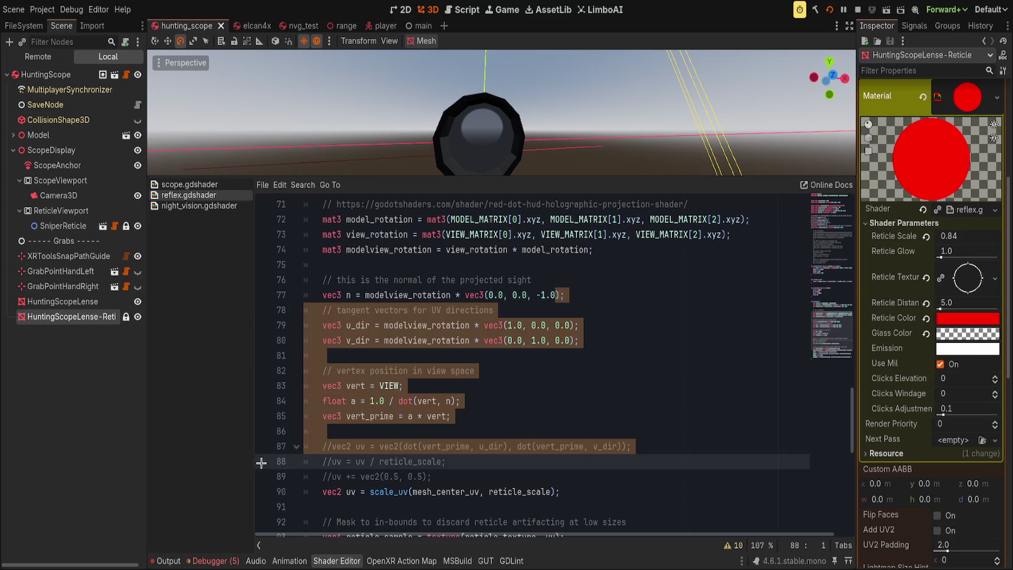
pyautogui.click(559, 296)
pyautogui.press('BackSpace')
pyautogui.press('BackSpace')
pyautogui.press('BackSpace')
pyautogui.write('10000.')
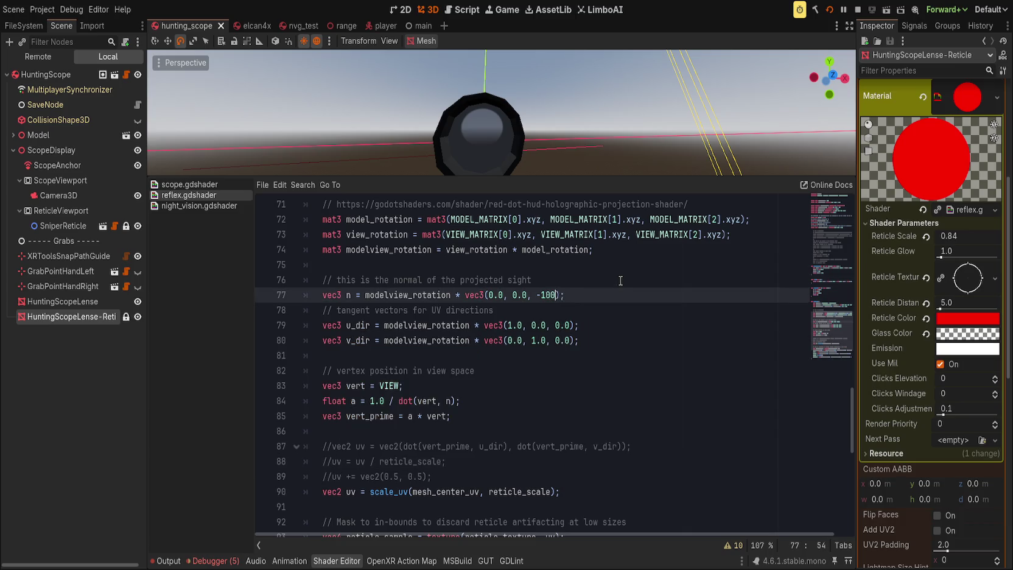
pyautogui.write('0')
pyautogui.hotkey('ctrl', 's')
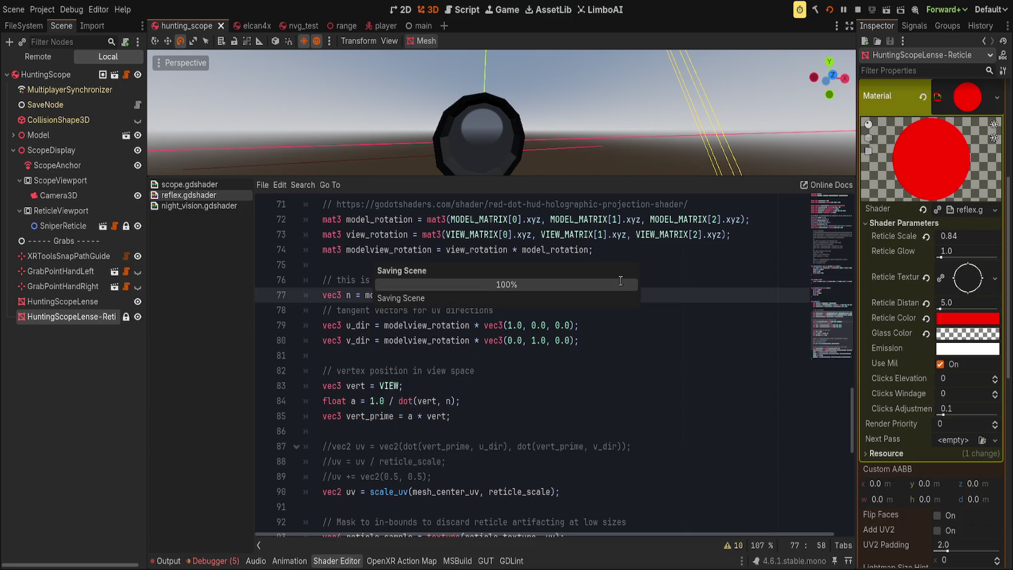
# Try Reticle Scale values of 1000, 1.1 and finally 10.0, then save the scene.
pyautogui.click(970, 236)
pyautogui.write('10000.0);')
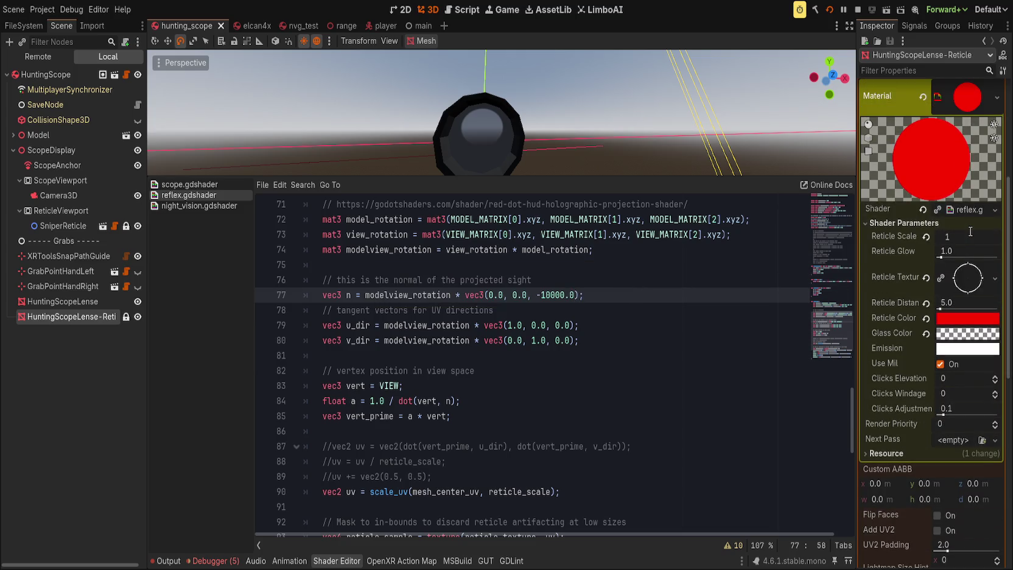
pyautogui.press('Return')
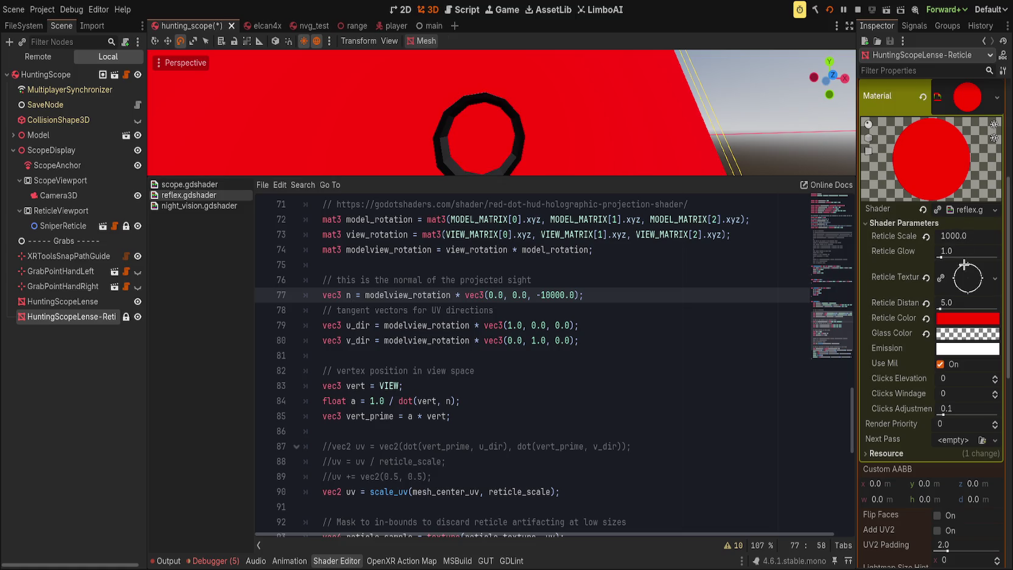
pyautogui.moveTo(974, 235); pyautogui.dragTo(966, 235)
pyautogui.click(958, 236)
pyautogui.write('1.1')
pyautogui.press('Return')
pyautogui.click(975, 235)
pyautogui.write('10')
pyautogui.press('Return')
pyautogui.hotkey('ctrl', 's')
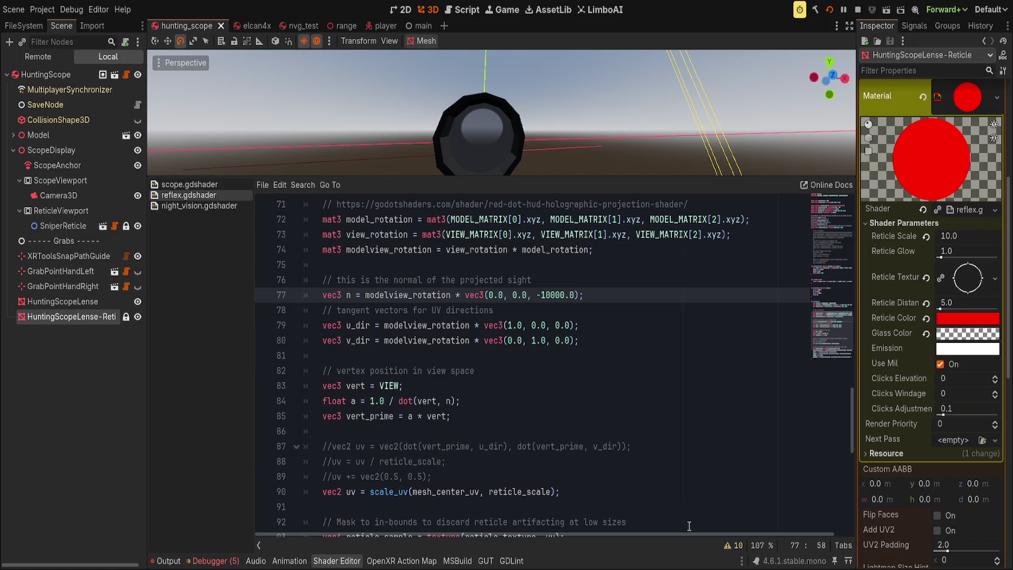
# Change the line 77 normal's Z value to -1.0 and review lines 84-85.
pyautogui.click(556, 295)
pyautogui.press('BackSpace')
pyautogui.press('BackSpace')
pyautogui.press('Delete')
pyautogui.press('Delete')
pyautogui.click(600, 386)
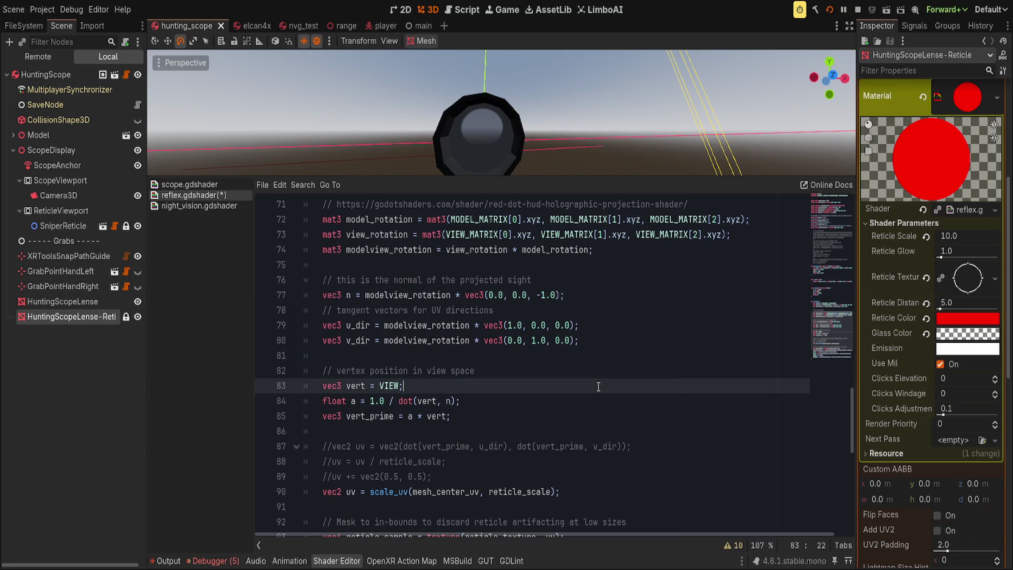
pyautogui.click(581, 403)
pyautogui.click(497, 381)
pyautogui.click(504, 395)
pyautogui.click(512, 410)
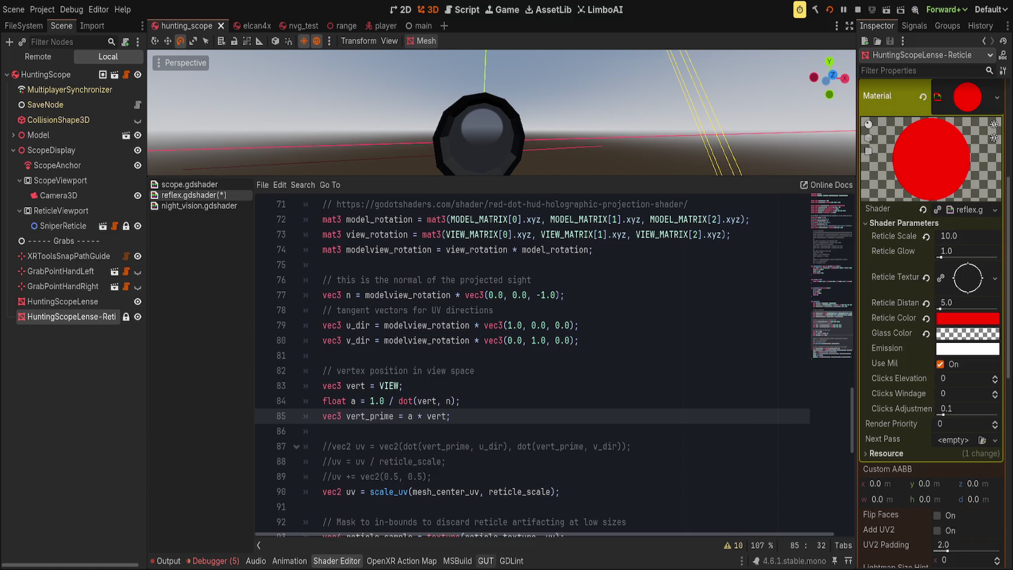
pyautogui.click(485, 561)
pyautogui.click(485, 561)
pyautogui.click(337, 561)
pyautogui.click(493, 399)
pyautogui.scroll(1, 504, 406)
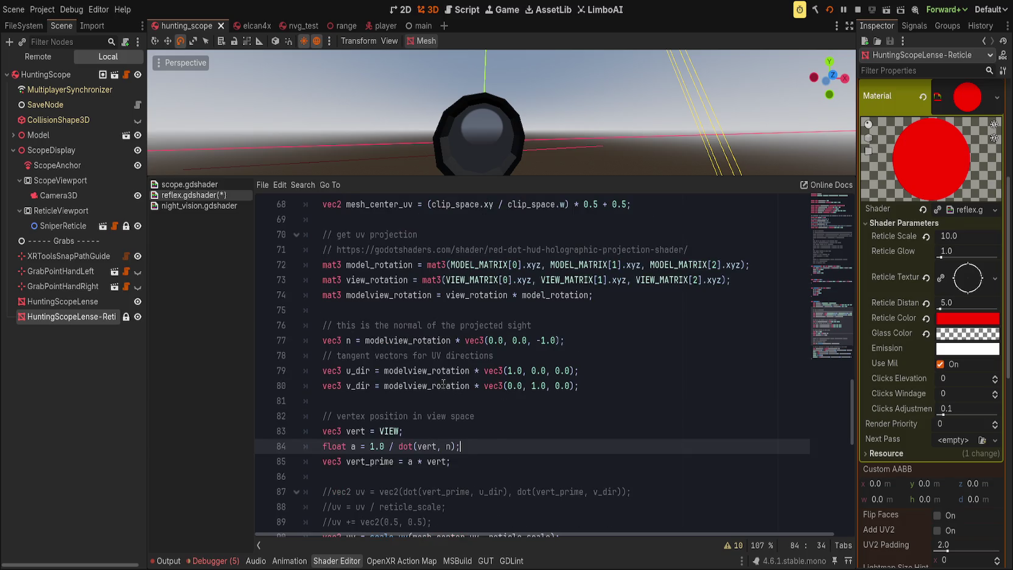
pyautogui.doubleClick(412, 369)
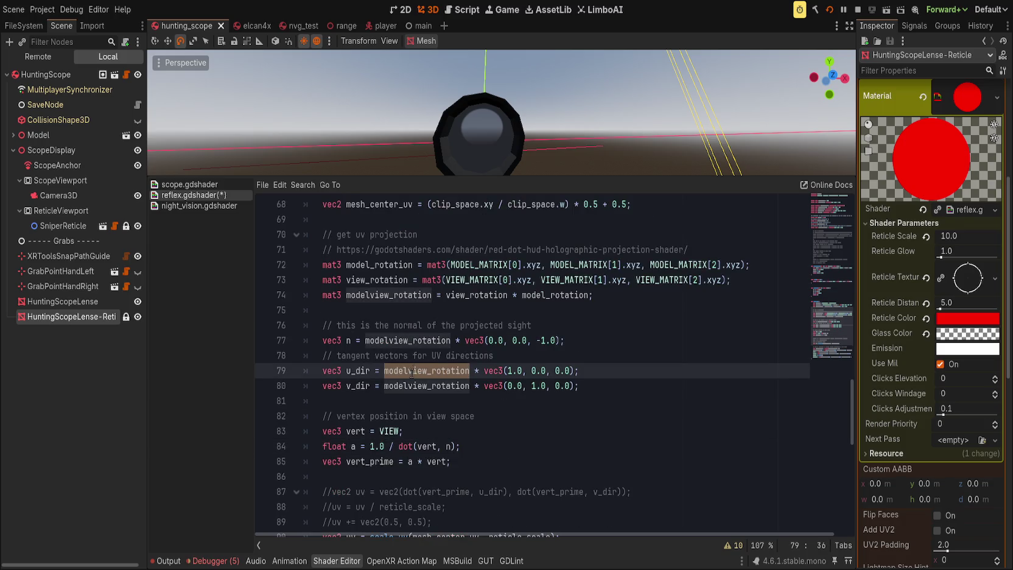
pyautogui.scroll(2, 412, 369)
pyautogui.click(536, 384)
pyautogui.click(473, 381)
pyautogui.doubleClick(473, 384)
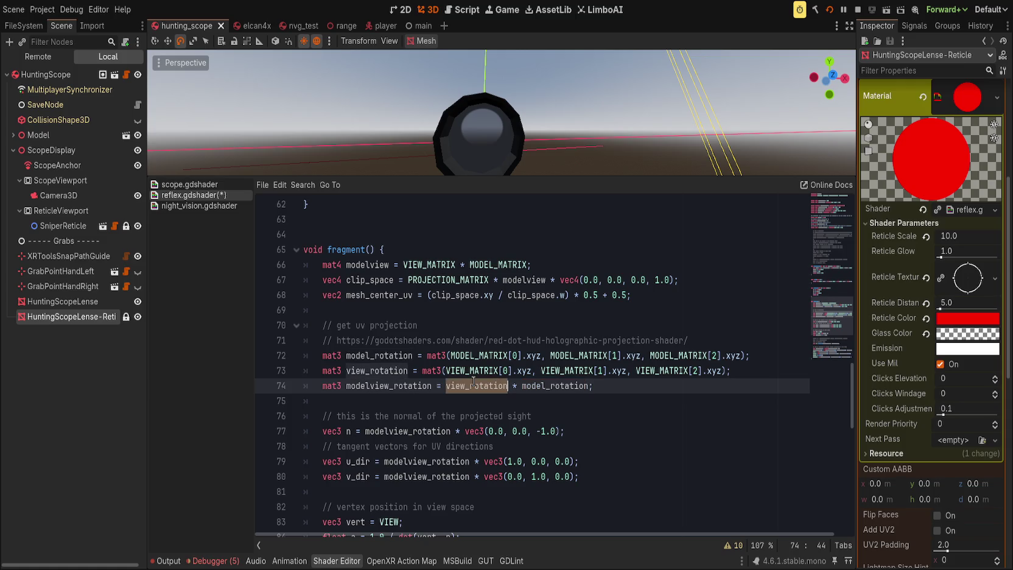
pyautogui.doubleClick(352, 264)
pyautogui.doubleClick(365, 279)
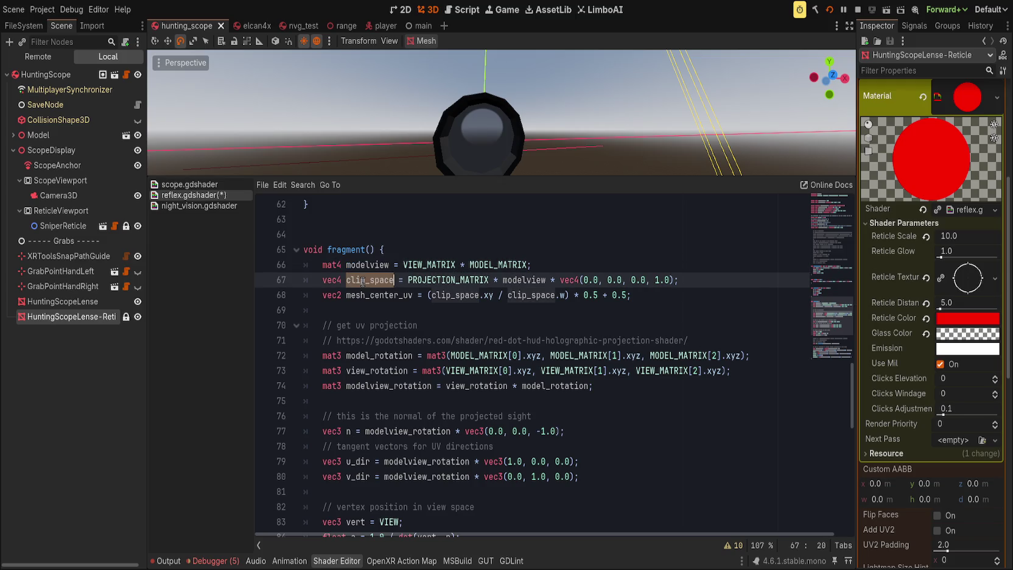
pyautogui.doubleClick(372, 294)
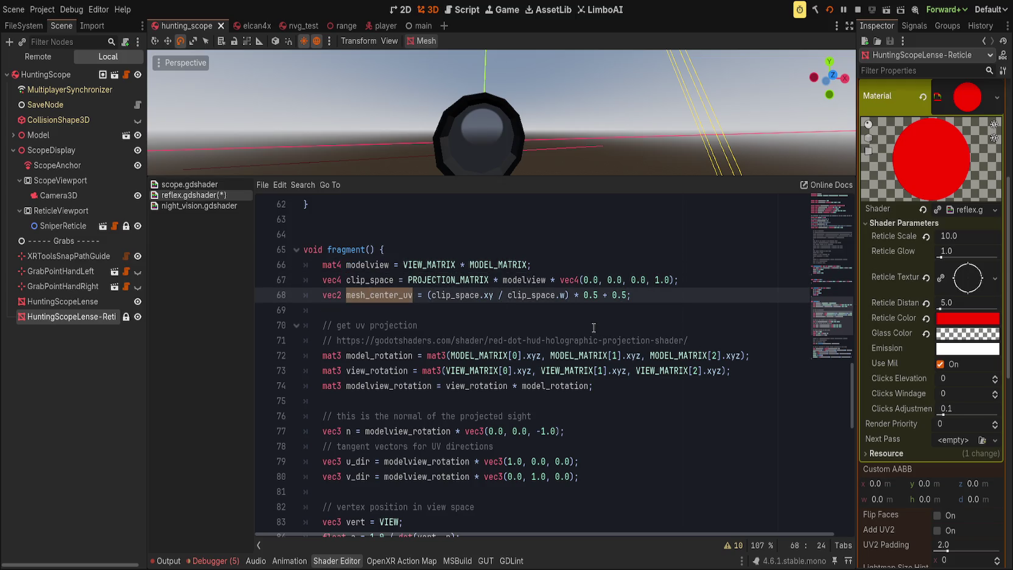
pyautogui.click(645, 293)
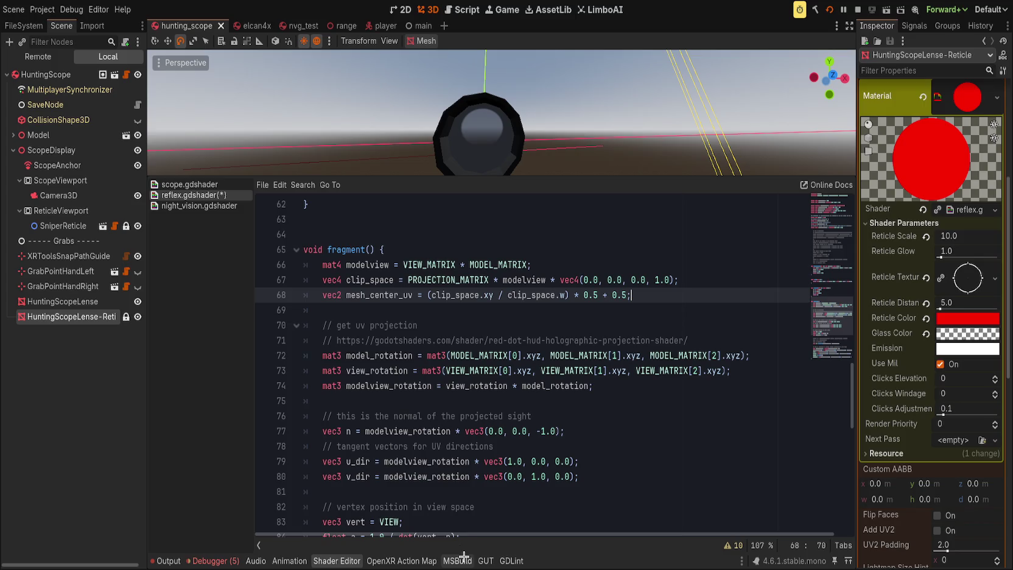
pyautogui.scroll(-2, 542, 449)
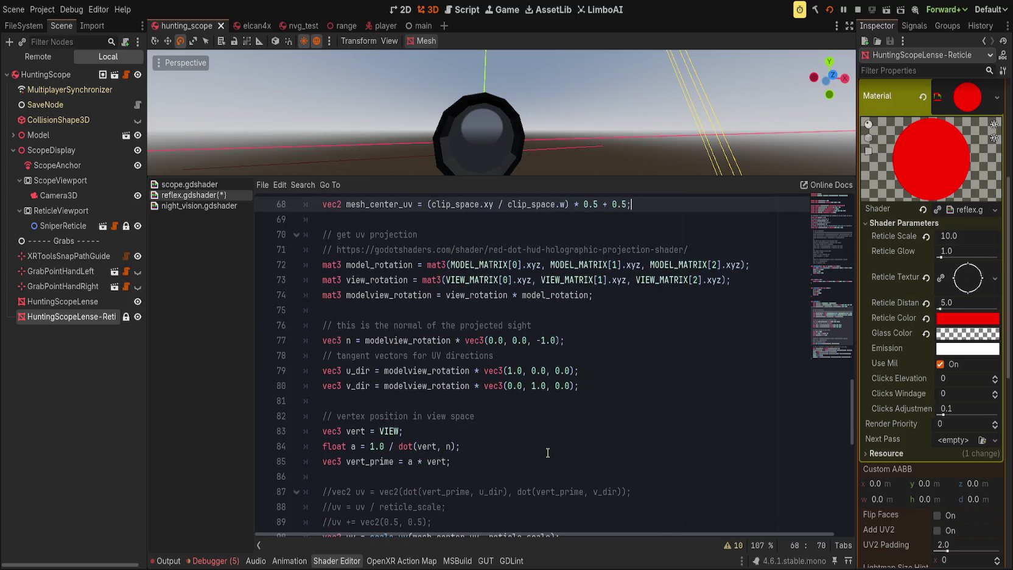
pyautogui.scroll(-2, 547, 452)
pyautogui.scroll(-1, 548, 452)
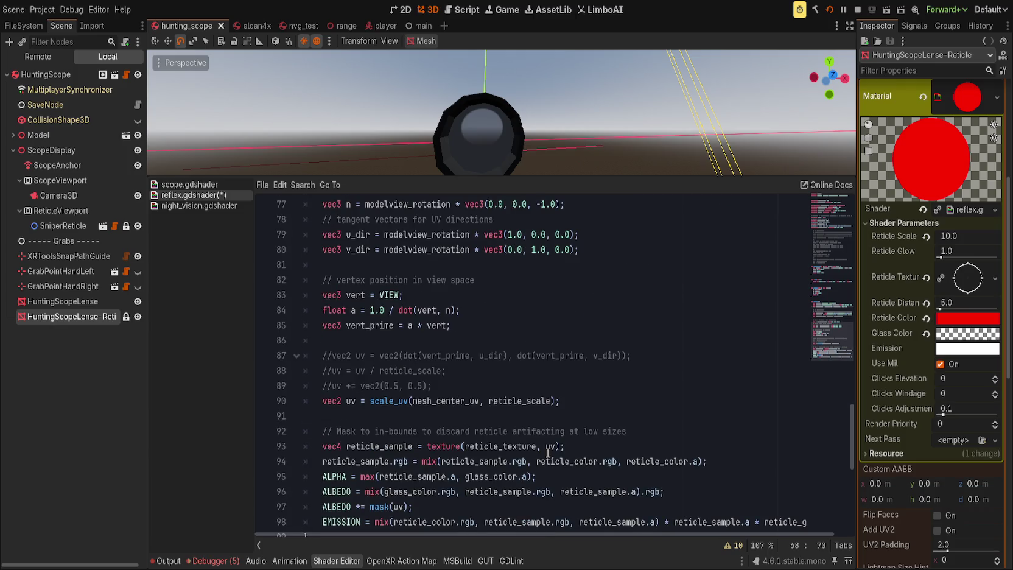
pyautogui.scroll(-1, 548, 452)
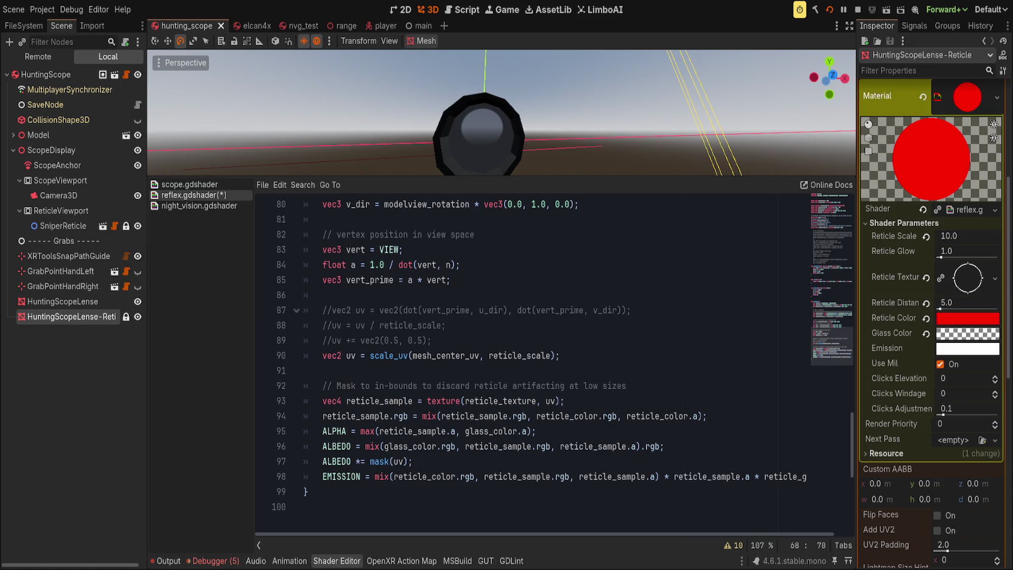
pyautogui.click(540, 432)
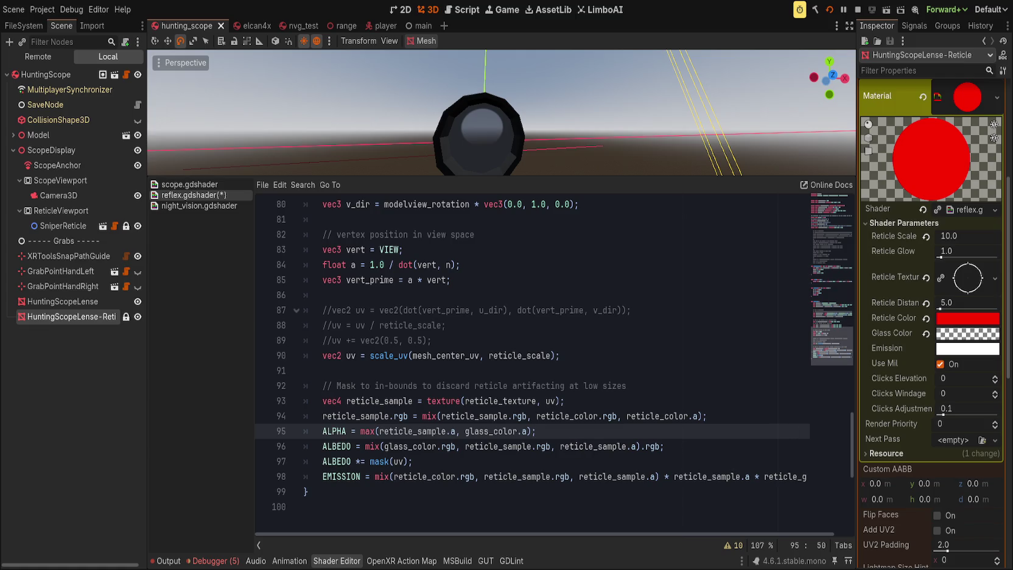
pyautogui.scroll(2, 532, 353)
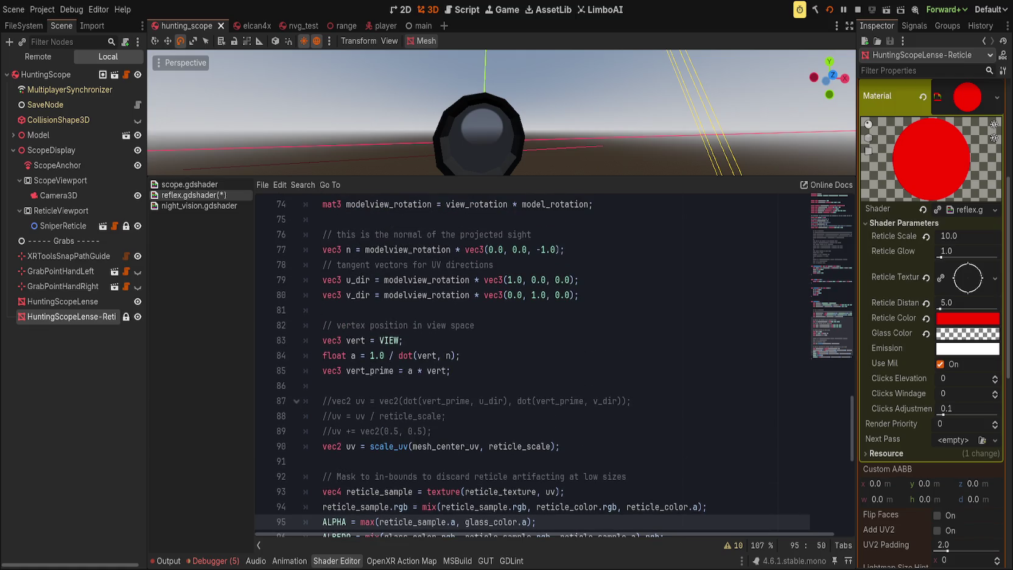
pyautogui.click(323, 446)
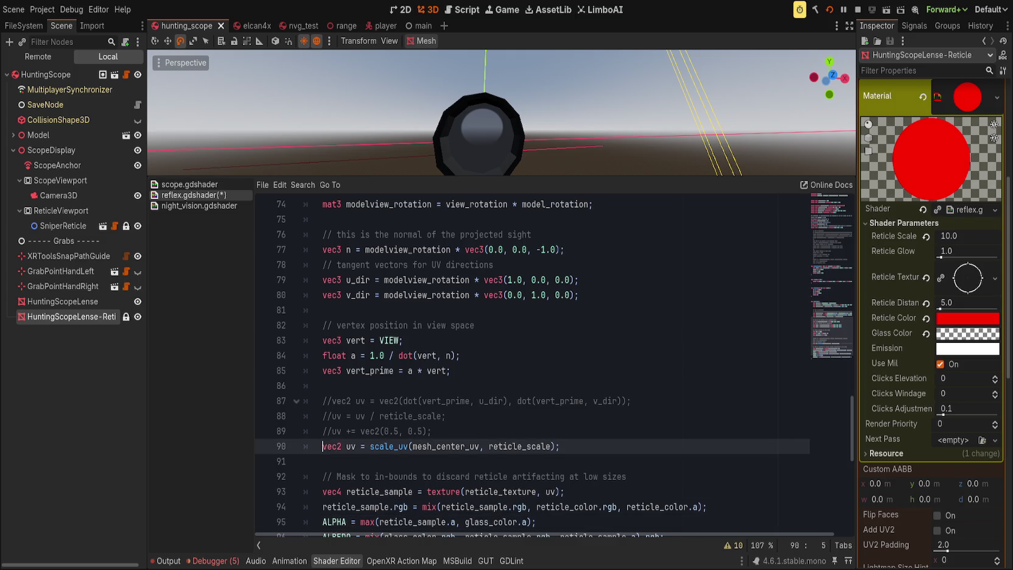
# Revert Reticle Distance to 25.0 and Reticle Scale to 1.0, then save.
pyautogui.click(926, 304)
pyautogui.click(925, 236)
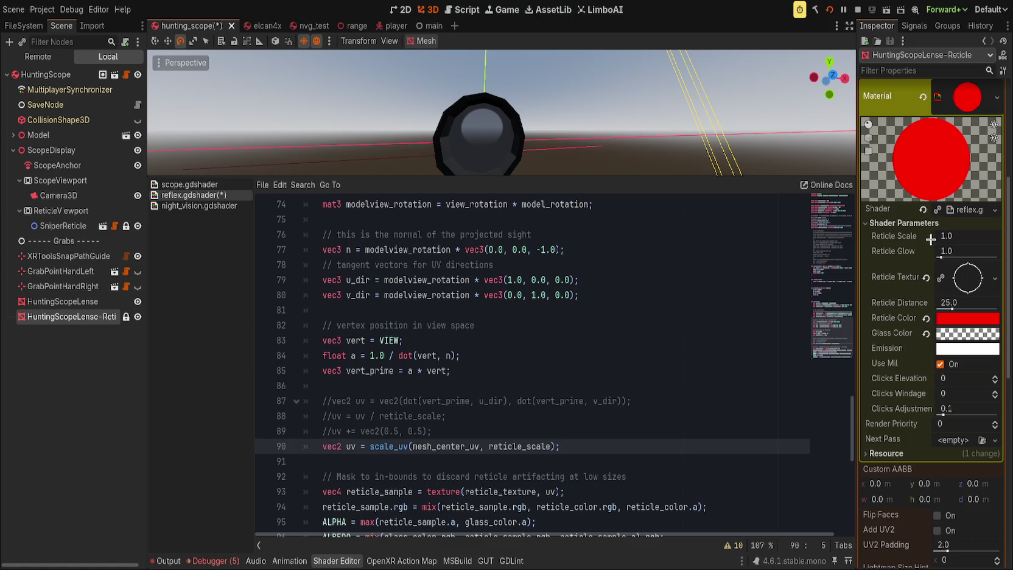
pyautogui.hotkey('ctrl', 's')
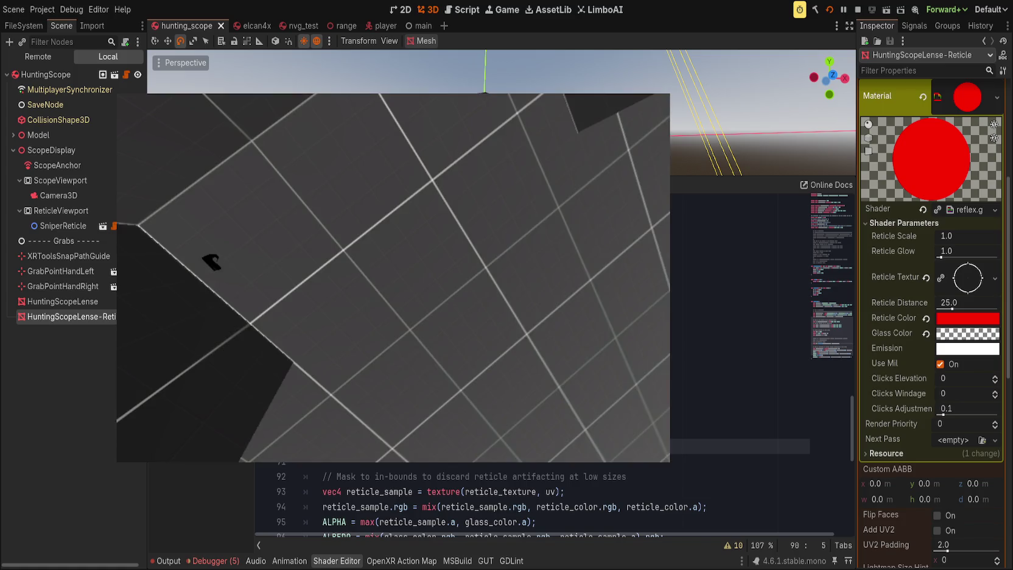
# Test the scope in the running game, then return to the editor.
pyautogui.scroll(1, 551, 411)
pyautogui.click(551, 407)
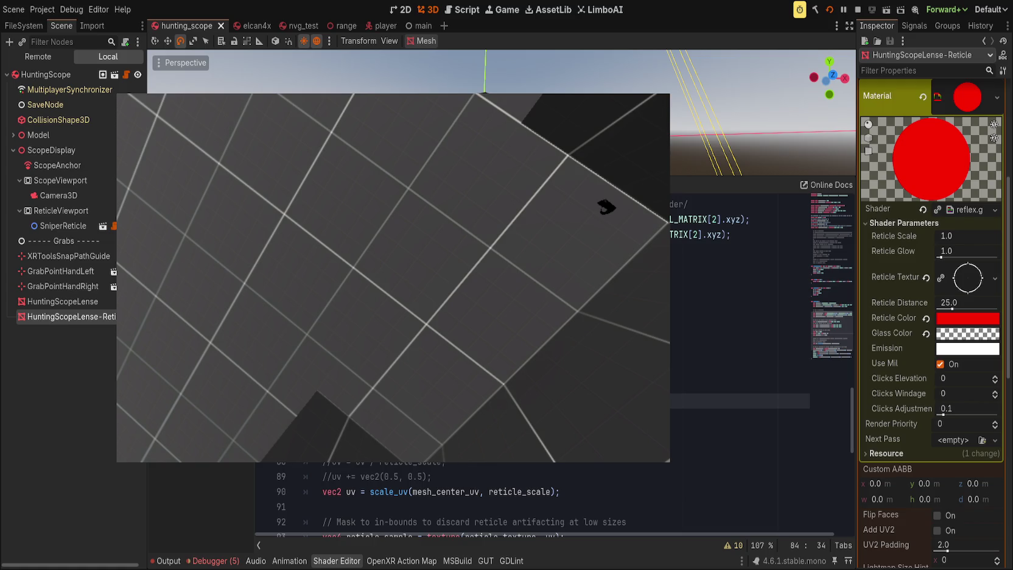
pyautogui.click(129, 425)
pyautogui.click(469, 369)
pyautogui.scroll(1, 365, 438)
pyautogui.scroll(2, 362, 421)
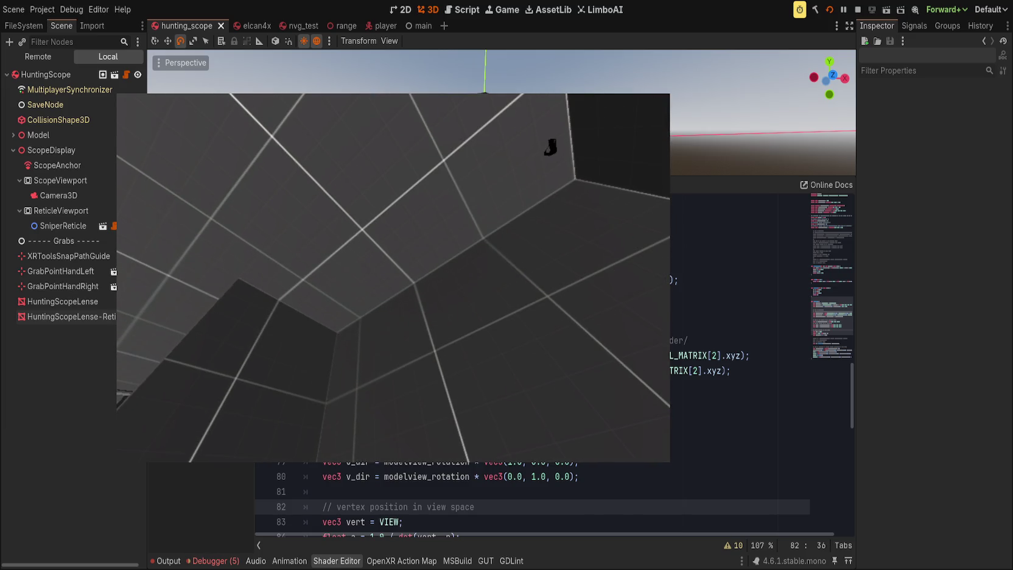
pyautogui.click(888, 218)
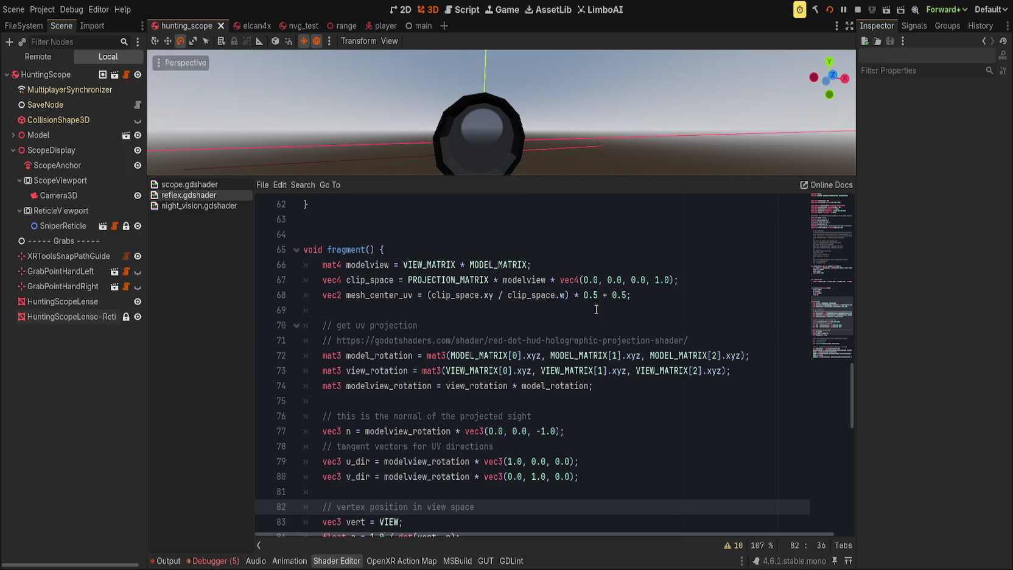
pyautogui.click(441, 432)
pyautogui.scroll(-3, 442, 433)
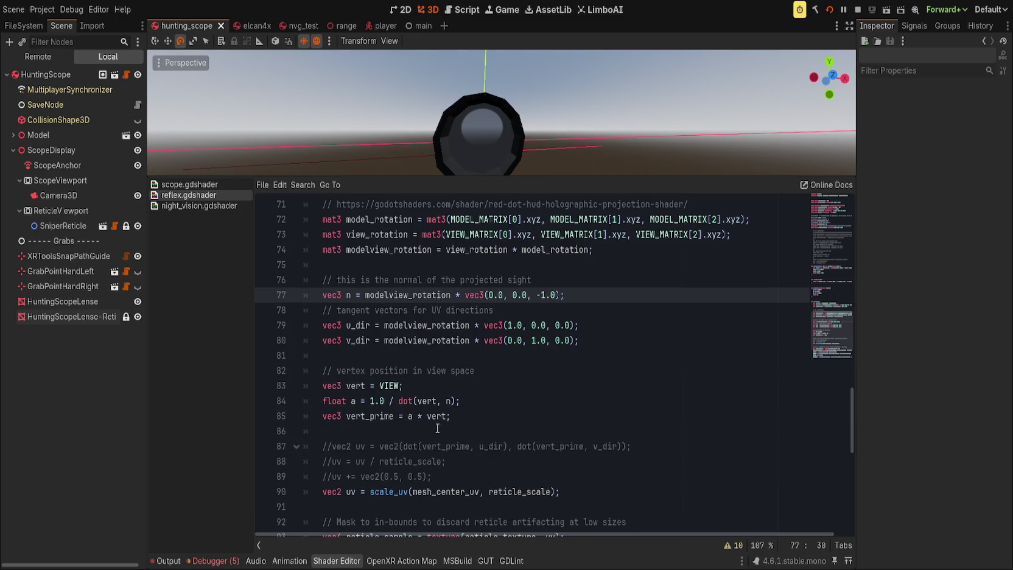
pyautogui.click(497, 418)
pyautogui.scroll(5, 475, 402)
pyautogui.doubleClick(367, 353)
pyautogui.scroll(-1, 373, 375)
pyautogui.click(377, 356)
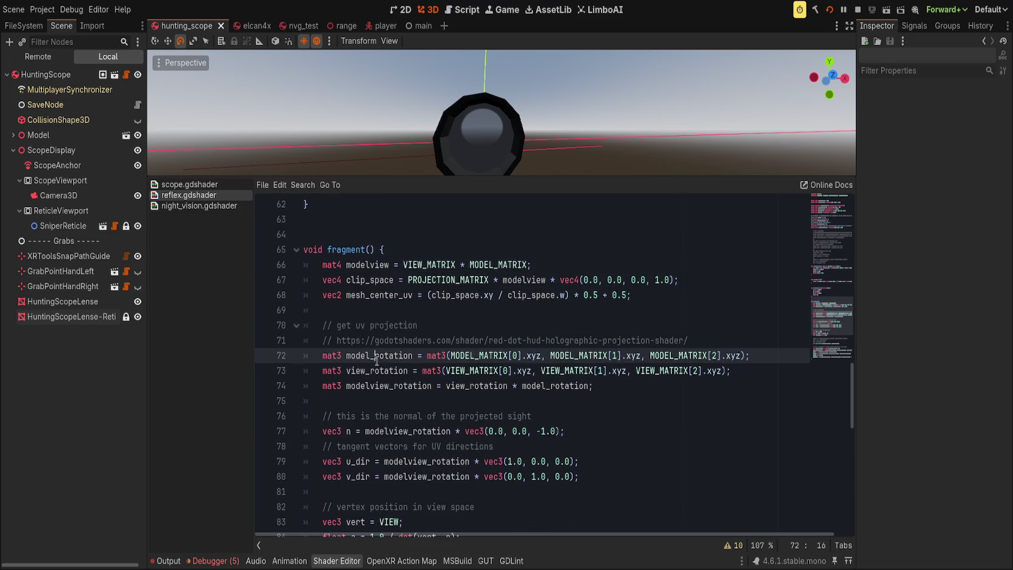
pyautogui.doubleClick(395, 356)
pyautogui.doubleClick(393, 370)
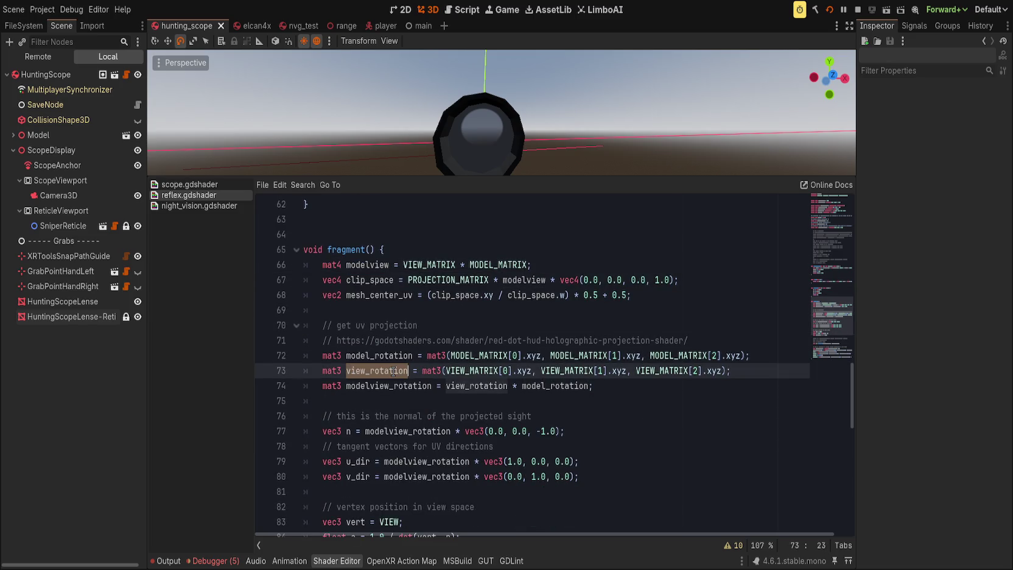
pyautogui.click(443, 371)
pyautogui.doubleClick(462, 371)
pyautogui.doubleClick(481, 355)
pyautogui.doubleClick(572, 356)
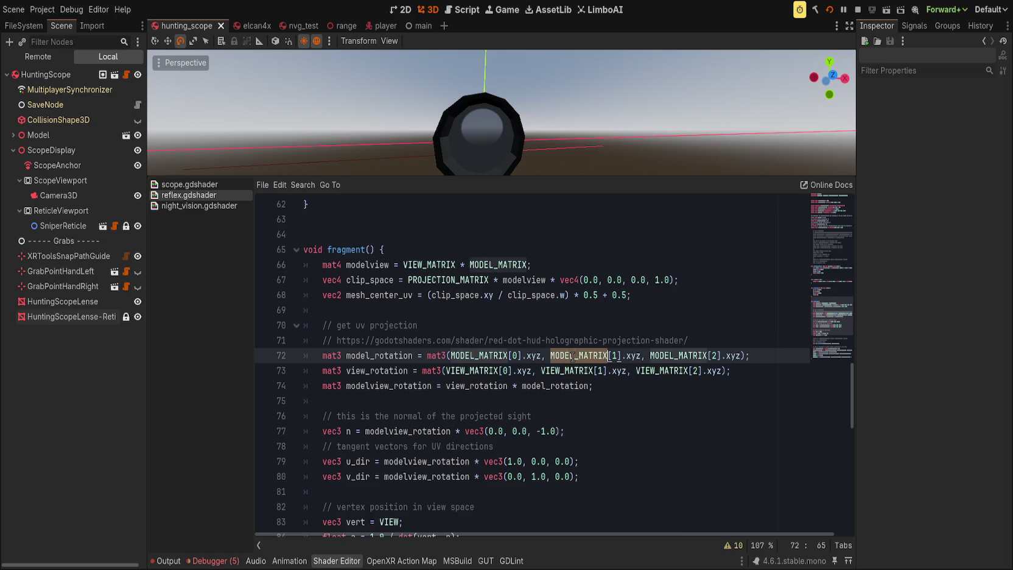
pyautogui.doubleClick(683, 355)
pyautogui.doubleClick(436, 356)
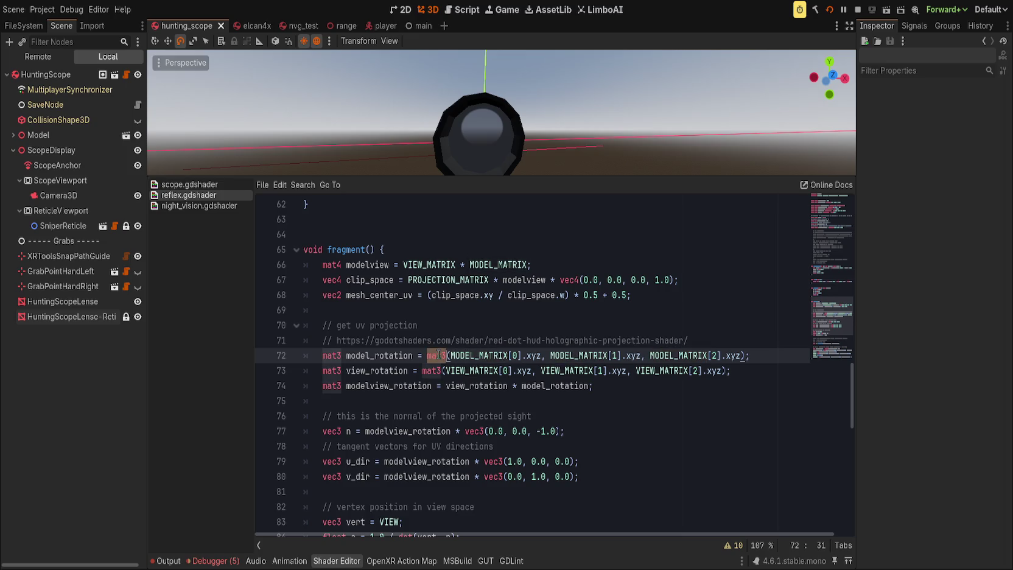
pyautogui.doubleClick(487, 356)
pyautogui.doubleClick(581, 355)
pyautogui.doubleClick(698, 356)
pyautogui.click(755, 355)
pyautogui.doubleClick(474, 370)
pyautogui.doubleClick(569, 371)
pyautogui.click(674, 370)
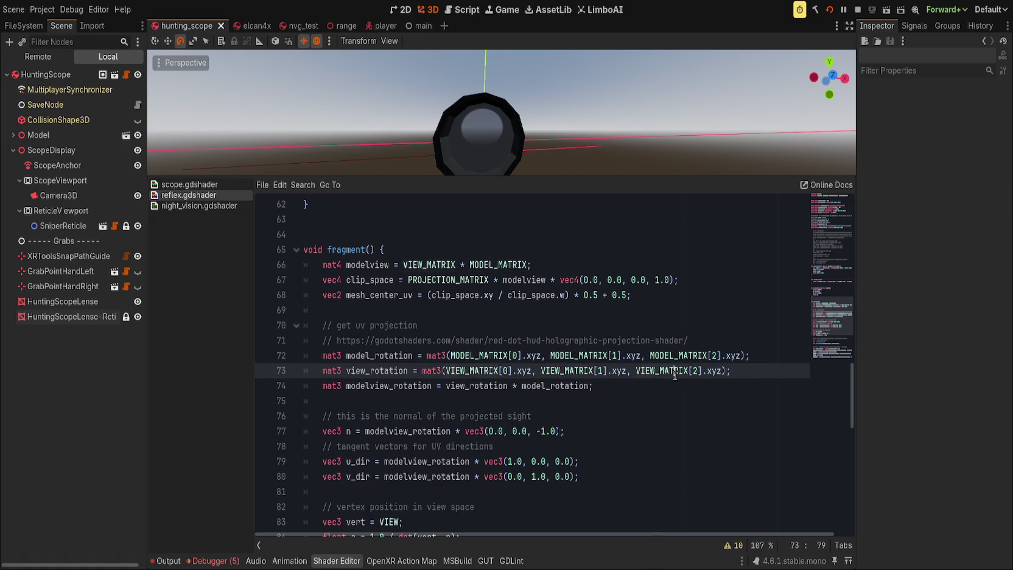
pyautogui.click(384, 370)
pyautogui.doubleClick(384, 370)
pyautogui.doubleClick(389, 386)
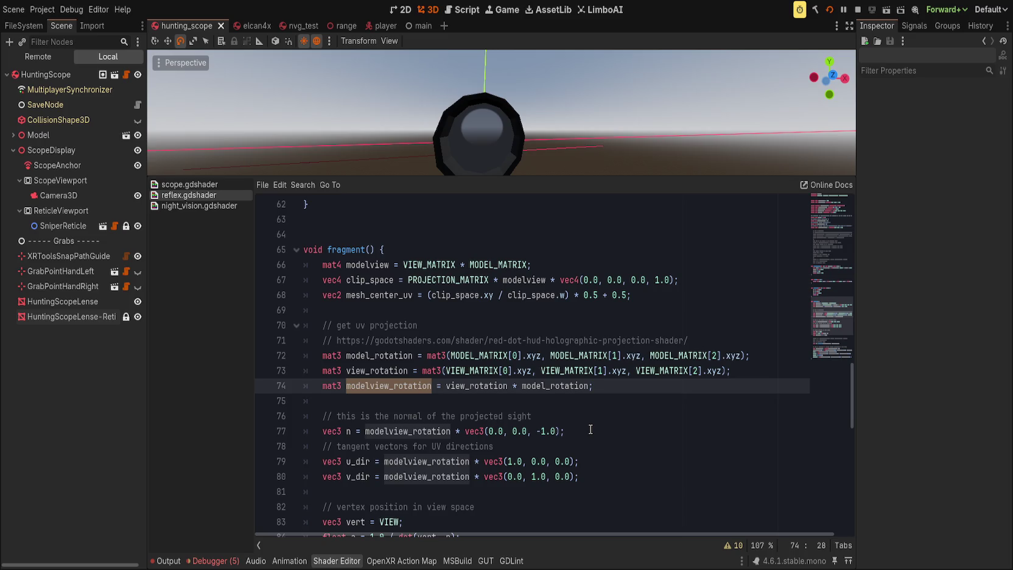
pyautogui.click(397, 430)
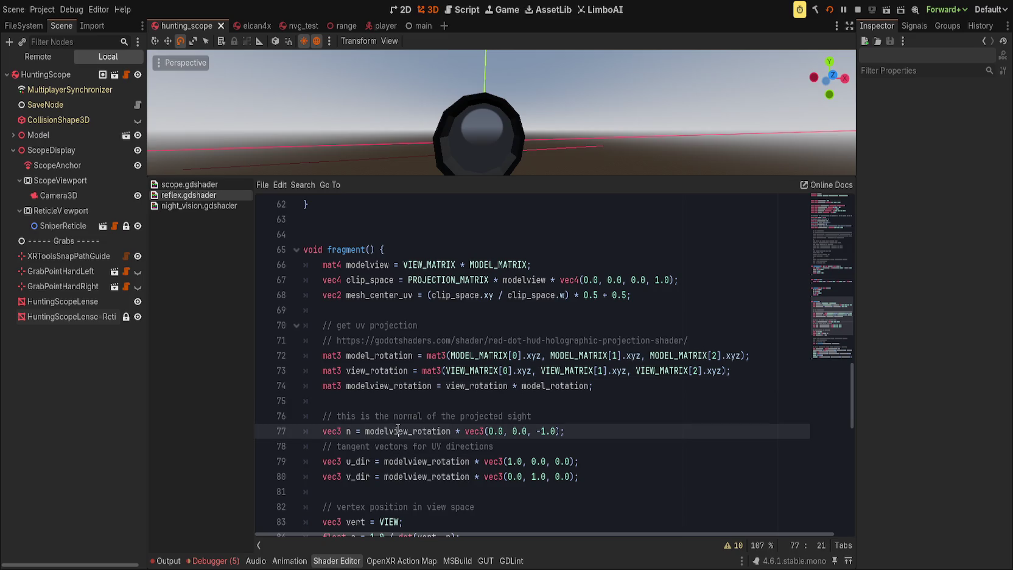
pyautogui.click(540, 431)
pyautogui.click(591, 431)
pyautogui.scroll(-7, 373, 341)
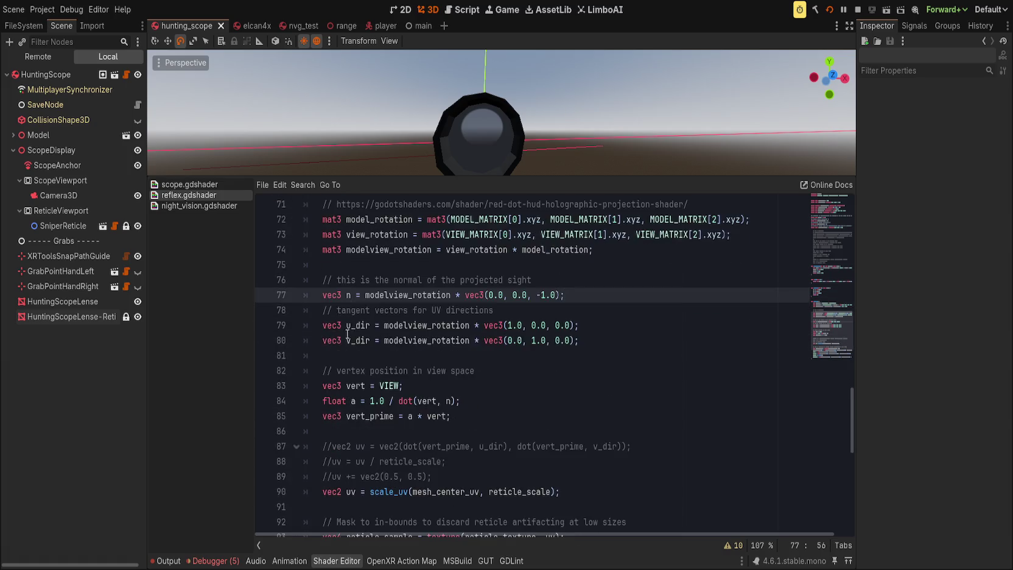
pyautogui.scroll(4, 414, 344)
pyautogui.scroll(4, 414, 344)
pyautogui.click(653, 326)
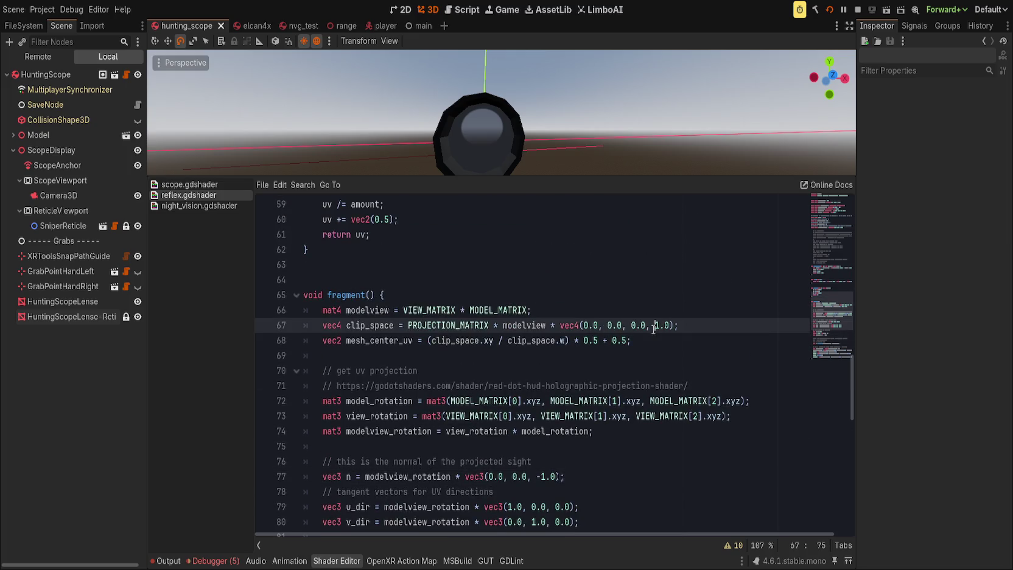
# Make line 67's clip-space vec4 end in -1.0, save, and run the game to test the reticle.
pyautogui.write('-')
pyautogui.hotkey('ctrl', 's')
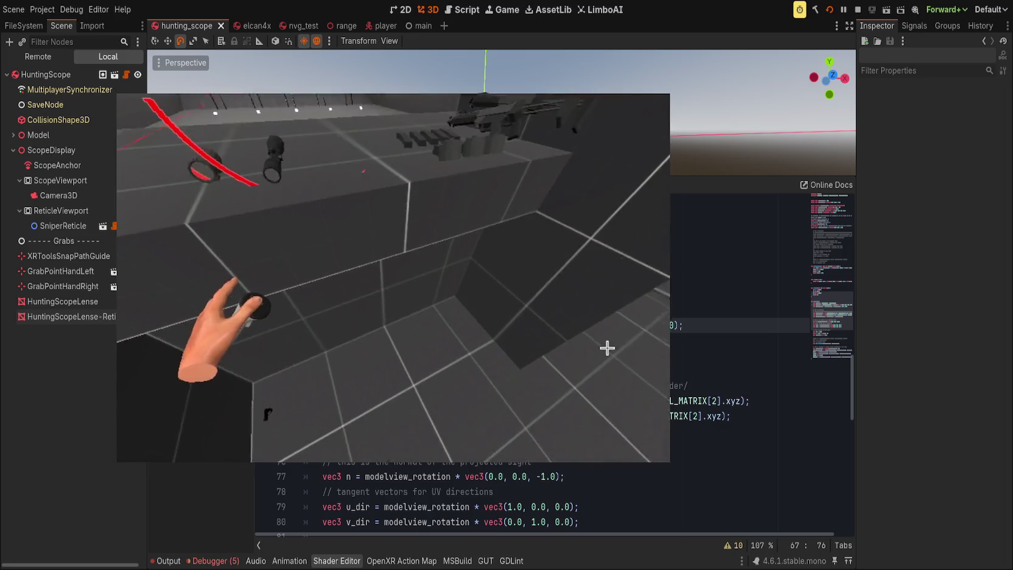
pyautogui.click(831, 11)
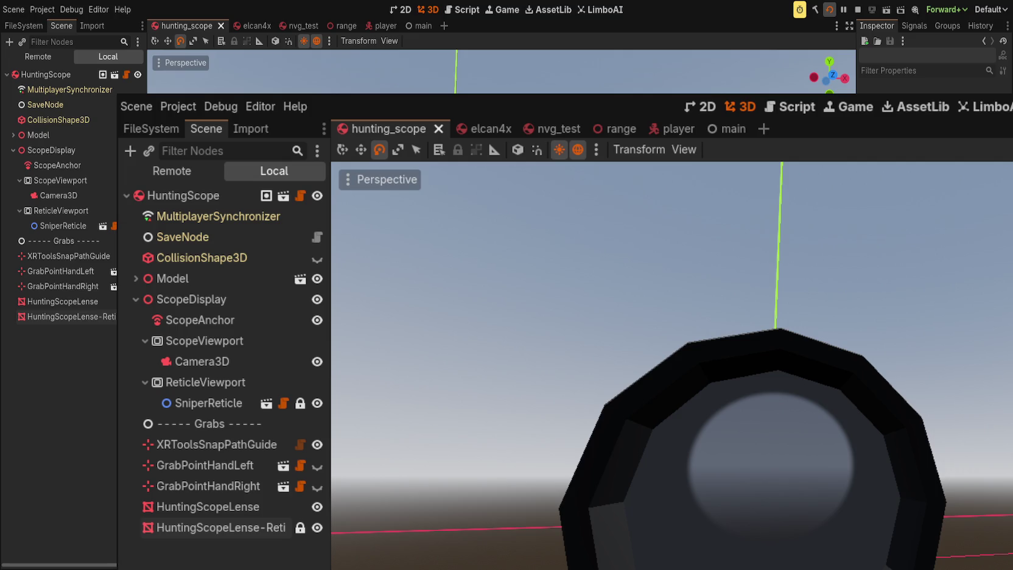
pyautogui.hotkey('alt', 's')
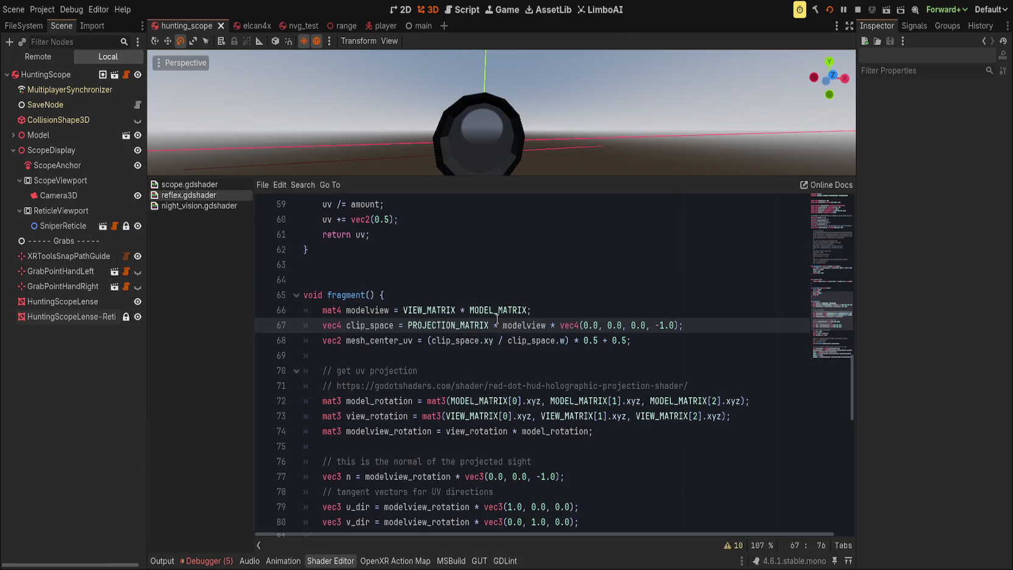
# Remove the minus so line 67's w is 1.0 again, save, and restart the game.
pyautogui.press('BackSpace')
pyautogui.hotkey('ctrl', 's')
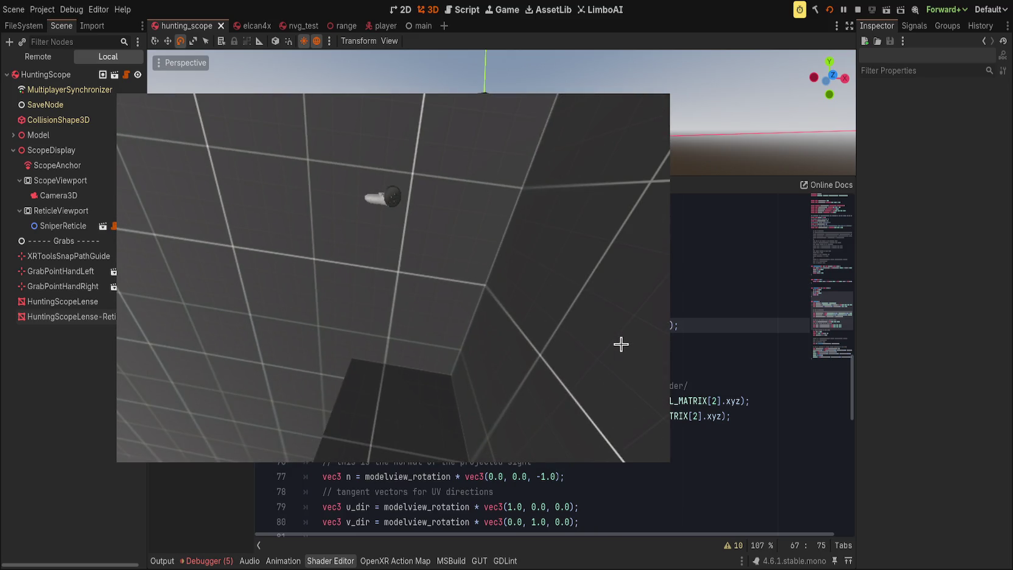
pyautogui.click(829, 10)
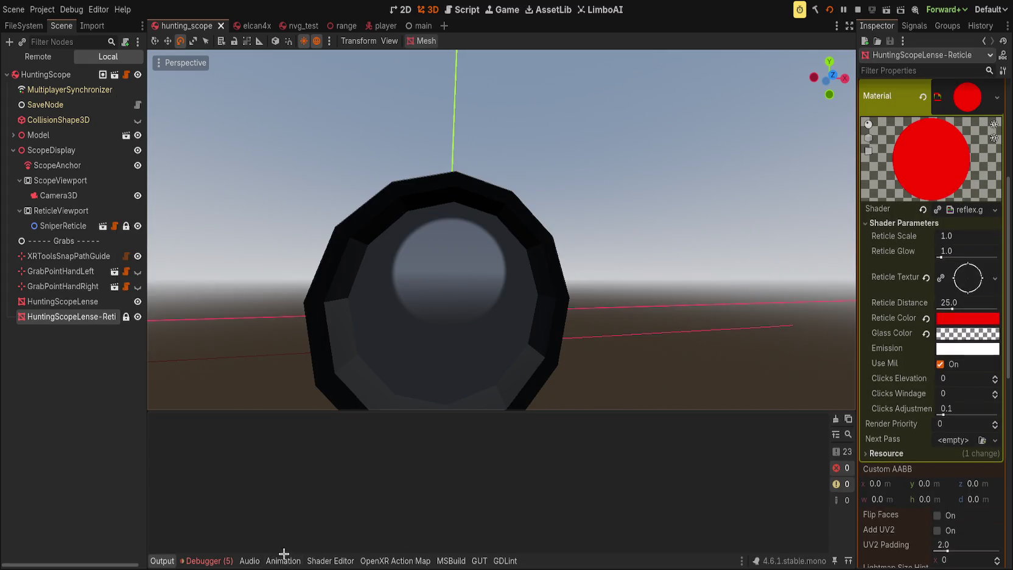
pyautogui.click(313, 560)
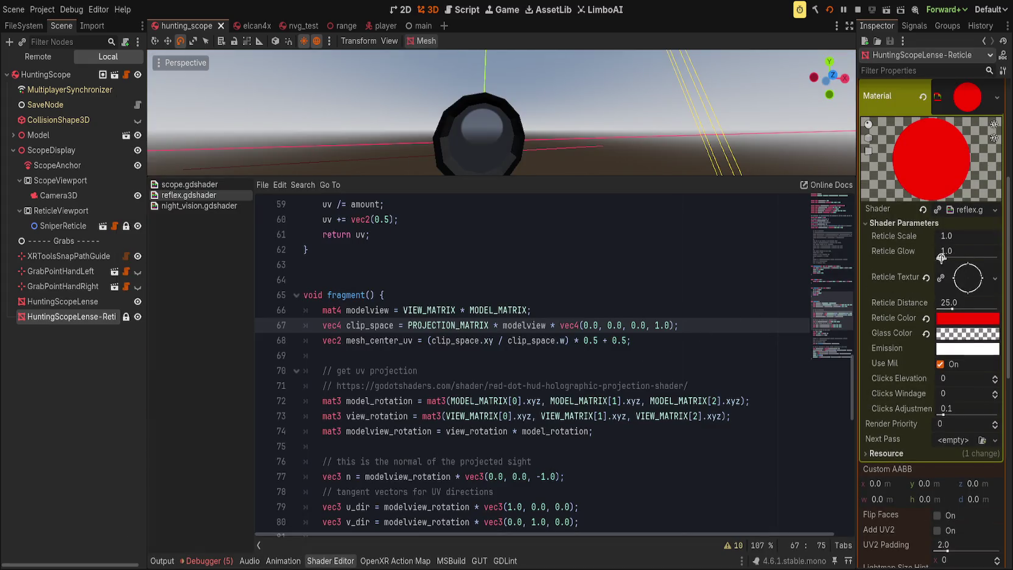
# Drag Reticle Scale to try other values, revert it to 1.0, and save the hunting_scope scene.
pyautogui.moveTo(952, 236)
pyautogui.mouseDown()
pyautogui.moveTo(922, 236)
pyautogui.moveTo(965, 237)
pyautogui.mouseUp()
pyautogui.click(926, 236)
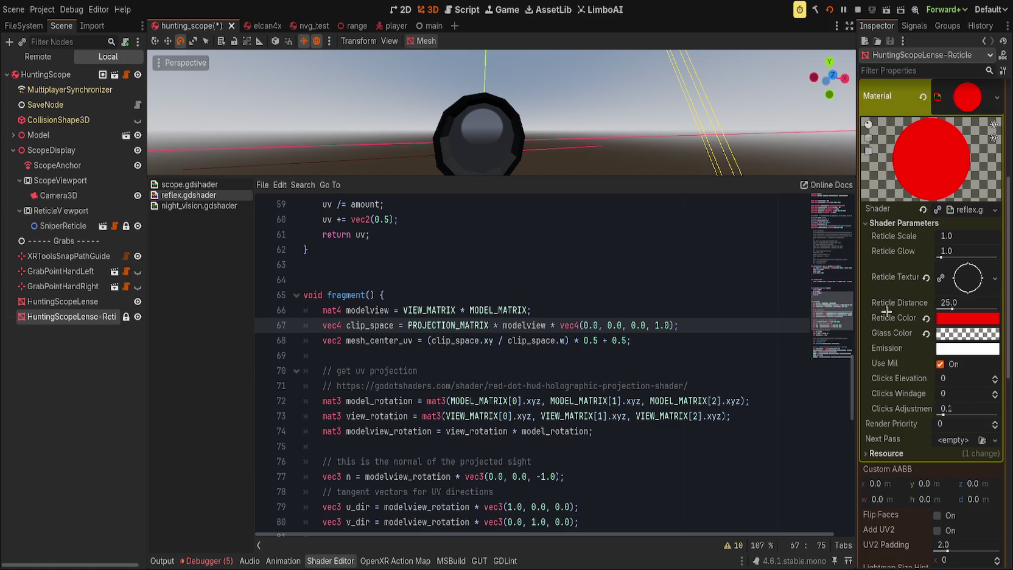
pyautogui.hotkey('ctrl', 's')
pyautogui.click(953, 306)
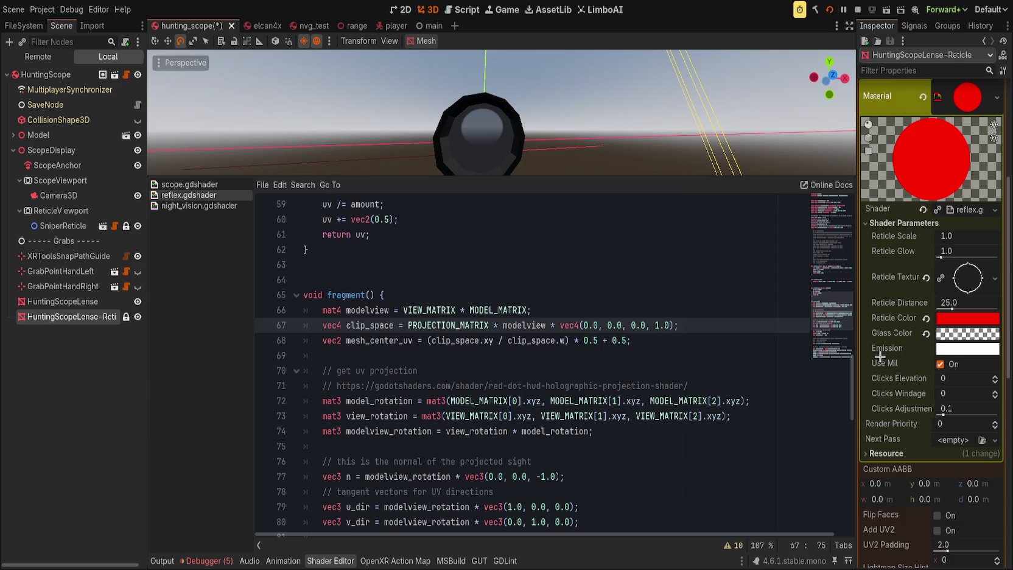
pyautogui.doubleClick(371, 341)
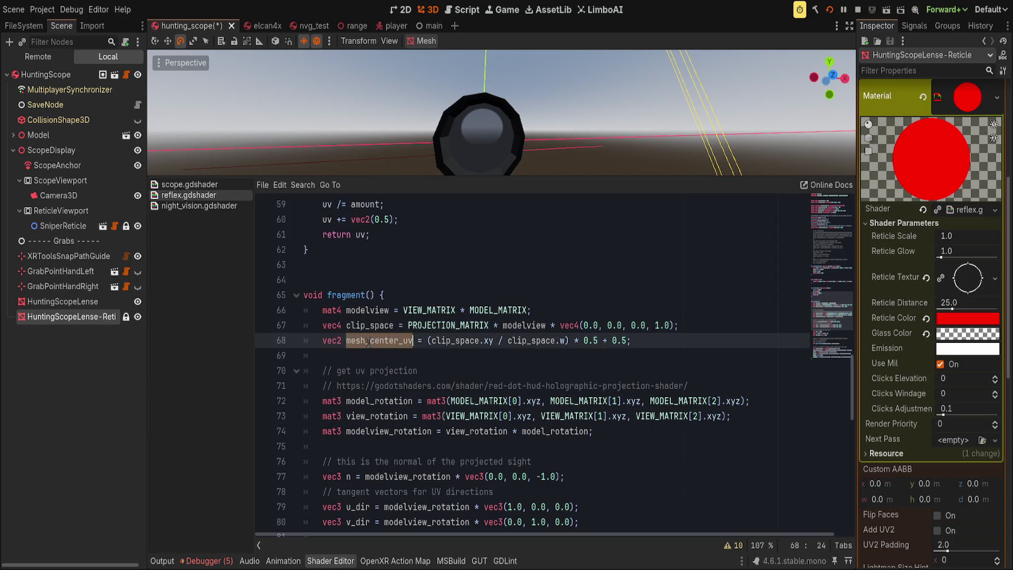
# Retype the division slash in line 59's uv calculation and save the scene.
pyautogui.scroll(-3, 469, 346)
pyautogui.scroll(-4, 469, 345)
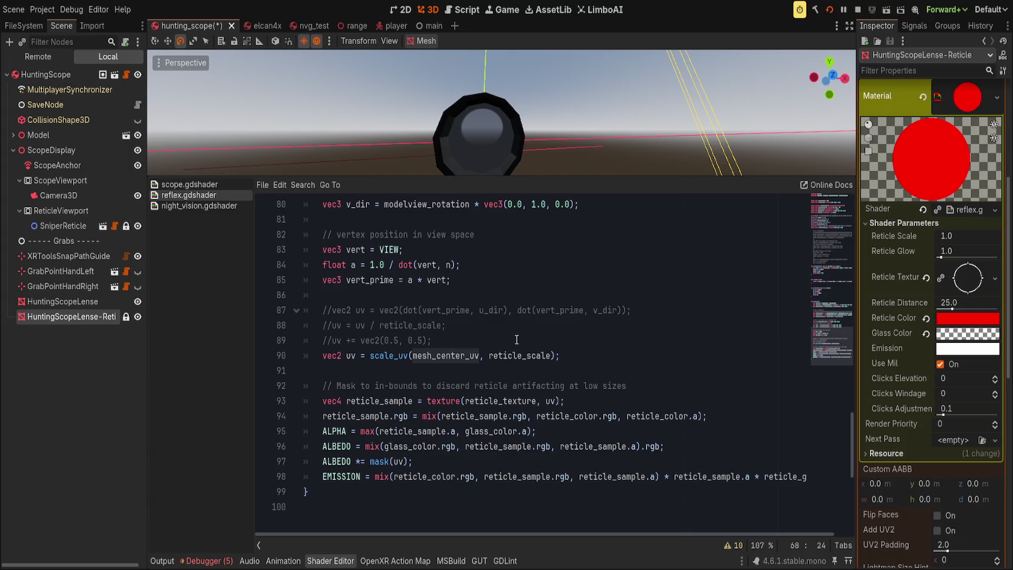
pyautogui.scroll(5, 528, 336)
pyautogui.scroll(-2, 535, 339)
pyautogui.scroll(6, 538, 339)
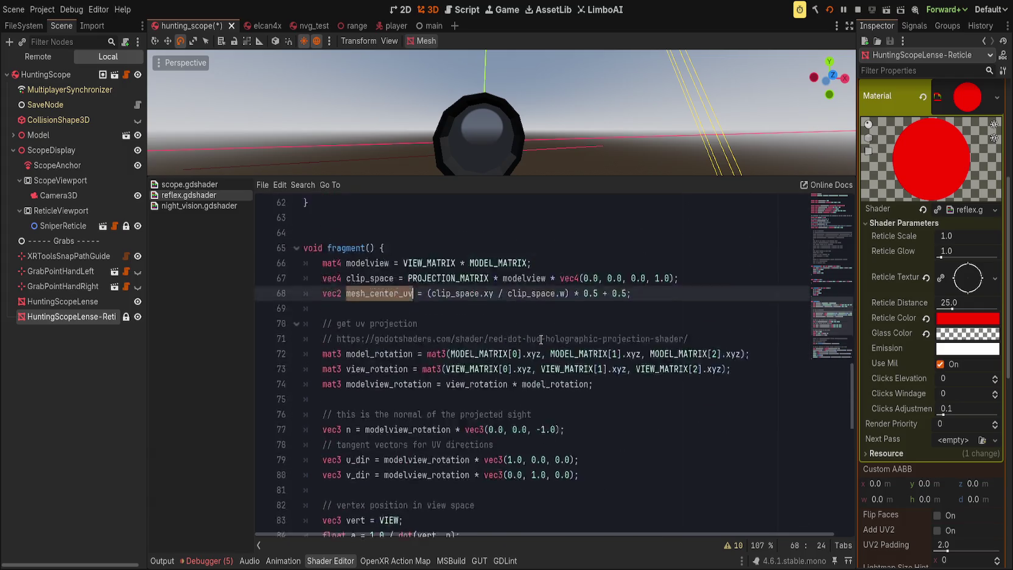
pyautogui.click(340, 295)
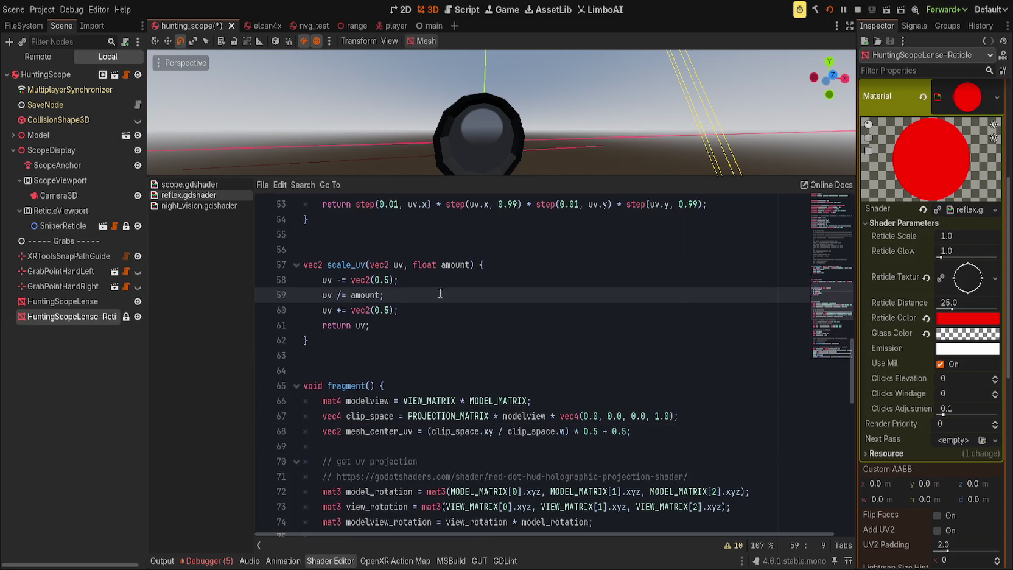
pyautogui.press('BackSpace')
pyautogui.write('/')
pyautogui.hotkey('ctrl', 's')
# Orbit the viewport to see the scope from the side, then lower Reticle Scale to 0.81.
pyautogui.scroll(-5, 807, 326)
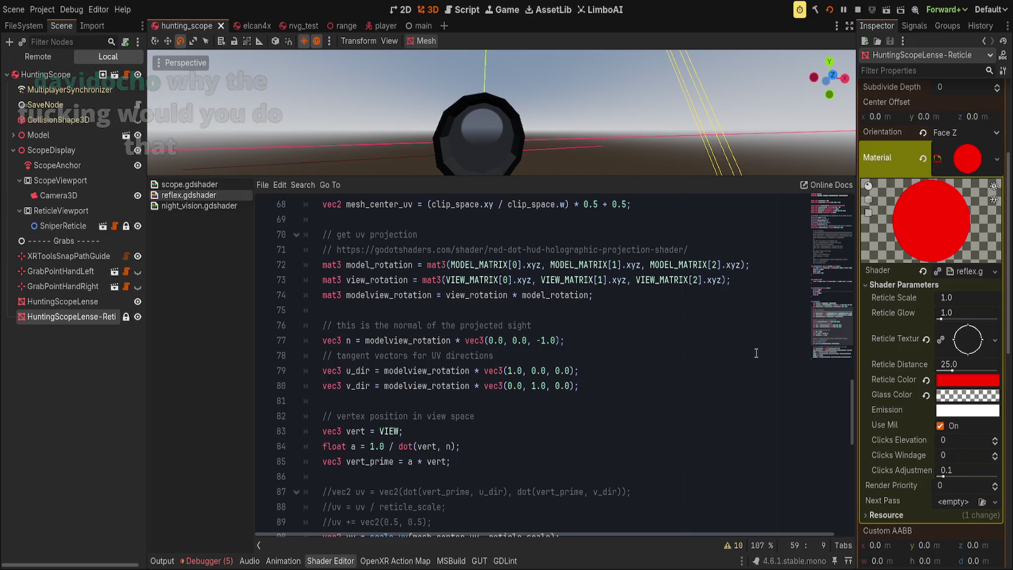
pyautogui.scroll(1, 791, 366)
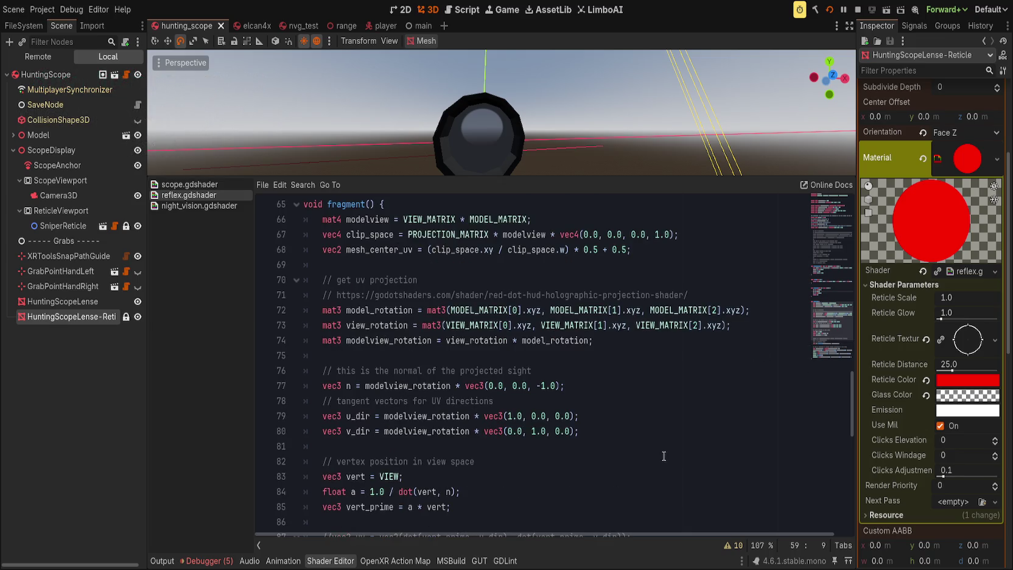
pyautogui.click(663, 399)
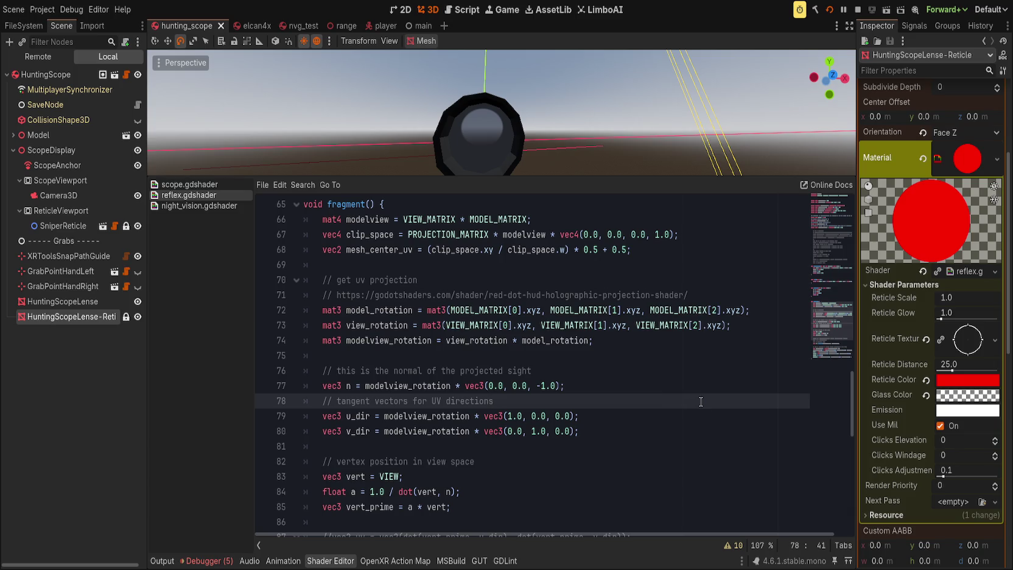
pyautogui.scroll(1, 701, 401)
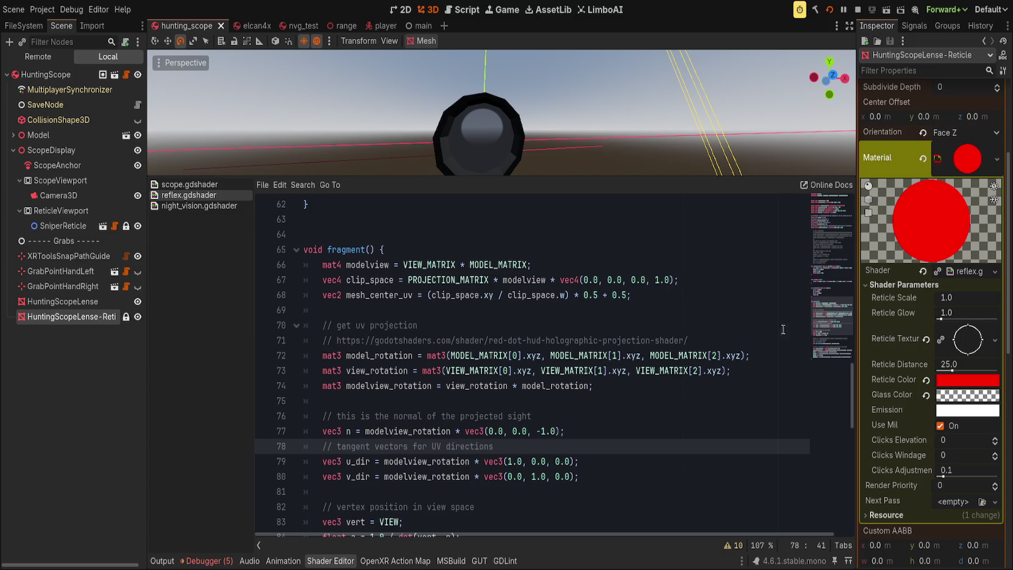
pyautogui.scroll(1, 791, 329)
pyautogui.moveTo(532, 101); pyautogui.dragTo(603, 163)
pyautogui.click(601, 282)
pyautogui.click(647, 342)
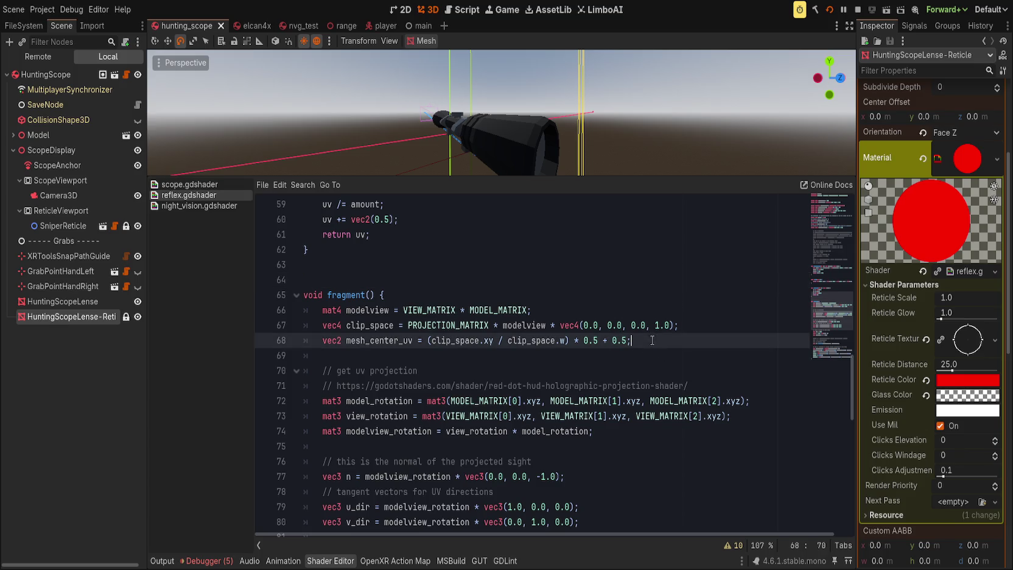
pyautogui.scroll(-4, 495, 397)
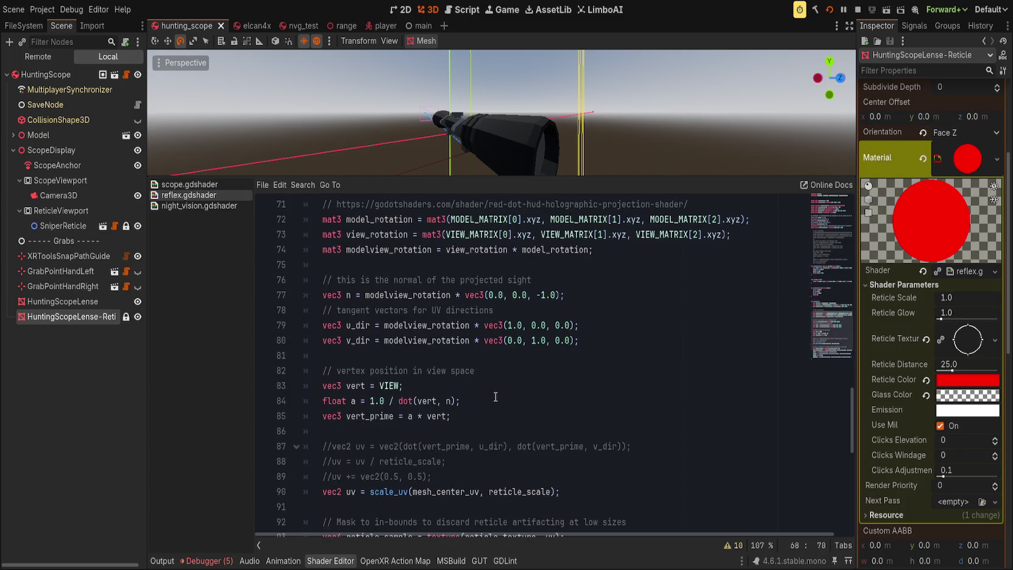
pyautogui.scroll(-1, 499, 394)
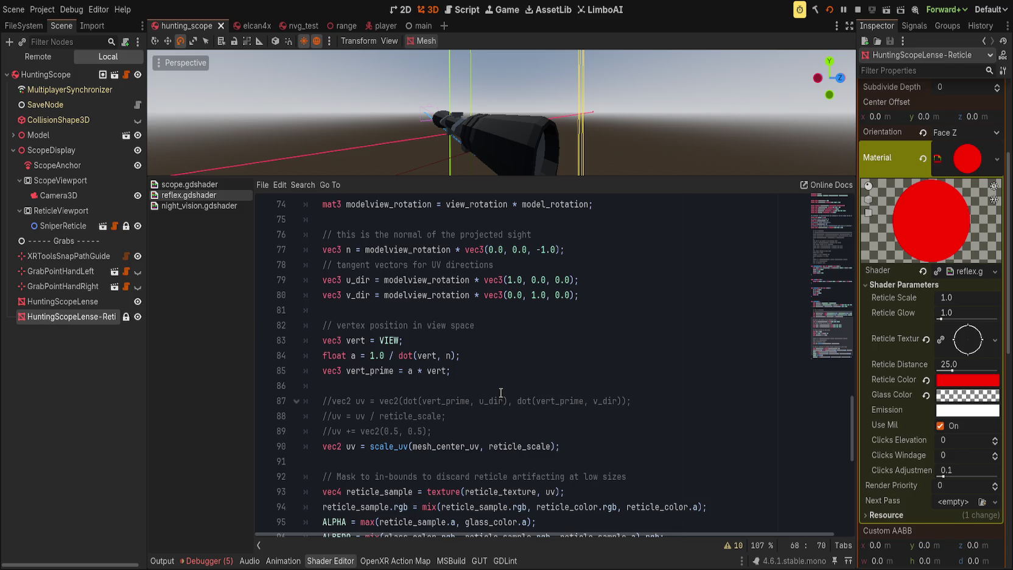
pyautogui.scroll(-1, 501, 393)
pyautogui.scroll(-1, 500, 393)
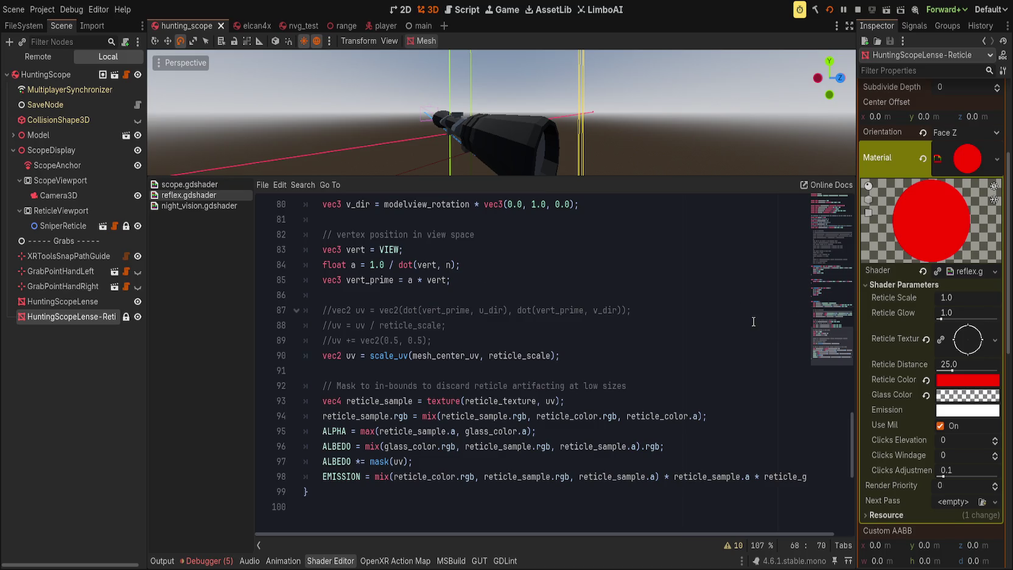
pyautogui.moveTo(948, 297); pyautogui.dragTo(935, 297)
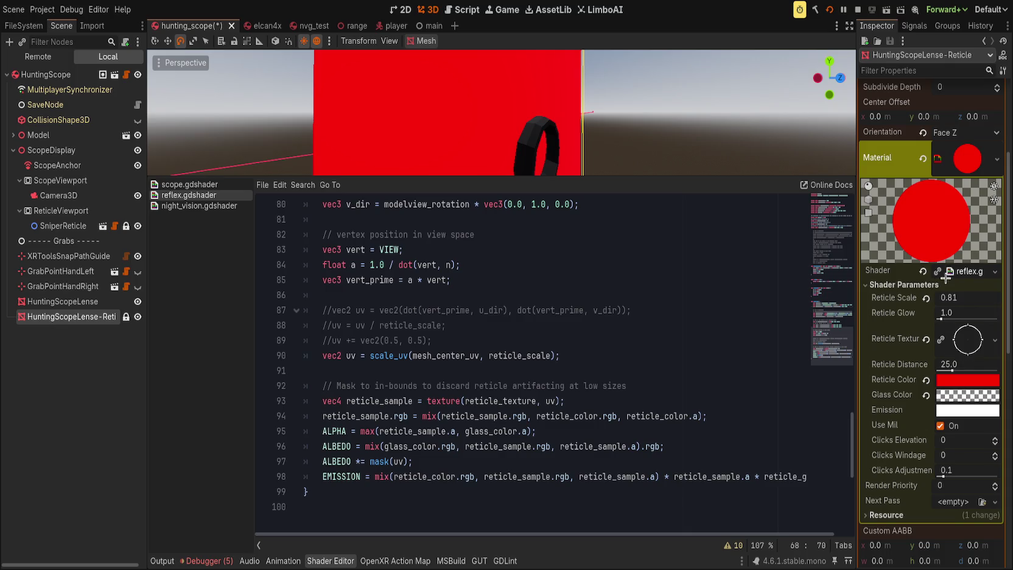
# Preview the material on a flat plane and try Reticle Scale 1.05 and 11112.42 before reverting.
pyautogui.click(868, 213)
pyautogui.moveTo(943, 297); pyautogui.dragTo(974, 297)
pyautogui.click(967, 296)
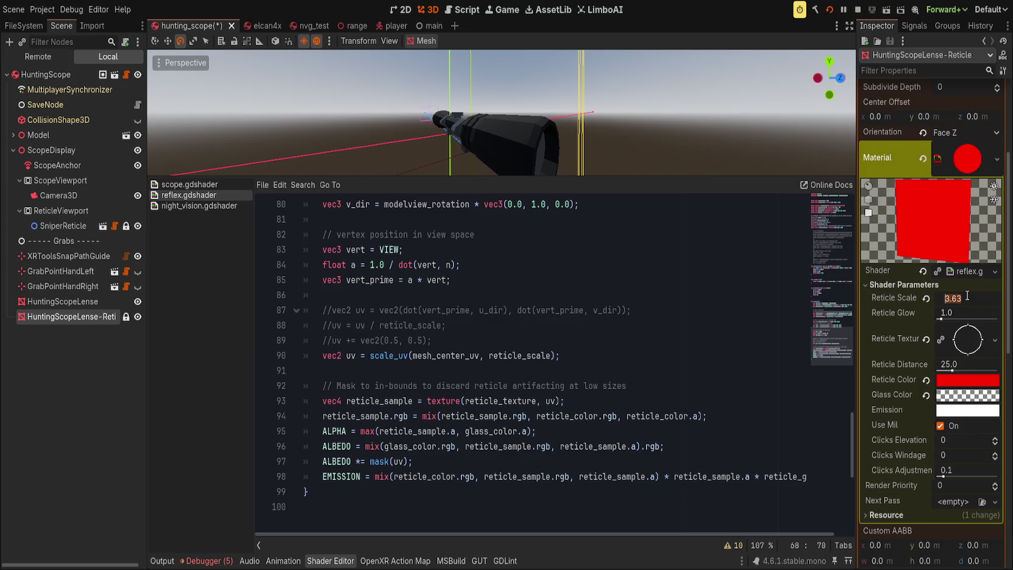
pyautogui.write('11112.42')
pyautogui.press('Return')
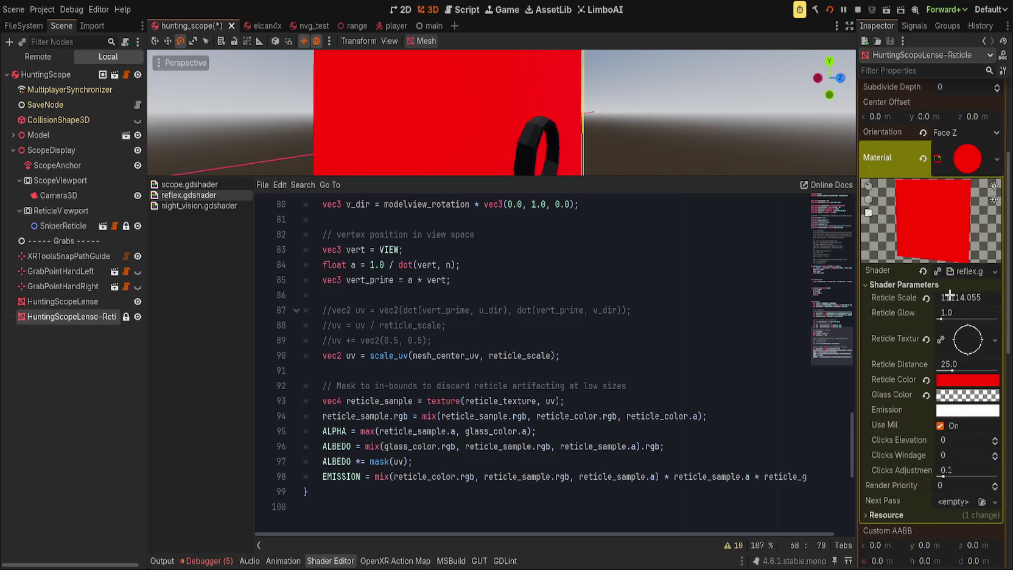
pyautogui.click(926, 298)
# Drag Reticle Scale up to about 40, then revert it to 1.0.
pyautogui.moveTo(925, 299)
pyautogui.mouseDown()
pyautogui.moveTo(1004, 299)
pyautogui.moveTo(959, 300)
pyautogui.mouseUp()
pyautogui.click(926, 298)
pyautogui.scroll(3, 608, 327)
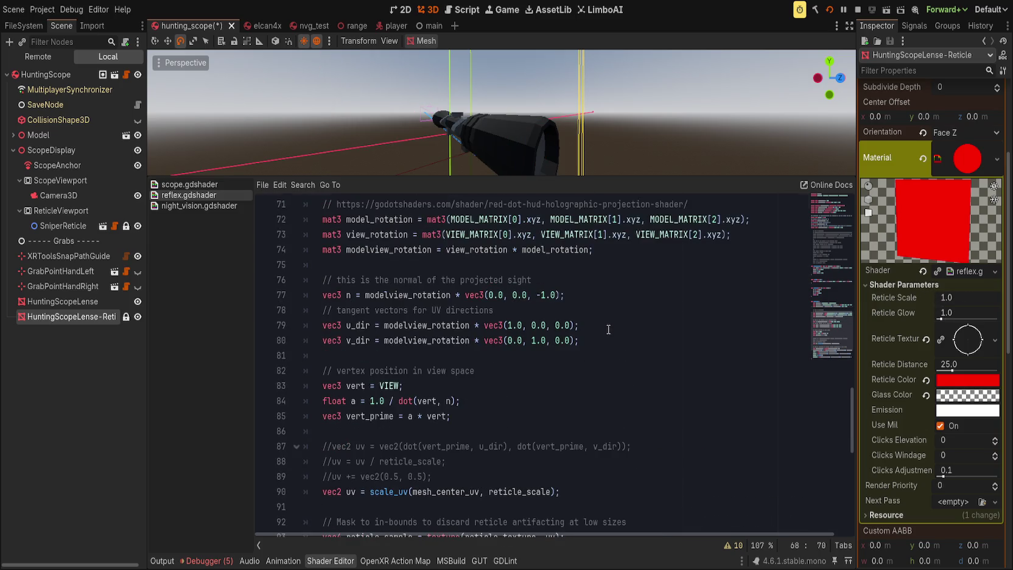
pyautogui.scroll(1, 608, 329)
pyautogui.click(560, 234)
pyautogui.scroll(1, 525, 275)
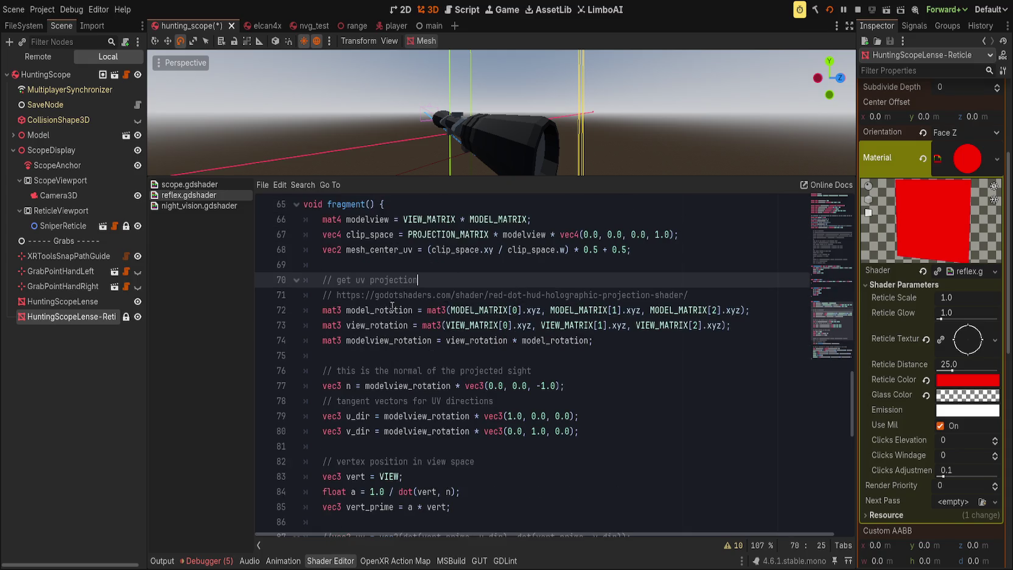
# Switch to the nvg_test scene and back to hunting_scope, then save it.
pyautogui.click(700, 255)
pyautogui.click(301, 26)
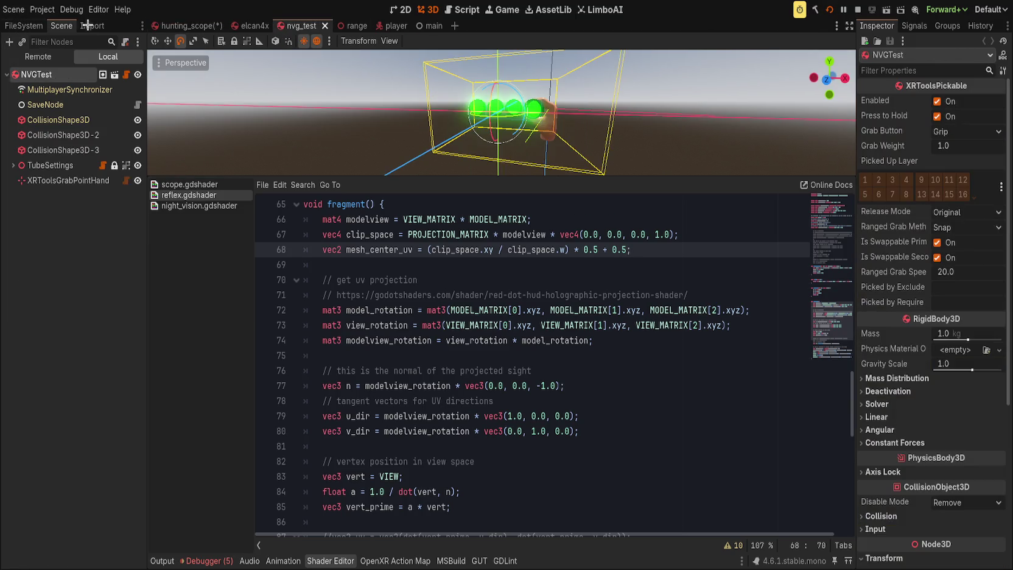
pyautogui.click(182, 26)
pyautogui.hotkey('ctrl', 's')
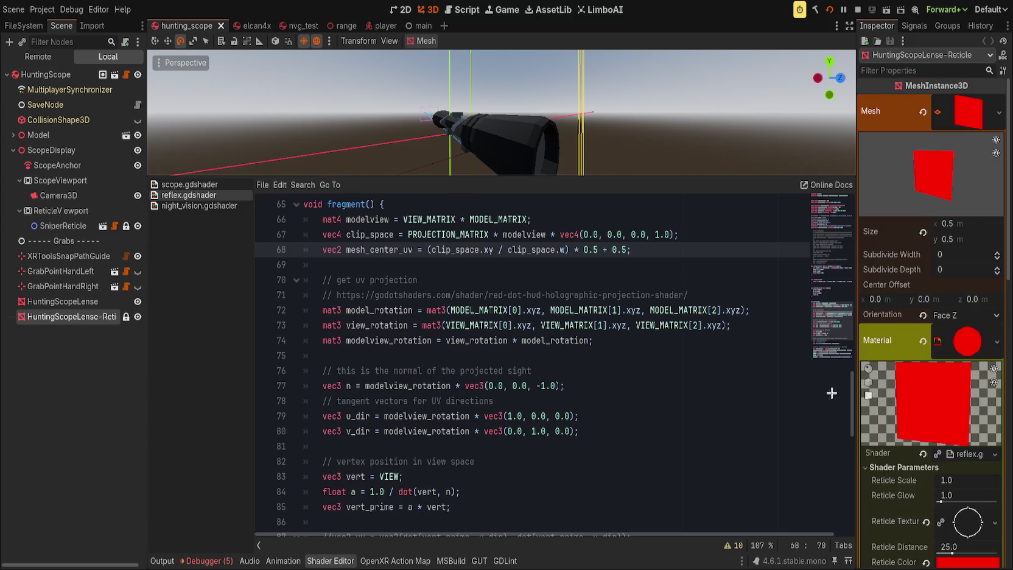
# Set the reticle material's Reticle Glow to 0.0.
pyautogui.moveTo(942, 500); pyautogui.dragTo(940, 500)
pyautogui.click(940, 500)
pyautogui.write('0')
pyautogui.press('Return')
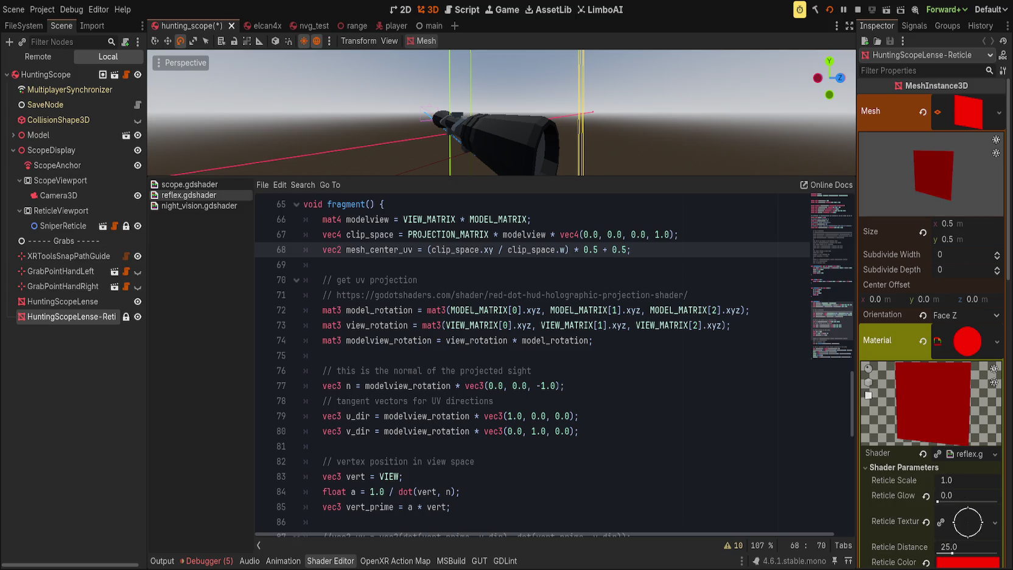
pyautogui.press('BackSpace')
pyautogui.press('Return')
# Drag Reticle Scale down past about 0.46 to -0.47.
pyautogui.moveTo(974, 485)
pyautogui.mouseDown()
pyautogui.moveTo(956, 484)
pyautogui.moveTo(963, 481)
pyautogui.mouseUp()
pyautogui.scroll(3, 424, 105)
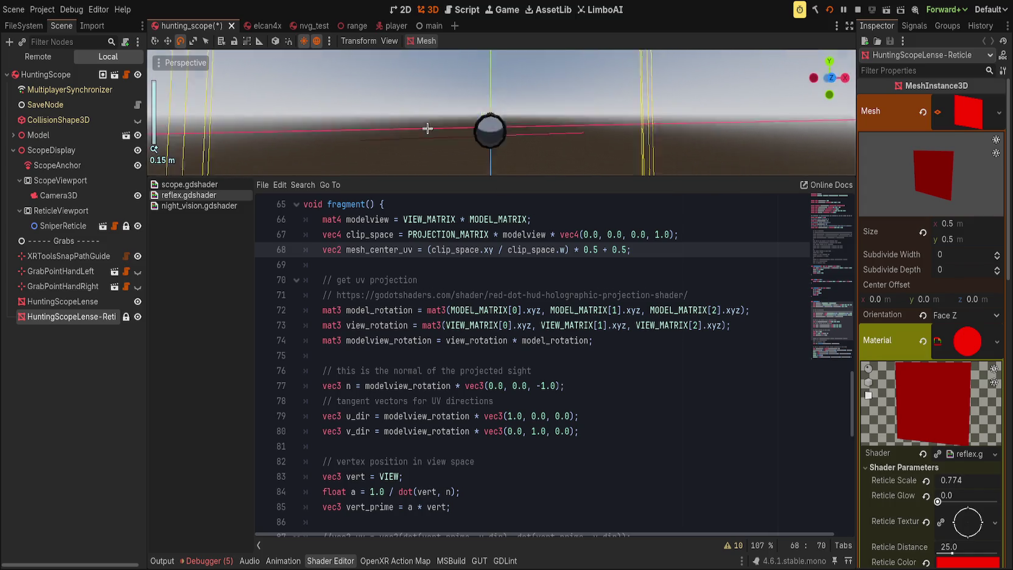
pyautogui.moveTo(974, 481); pyautogui.dragTo(912, 481)
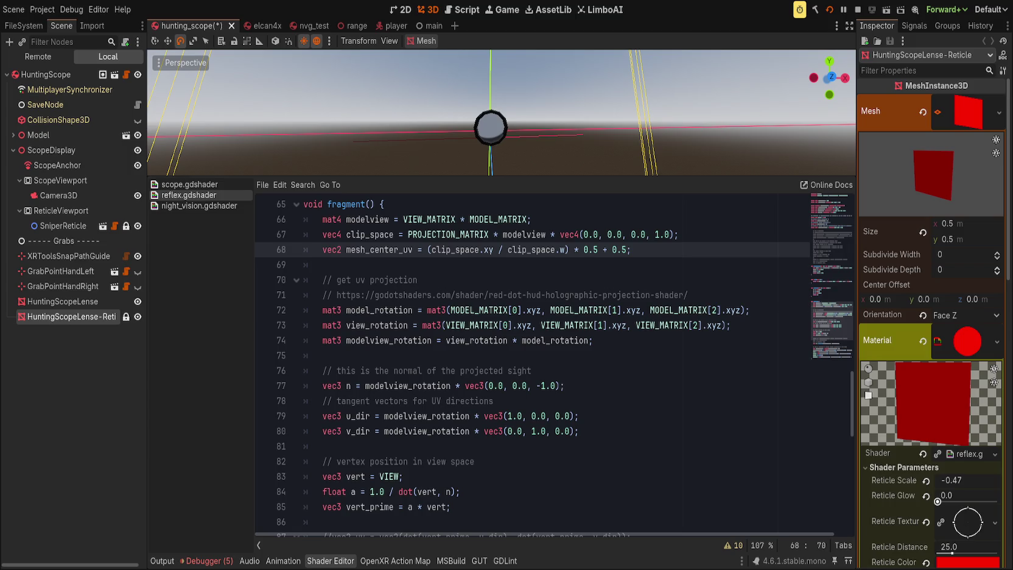
pyautogui.scroll(-6, 453, 513)
# Make line 90 assign mesh_center_uv to uv ahead of the scale_uv call, then save.
pyautogui.click(399, 420)
pyautogui.scroll(2, 405, 426)
pyautogui.scroll(-2, 414, 442)
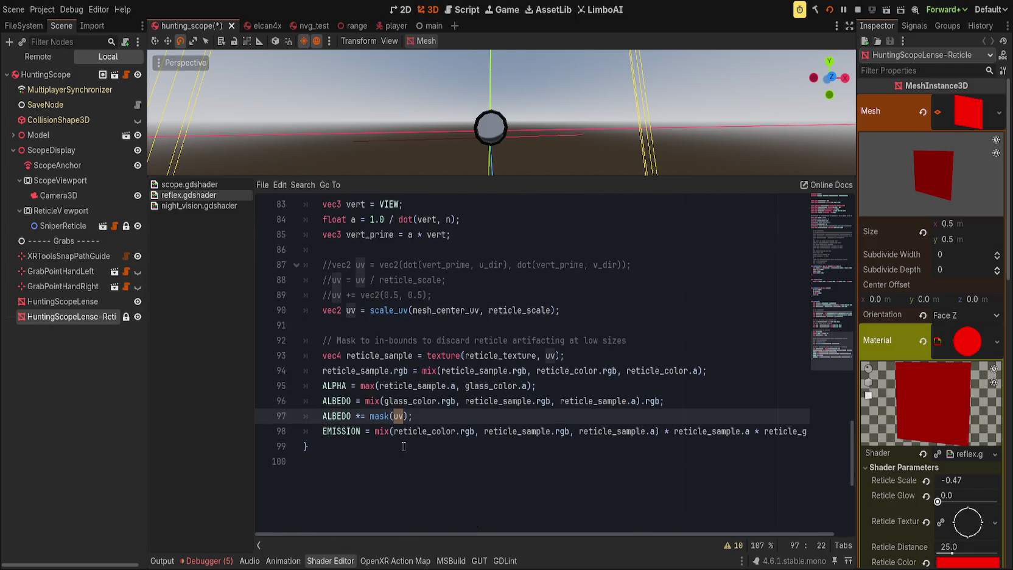
pyautogui.scroll(2, 413, 442)
pyautogui.click(431, 401)
pyautogui.doubleClick(431, 401)
pyautogui.hotkey('ctrl', 'c')
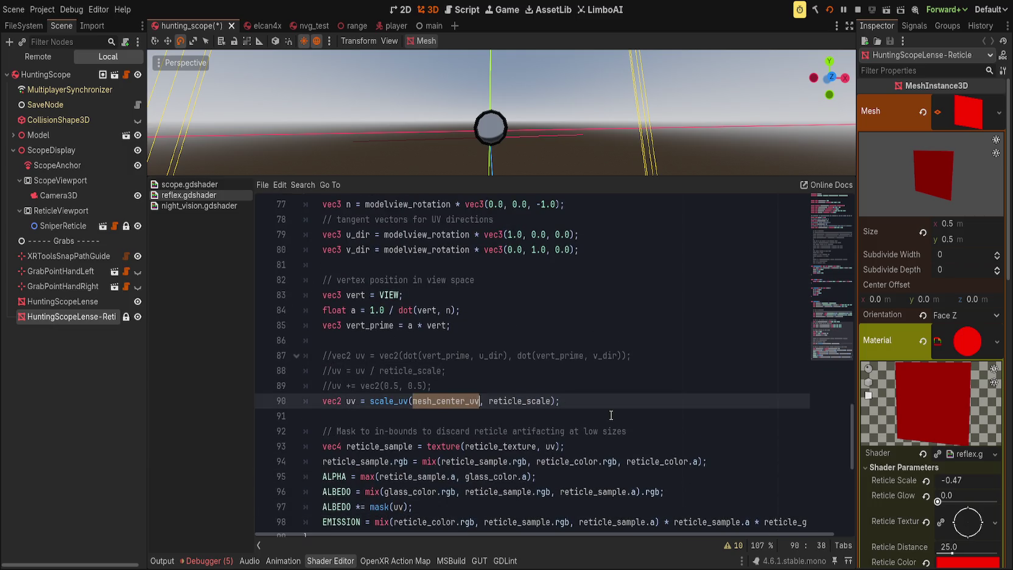
pyautogui.scroll(1, 375, 445)
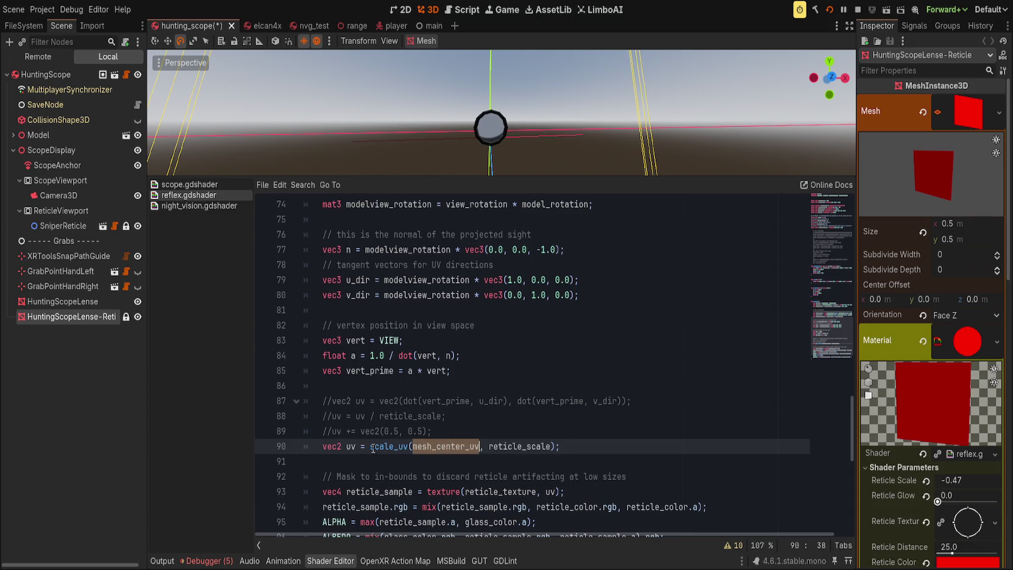
pyautogui.click(371, 447)
pyautogui.hotkey('ctrl', 'v')
pyautogui.write(';')
pyautogui.hotkey('ctrl', 's')
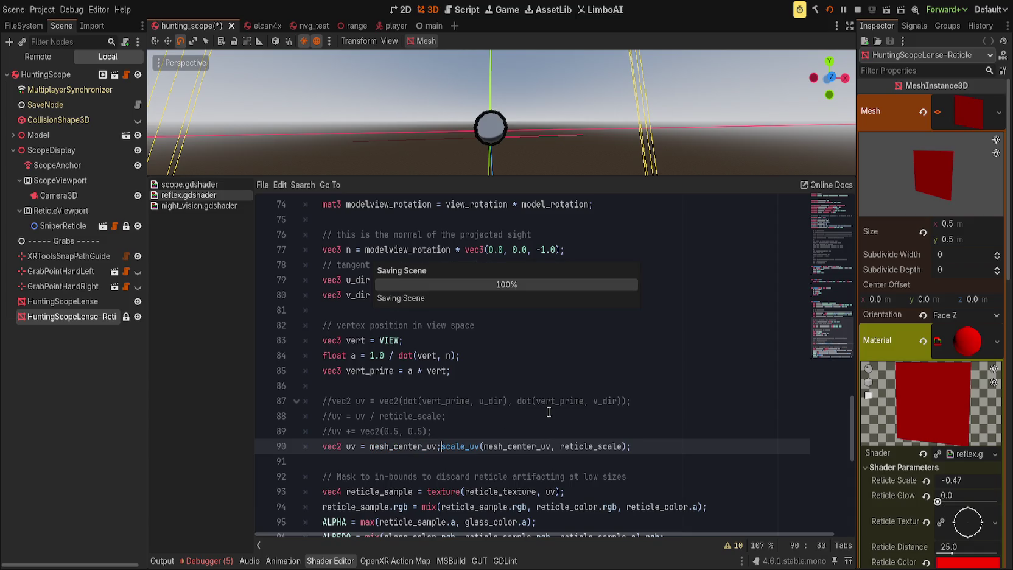
# Revert Reticle Scale to 1.0 and orbit the viewport to inspect the reticle plane.
pyautogui.scroll(2, 496, 122)
pyautogui.scroll(-5, 515, 164)
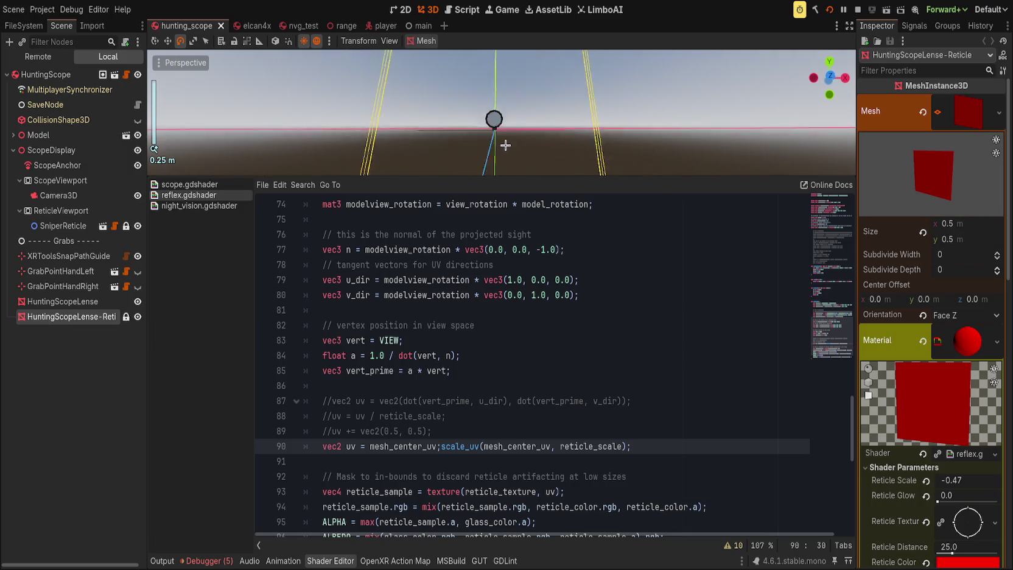
pyautogui.scroll(-4, 500, 148)
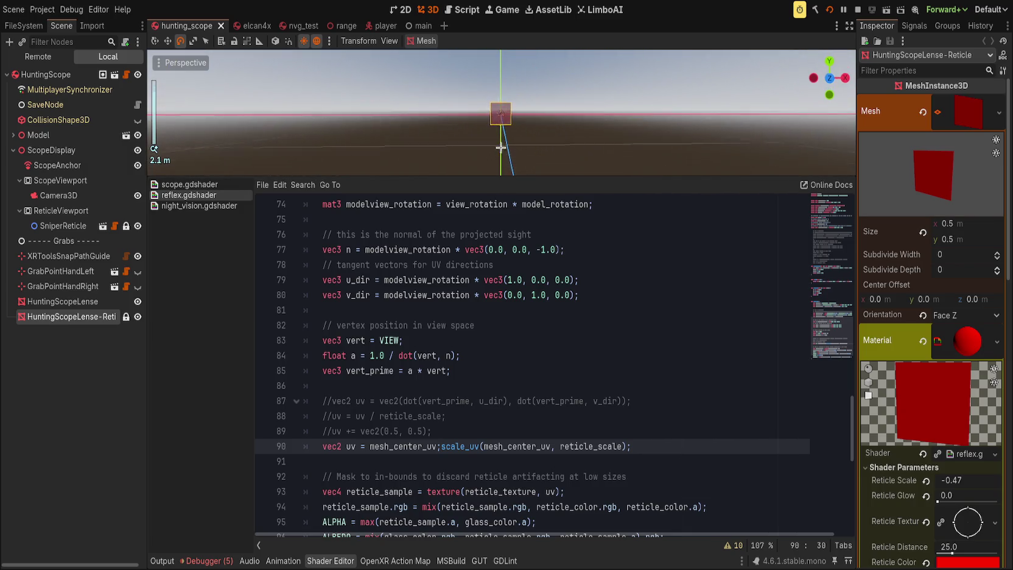
pyautogui.scroll(5, 501, 146)
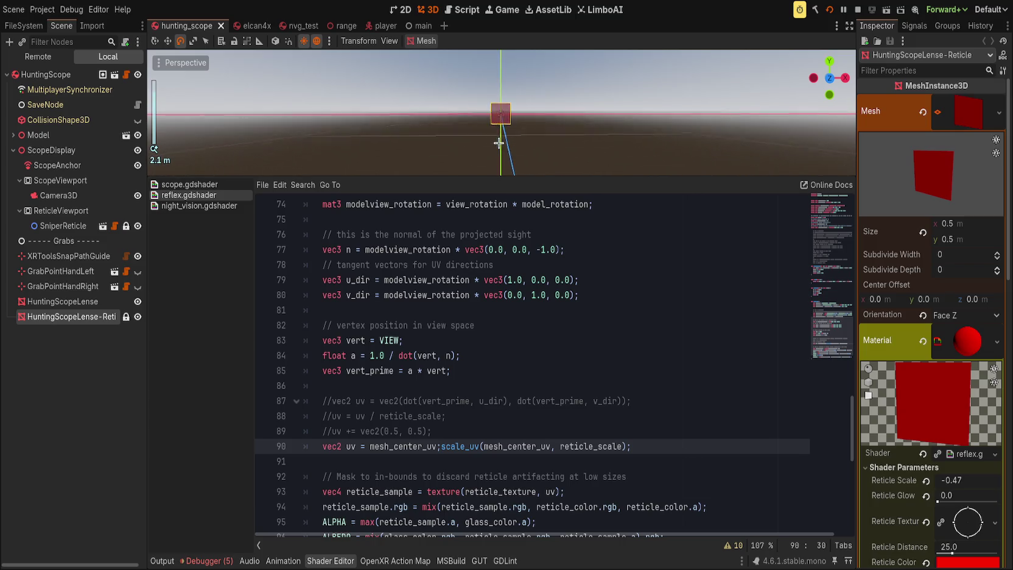
pyautogui.click(925, 480)
pyautogui.scroll(4, 518, 113)
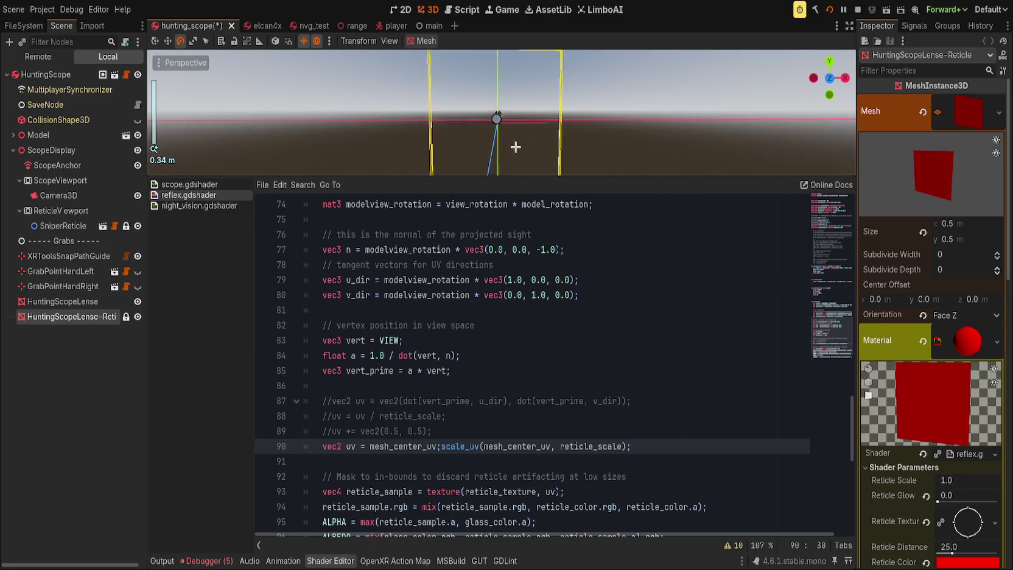
pyautogui.moveTo(523, 141)
pyautogui.mouseDown()
pyautogui.moveTo(488, 142)
pyautogui.moveTo(518, 95)
pyautogui.moveTo(517, 113)
pyautogui.mouseUp()
# Comment out the ALBEDO mask line with // and save the reflex shader.
pyautogui.write('//')
pyautogui.hotkey('ctrl', 's')
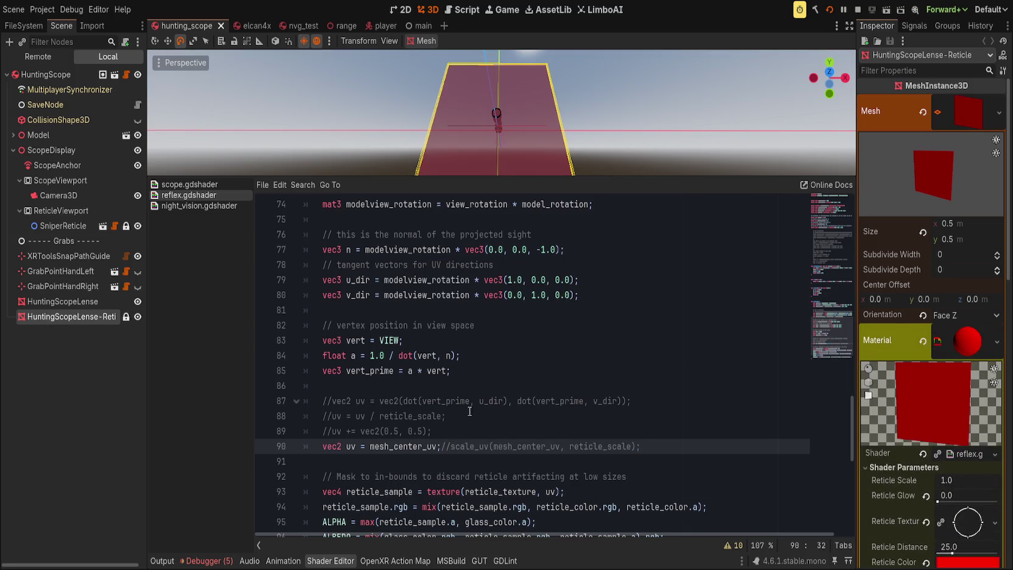
pyautogui.scroll(-2, 501, 441)
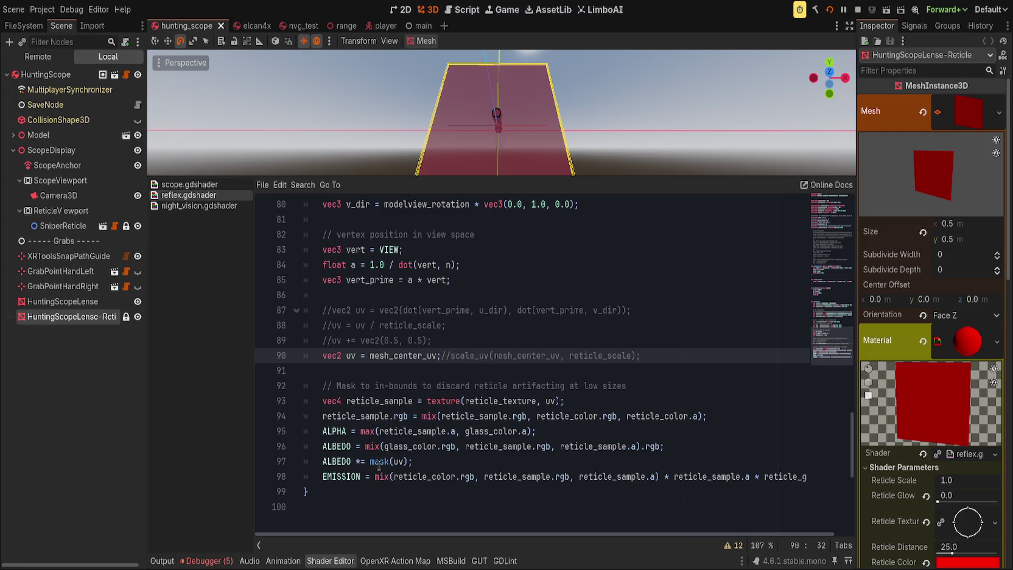
pyautogui.click(319, 462)
pyautogui.write('//')
pyautogui.hotkey('ctrl', 's')
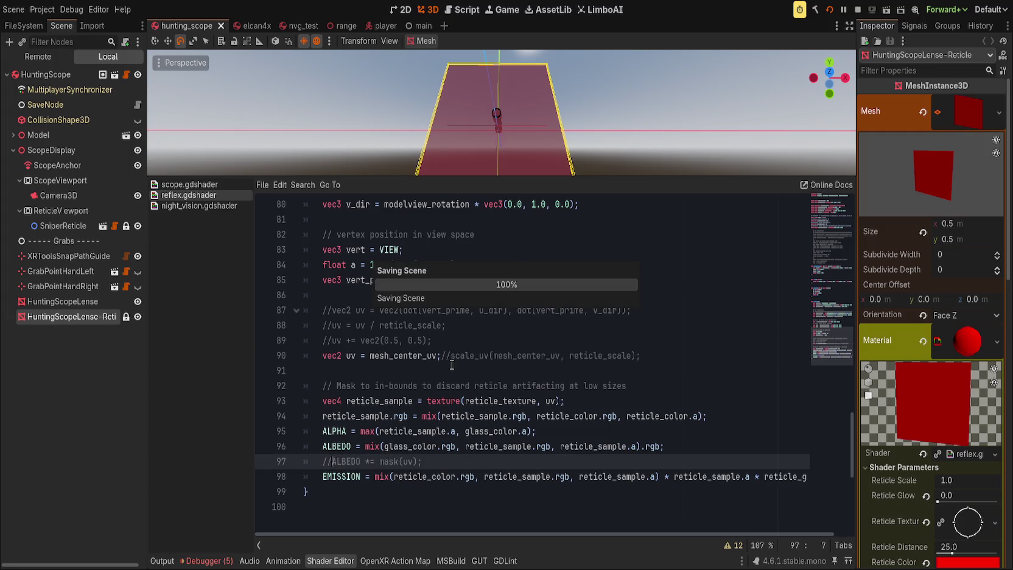
pyautogui.hotkey('ctrl', 's')
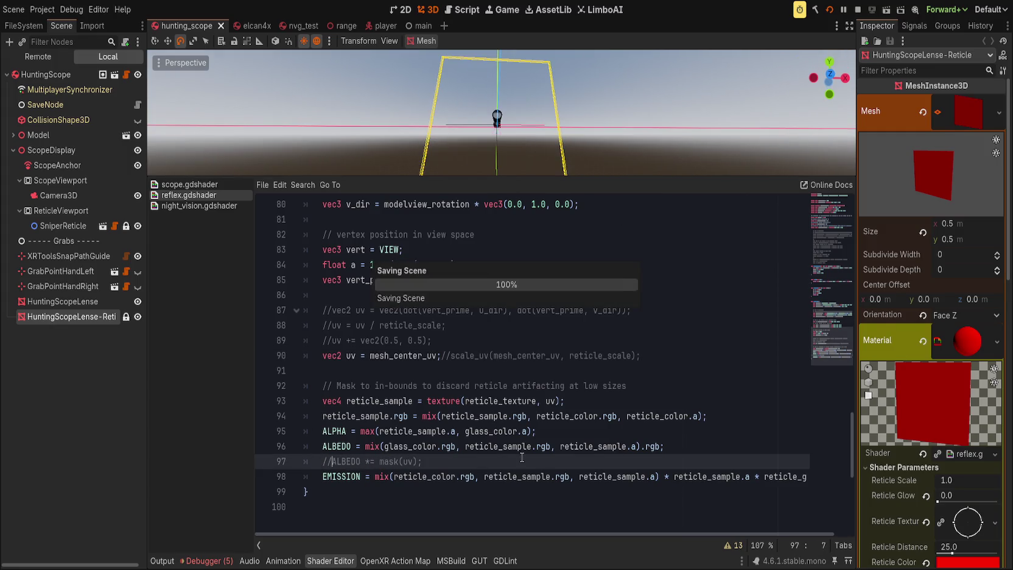
# Reset Reticle Glow to 1.0, then restore line 90's scale_uv(mesh_center_uv, reticle_scale) call and save.
pyautogui.click(926, 495)
pyautogui.moveTo(943, 480); pyautogui.dragTo(935, 481)
pyautogui.moveTo(451, 355); pyautogui.dragTo(370, 355)
pyautogui.press('BackSpace')
pyautogui.hotkey('ctrl', 's')
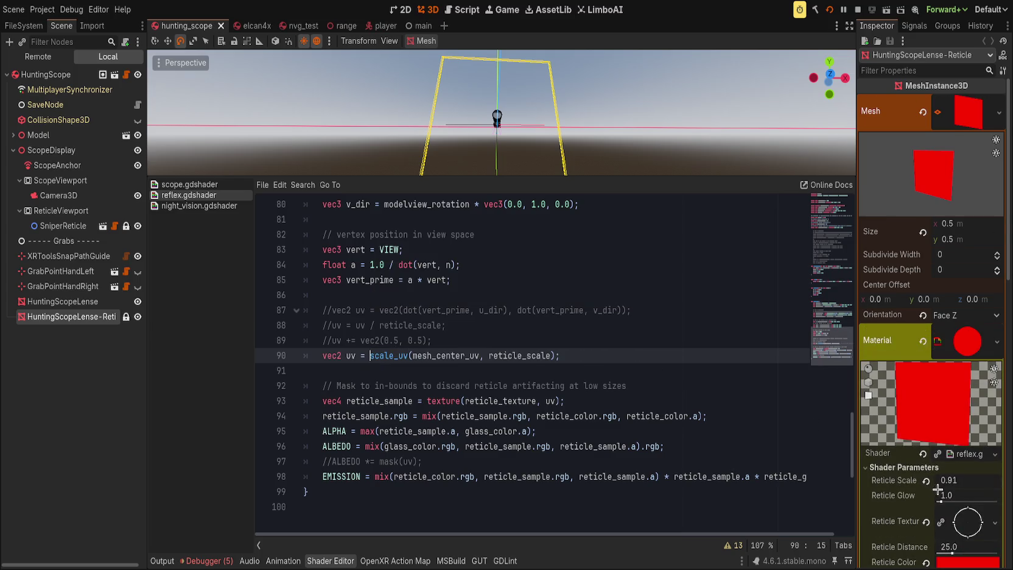
# Test a larger Reticle Scale, then reset it to 1.0 and save.
pyautogui.moveTo(937, 481)
pyautogui.mouseDown()
pyautogui.moveTo(961, 480)
pyautogui.moveTo(940, 481)
pyautogui.mouseUp()
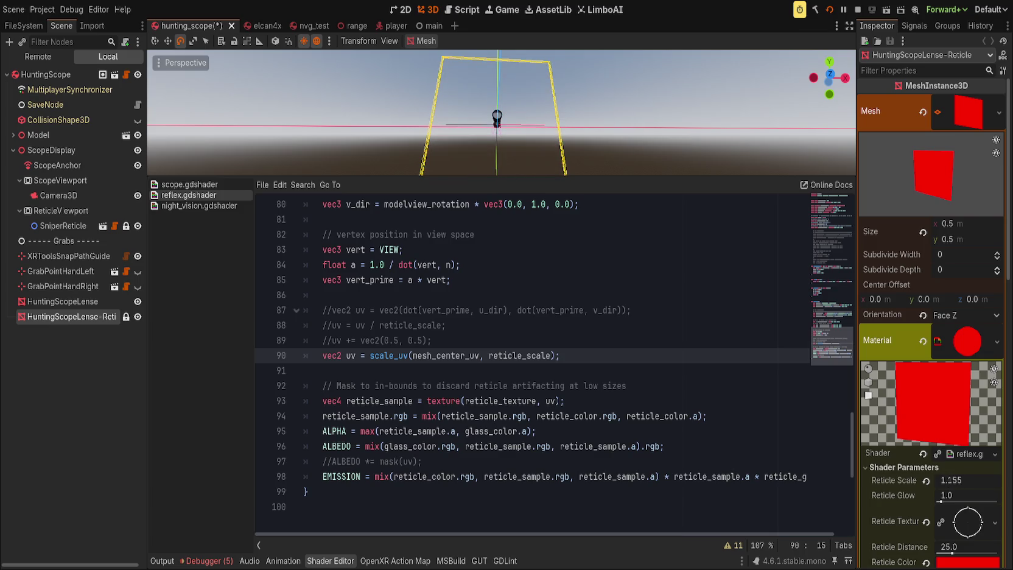
pyautogui.click(925, 480)
pyautogui.hotkey('ctrl', 's')
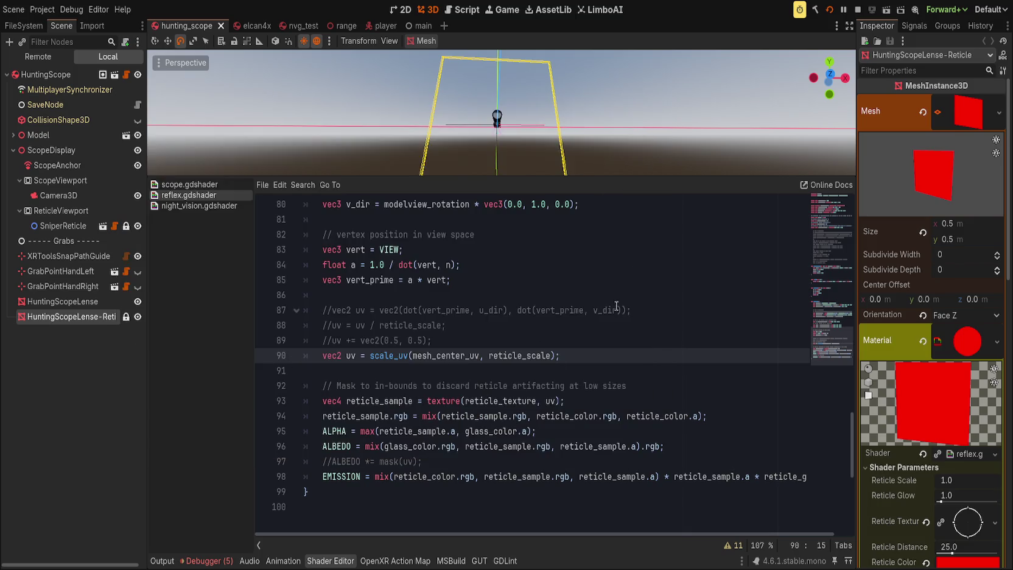
# Scroll the reflex shader to the start of the fragment function and orbit the 3D viewport.
pyautogui.scroll(9, 598, 406)
pyautogui.click(597, 407)
pyautogui.scroll(-3, 894, 475)
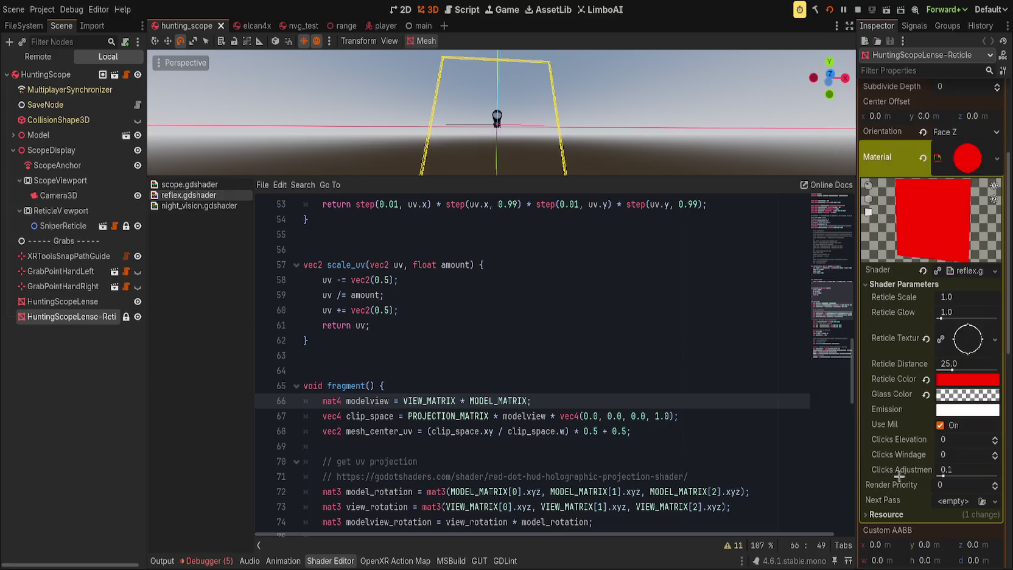
pyautogui.scroll(3, 925, 467)
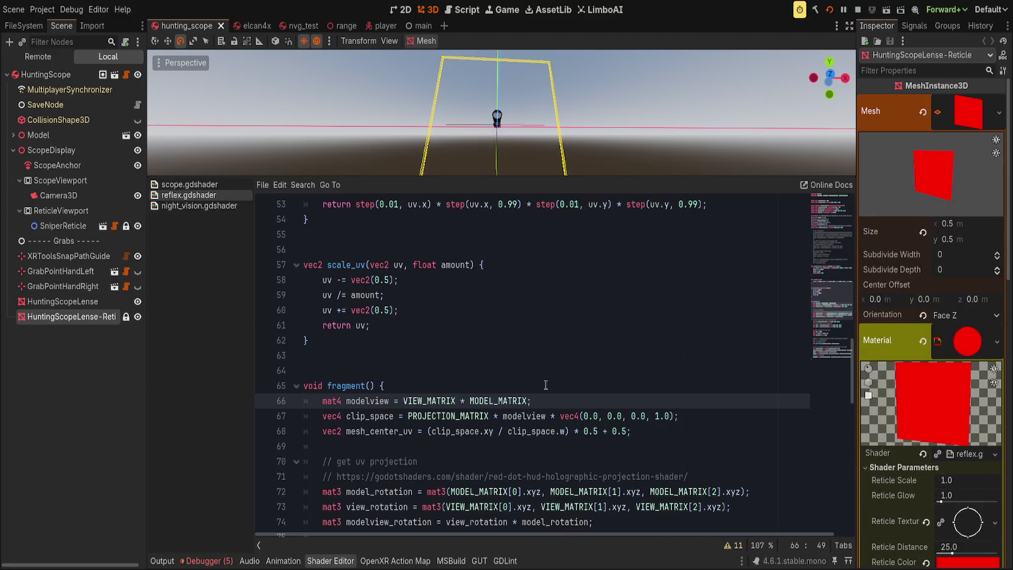
pyautogui.scroll(2, 585, 382)
pyautogui.moveTo(517, 152)
pyautogui.mouseDown()
pyautogui.moveTo(536, 169)
pyautogui.moveTo(588, 53)
pyautogui.mouseUp()
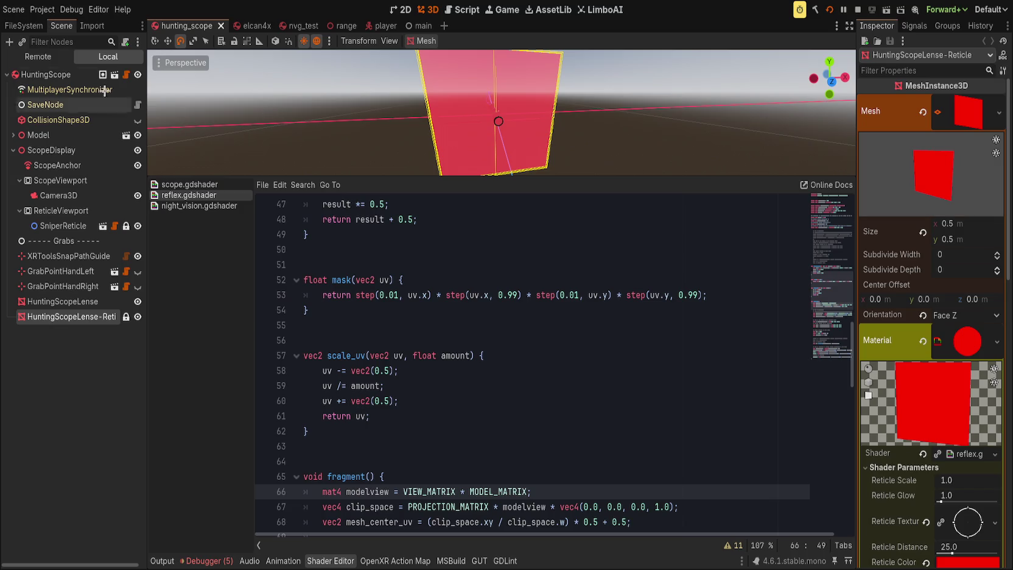
pyautogui.scroll(-12, 430, 340)
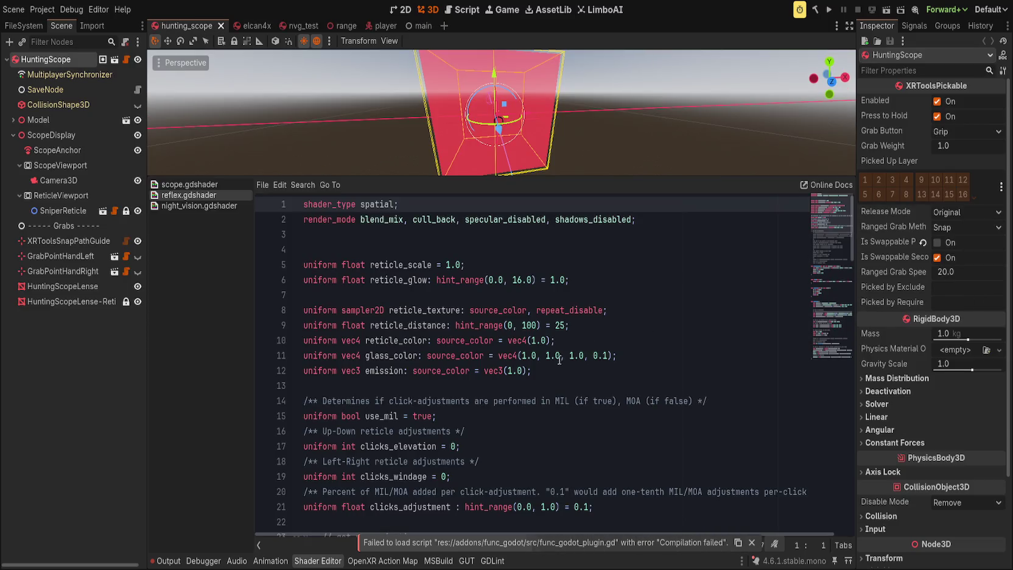
pyautogui.moveTo(514, 108)
pyautogui.mouseDown()
pyautogui.moveTo(642, 69)
pyautogui.moveTo(506, 172)
pyautogui.moveTo(530, 195)
pyautogui.mouseUp()
pyautogui.scroll(-9, 550, 459)
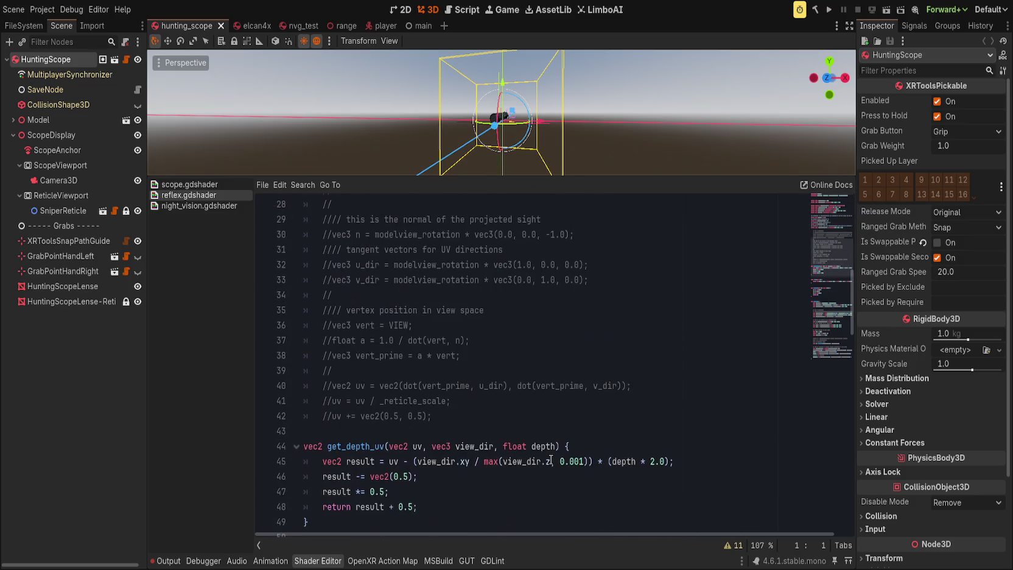
pyautogui.scroll(-7, 551, 459)
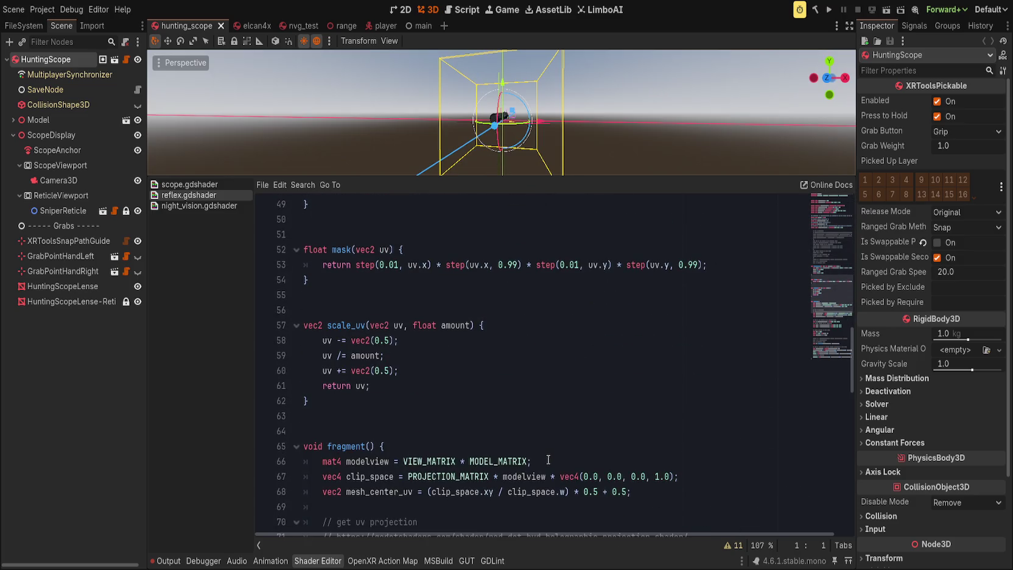
pyautogui.scroll(-7, 549, 459)
pyautogui.scroll(2, 537, 145)
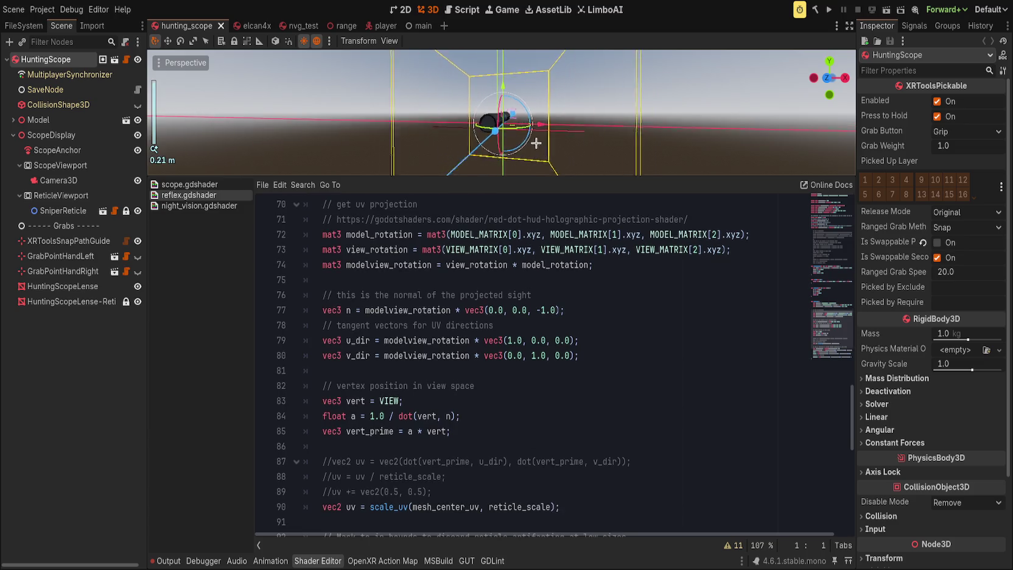
pyautogui.scroll(3, 536, 145)
pyautogui.click(78, 303)
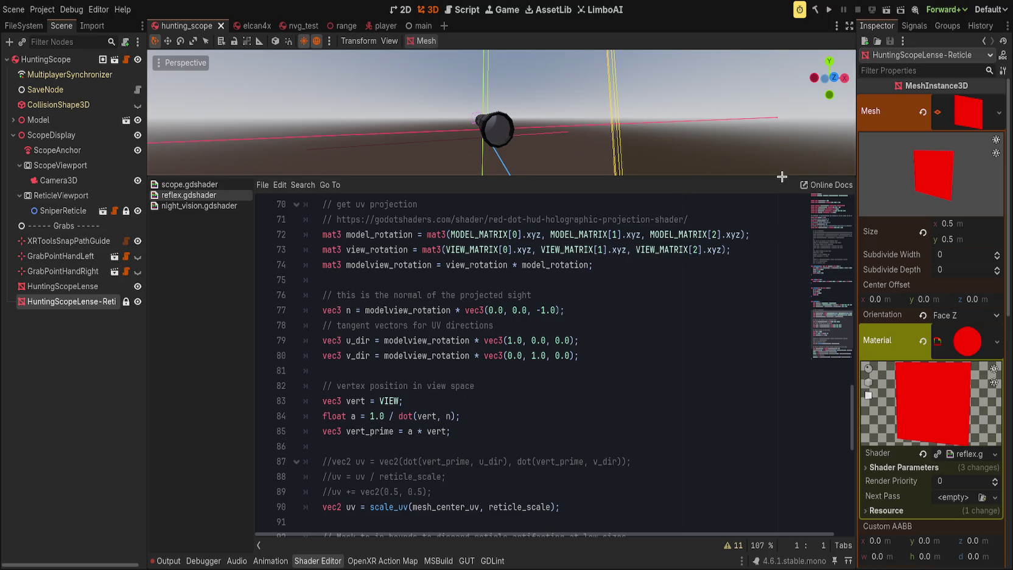
pyautogui.click(923, 112)
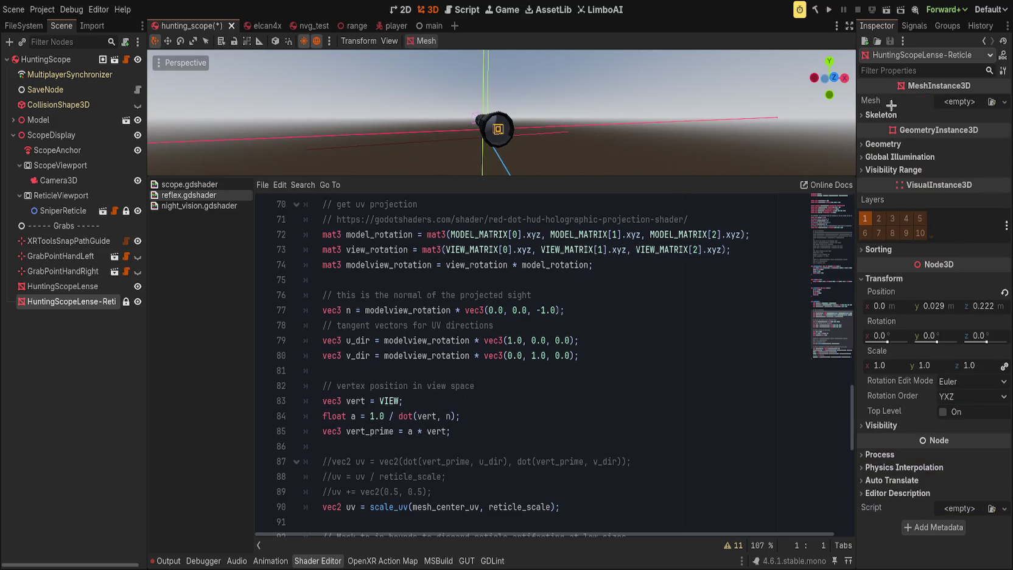
pyautogui.hotkey('ctrl', 'z')
pyautogui.click(923, 329)
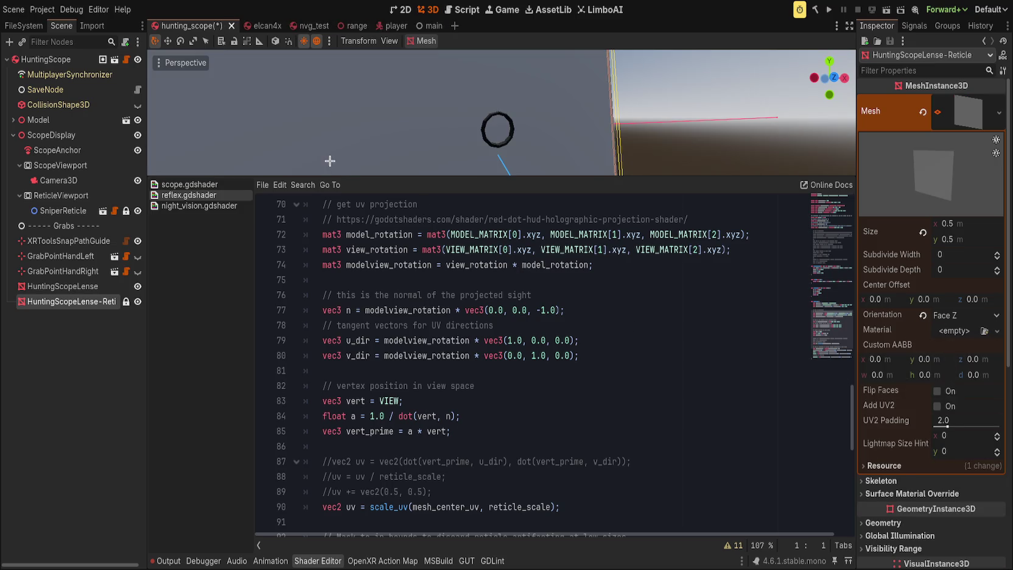
pyautogui.hotkey('ctrl', 'z')
pyautogui.scroll(-3, 508, 97)
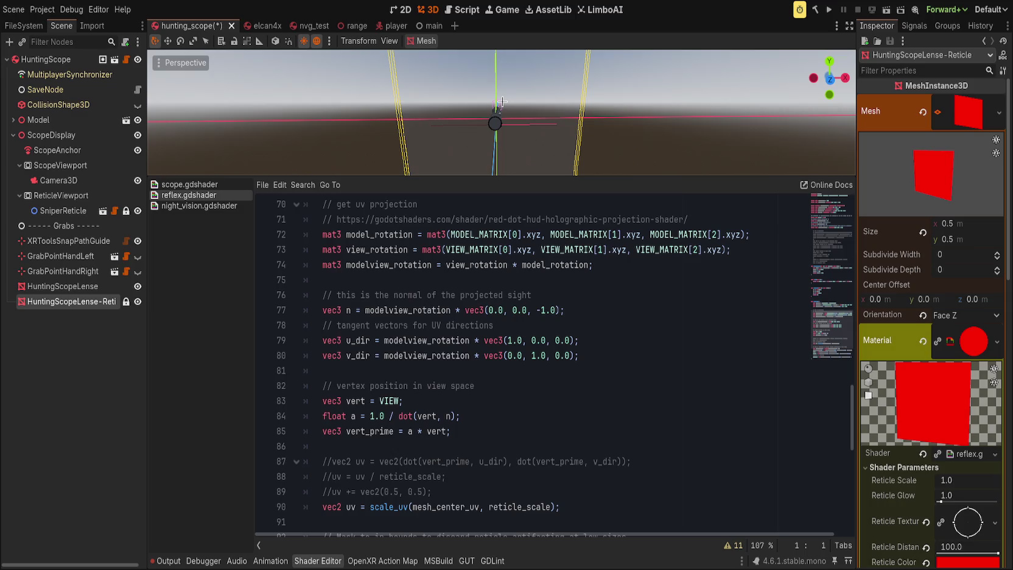
pyautogui.scroll(-3, 986, 360)
pyautogui.click(925, 363)
pyautogui.scroll(3, 925, 363)
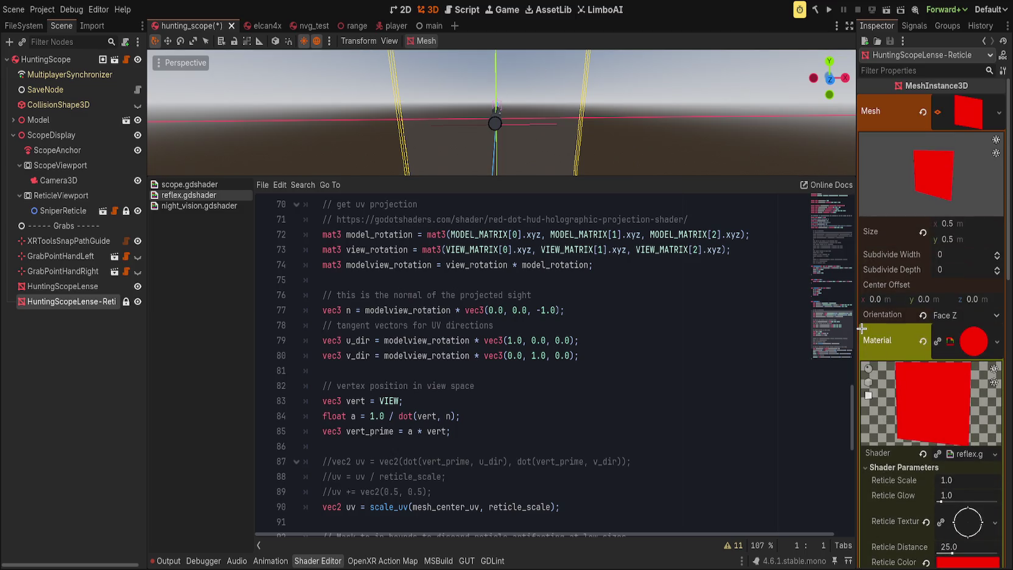
pyautogui.click(458, 432)
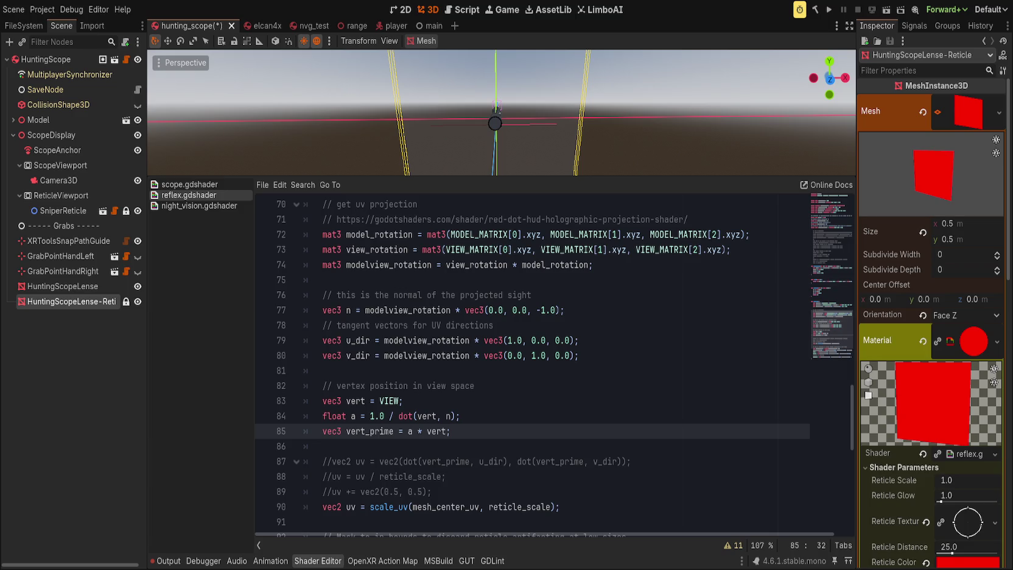
pyautogui.click(511, 414)
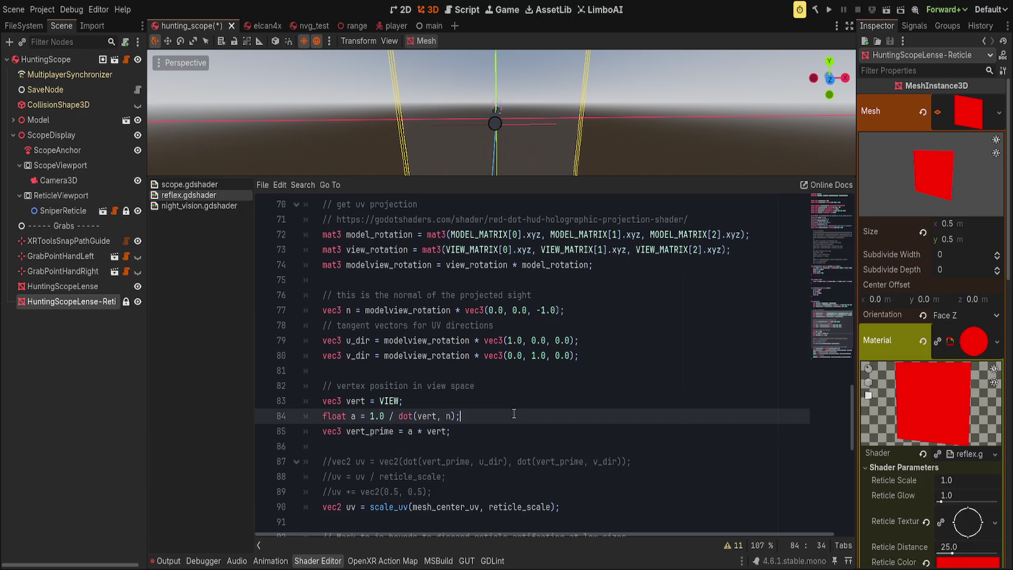
pyautogui.click(502, 434)
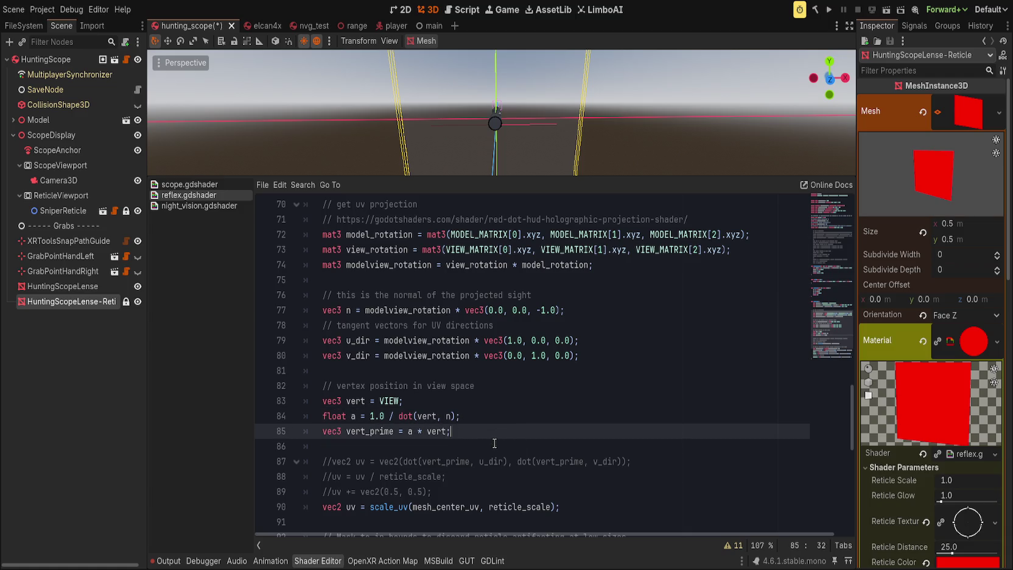
# Review the normal and scale_uv lines around lines 77–90 of the reflex shader.
pyautogui.scroll(-2, 493, 442)
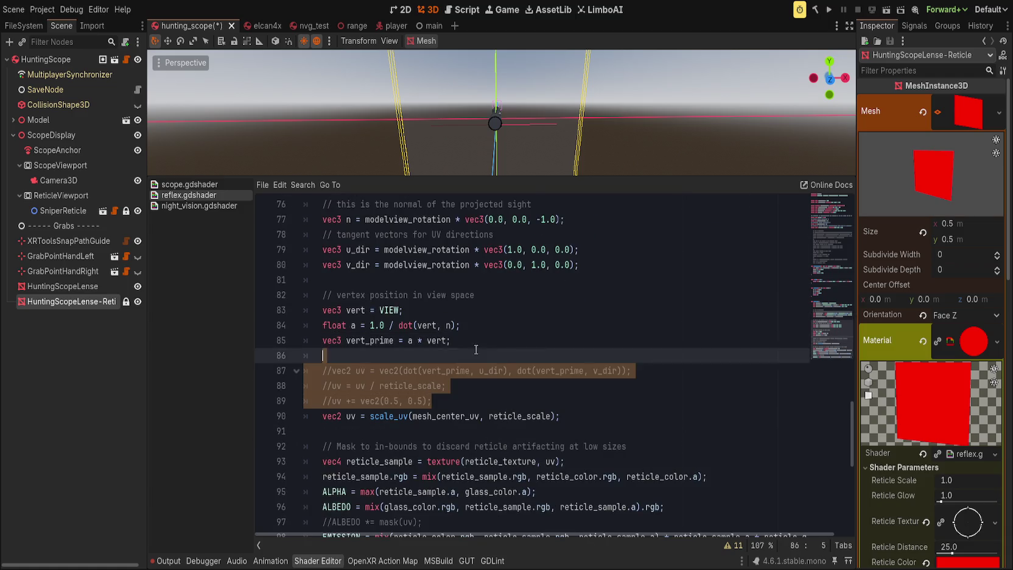
pyautogui.click(469, 416)
pyautogui.click(578, 418)
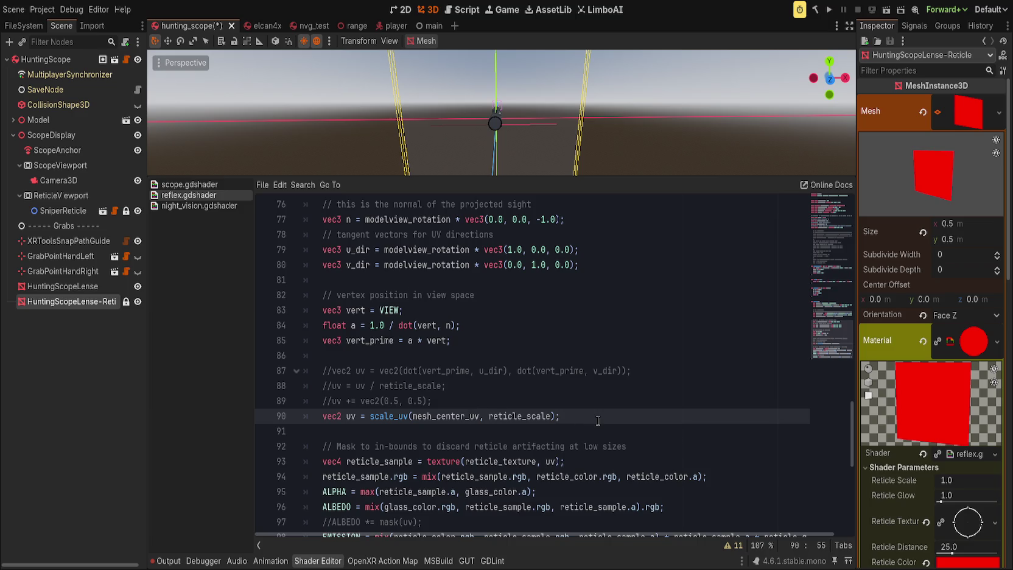
pyautogui.scroll(-3, 601, 440)
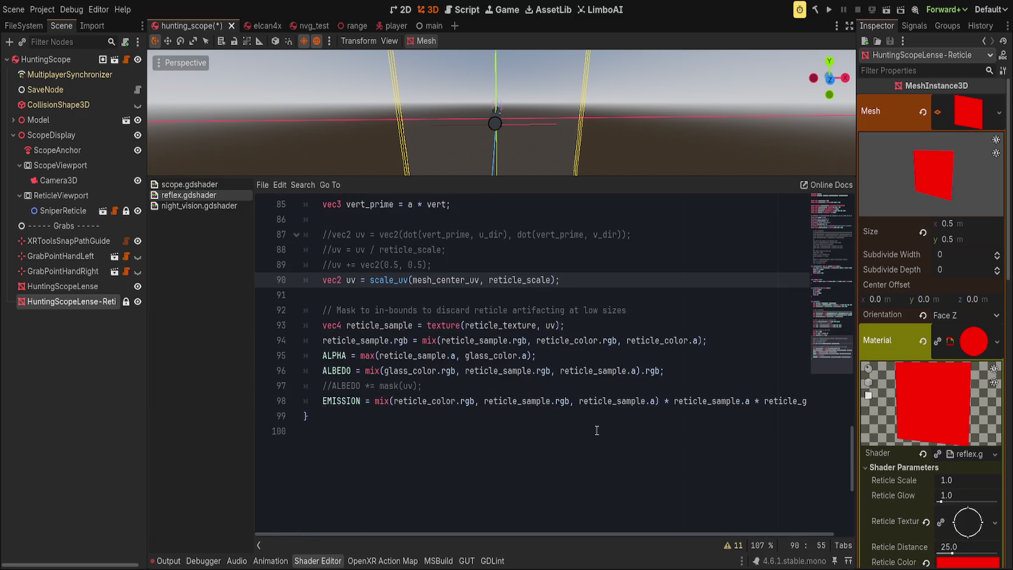
pyautogui.scroll(3, 596, 426)
pyautogui.scroll(7, 594, 424)
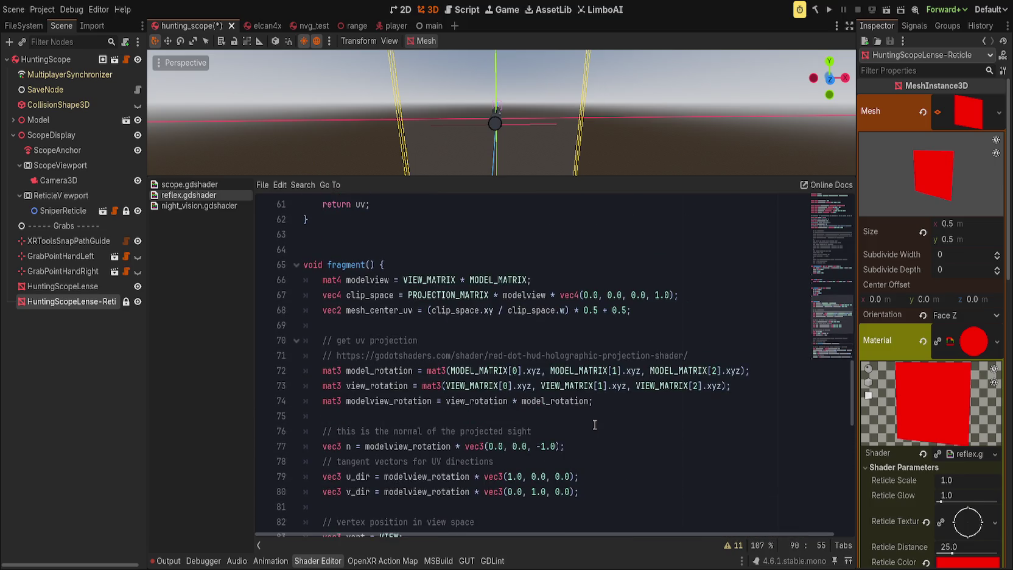
pyautogui.scroll(-3, 595, 429)
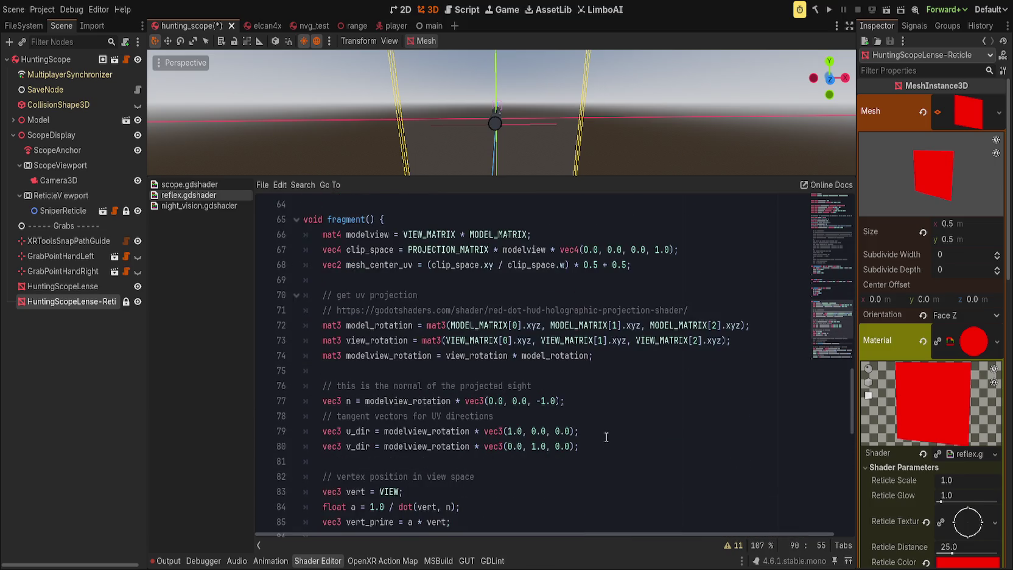
pyautogui.click(592, 402)
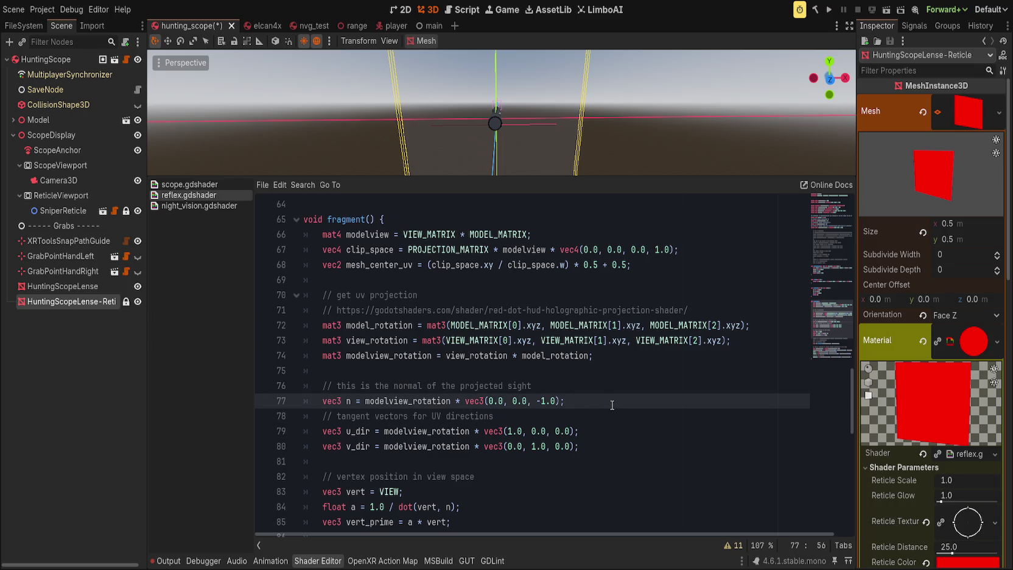
pyautogui.scroll(-3, 613, 401)
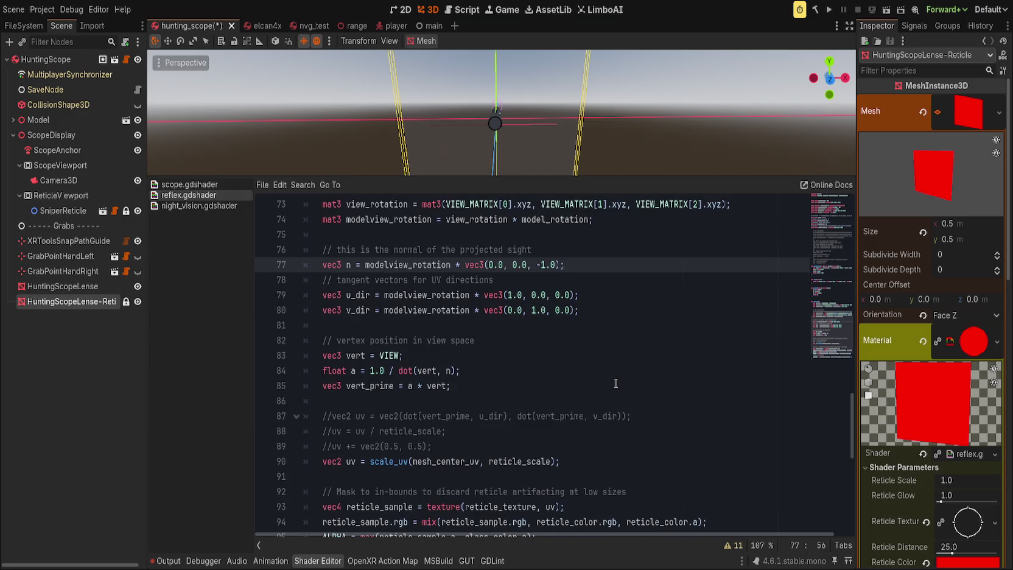
pyautogui.scroll(-1, 611, 385)
# Delete line 90's scale_uv line and uncomment uv += vec2(0.5, 0.5).
pyautogui.click(441, 416)
pyautogui.doubleClick(442, 416)
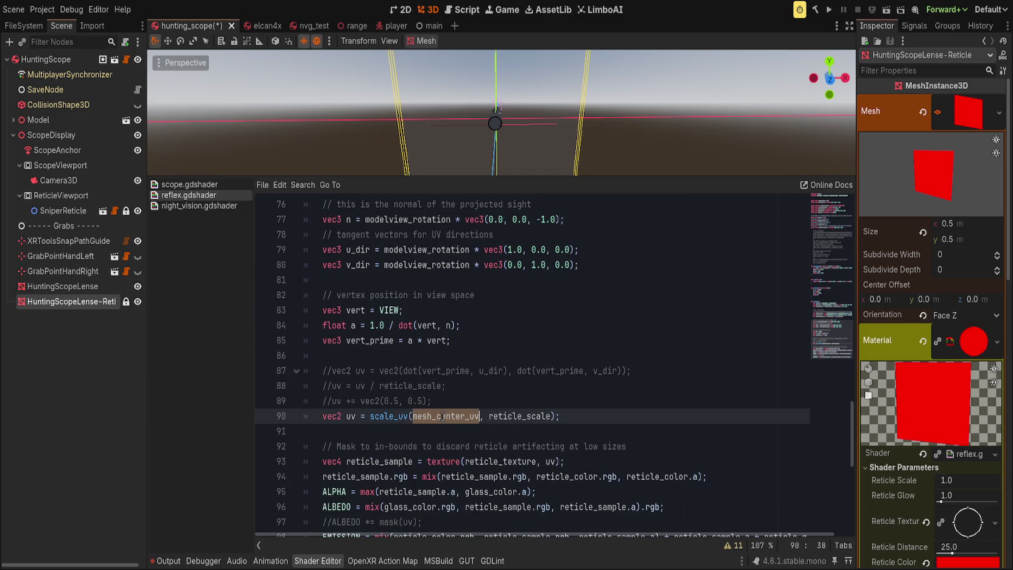
pyautogui.scroll(4, 502, 403)
pyautogui.scroll(-3, 546, 386)
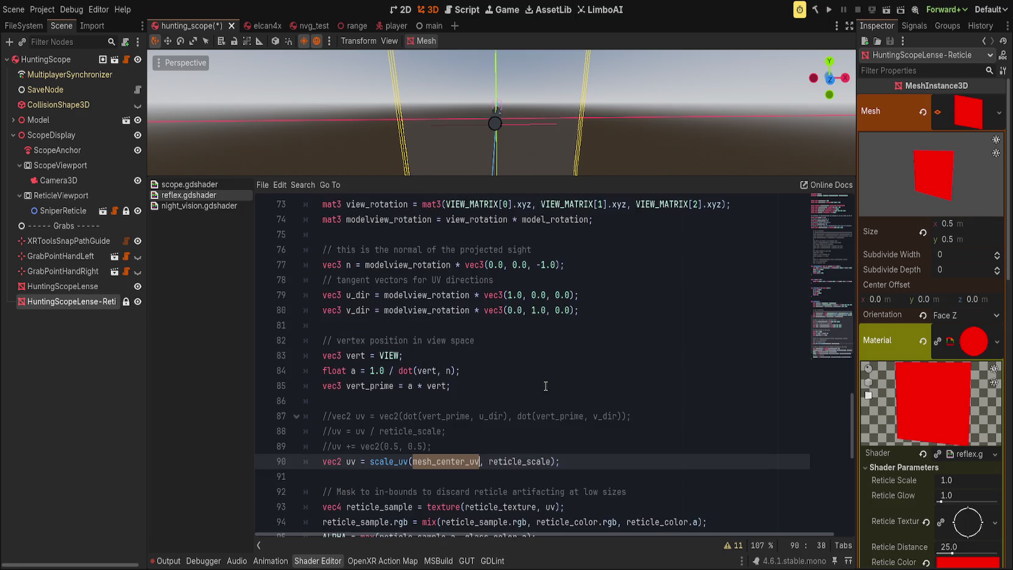
pyautogui.scroll(2, 507, 446)
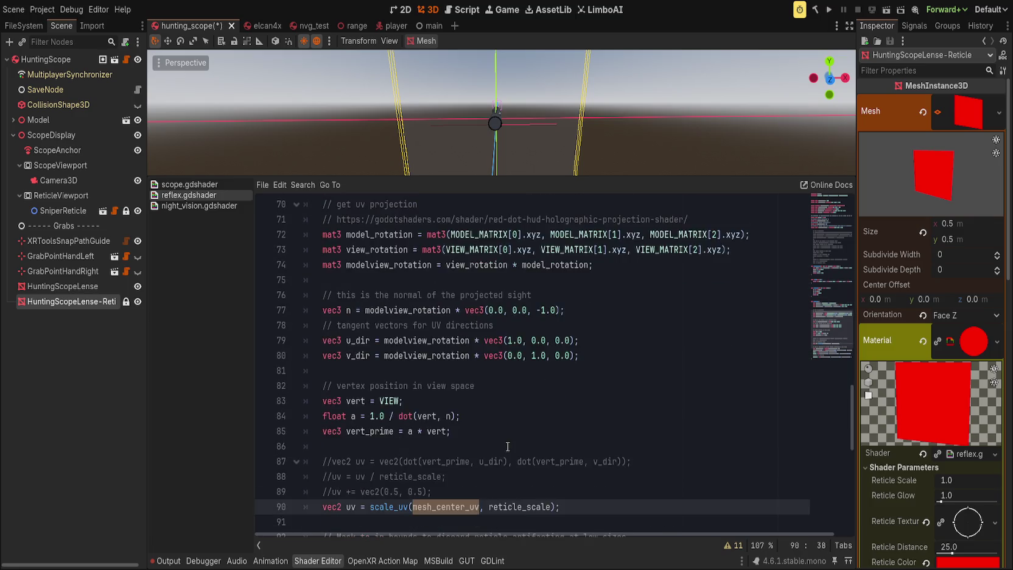
pyautogui.scroll(1, 508, 447)
pyautogui.scroll(-3, 536, 453)
pyautogui.click(572, 464)
pyautogui.moveTo(572, 463); pyautogui.dragTo(523, 447)
pyautogui.press('BackSpace')
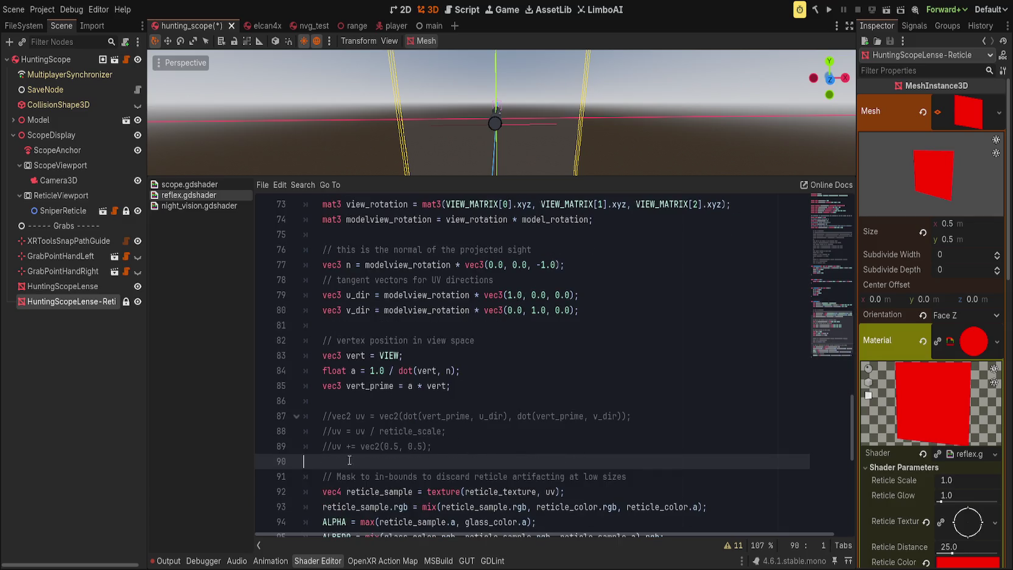
pyautogui.click(334, 446)
pyautogui.press('BackSpace')
pyautogui.press('BackSpace')
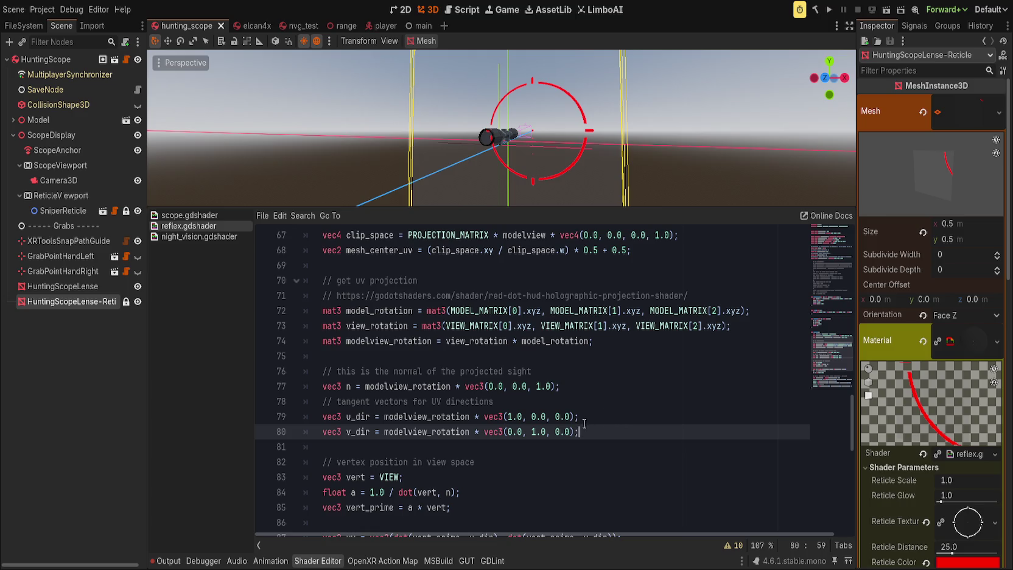
pyautogui.scroll(1, 593, 435)
pyautogui.click(597, 441)
pyautogui.press('Up')
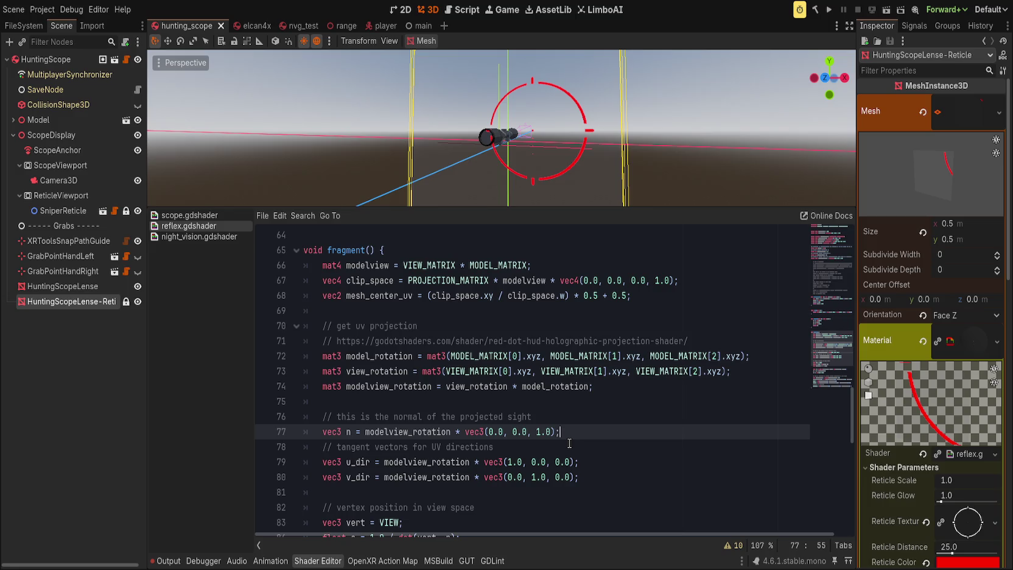
pyautogui.click(651, 405)
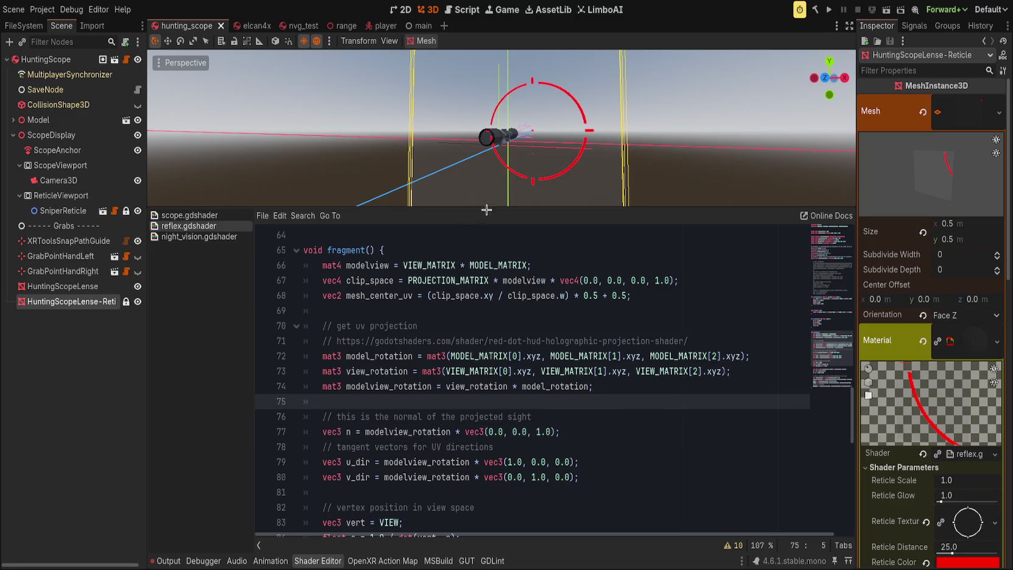
pyautogui.moveTo(496, 207)
pyautogui.mouseDown()
pyautogui.moveTo(497, 327)
pyautogui.moveTo(548, 376)
pyautogui.mouseUp()
pyautogui.moveTo(582, 269); pyautogui.dragTo(586, 269)
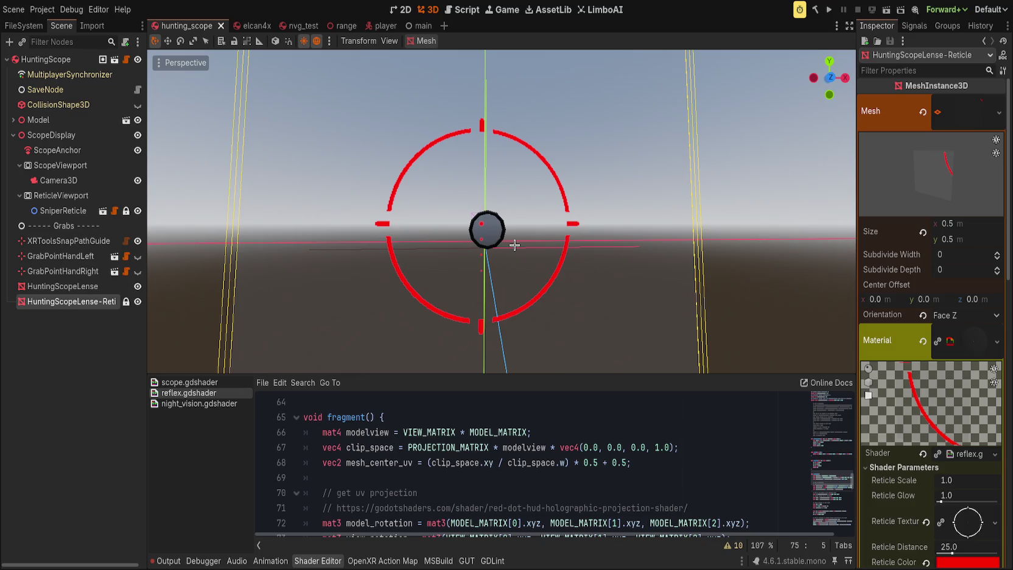
pyautogui.scroll(3, 523, 213)
pyautogui.moveTo(533, 183); pyautogui.dragTo(513, 276)
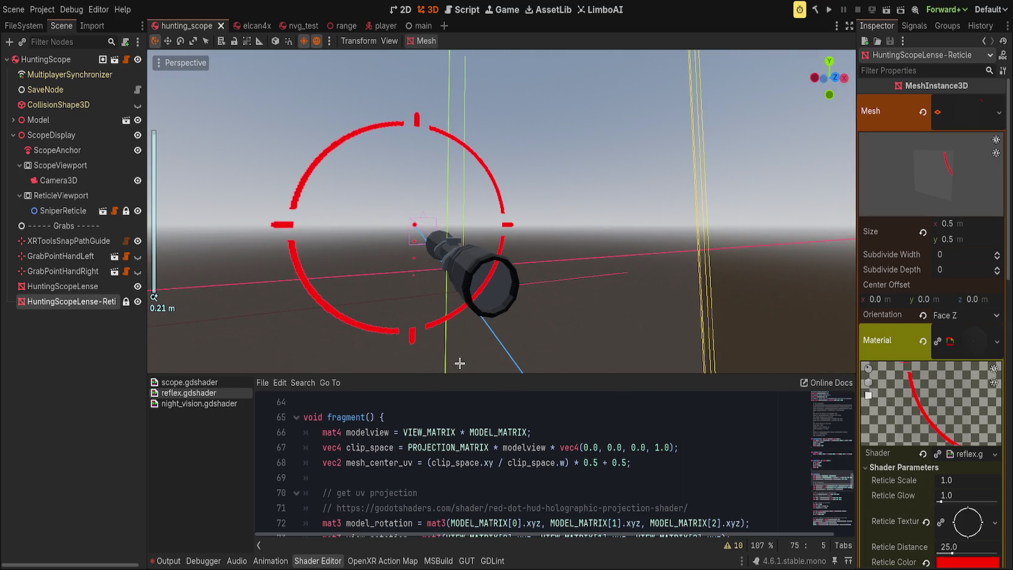
pyautogui.moveTo(461, 374); pyautogui.dragTo(485, 231)
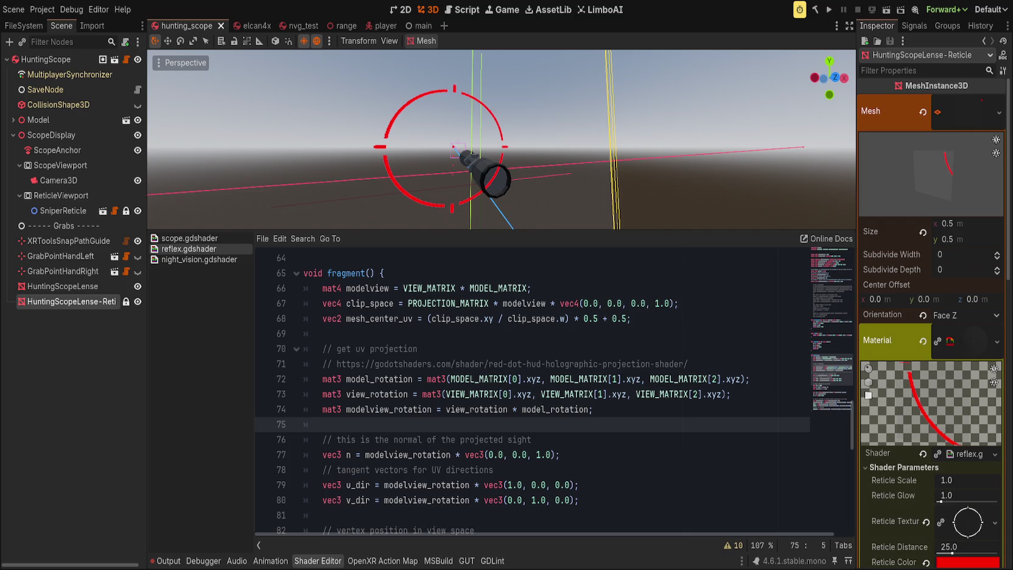
pyautogui.click(613, 363)
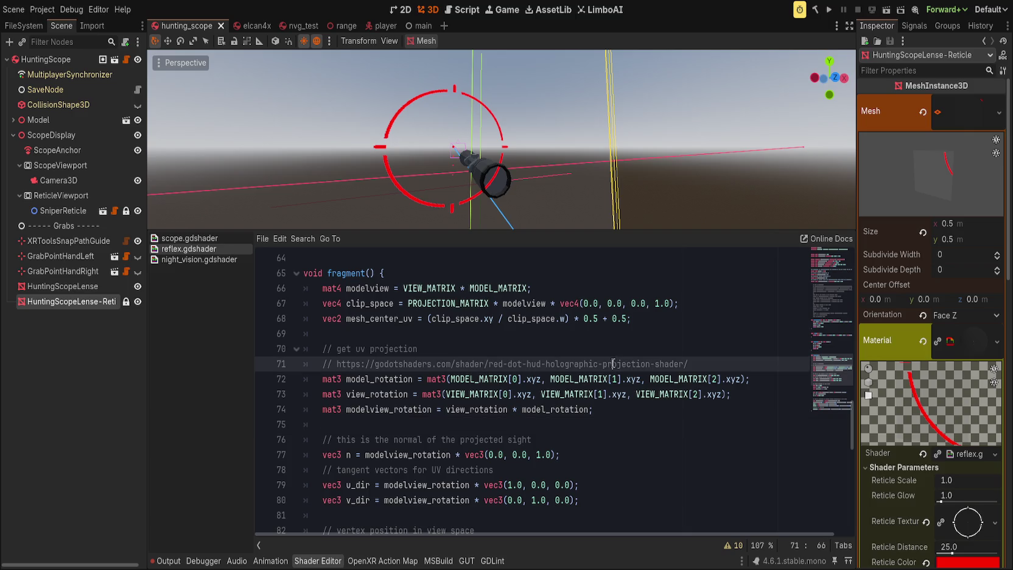
pyautogui.click(677, 318)
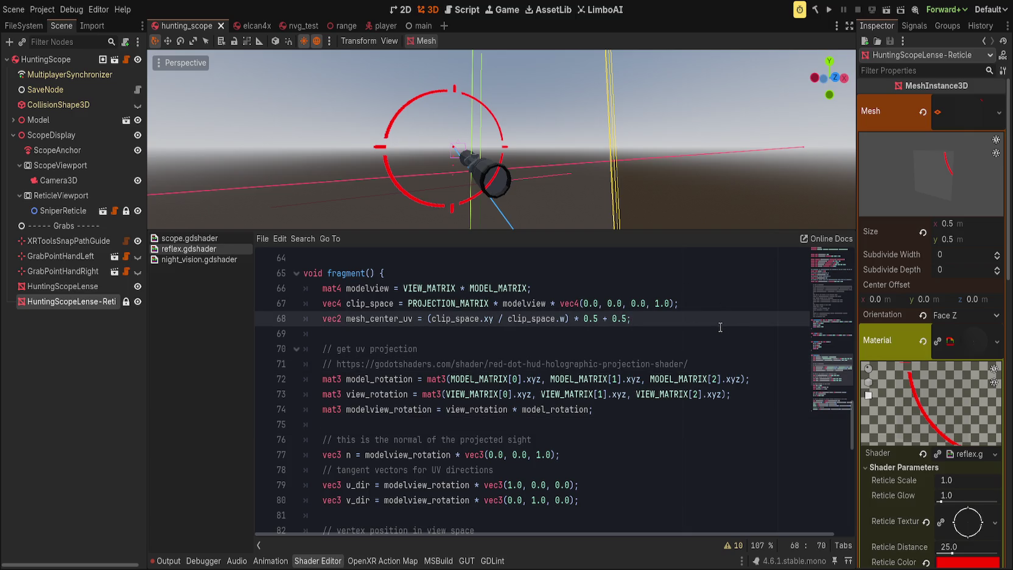
pyautogui.moveTo(536, 178)
pyautogui.mouseDown()
pyautogui.moveTo(466, 127)
pyautogui.moveTo(502, 114)
pyautogui.moveTo(489, 156)
pyautogui.mouseUp()
pyautogui.scroll(2, 503, 114)
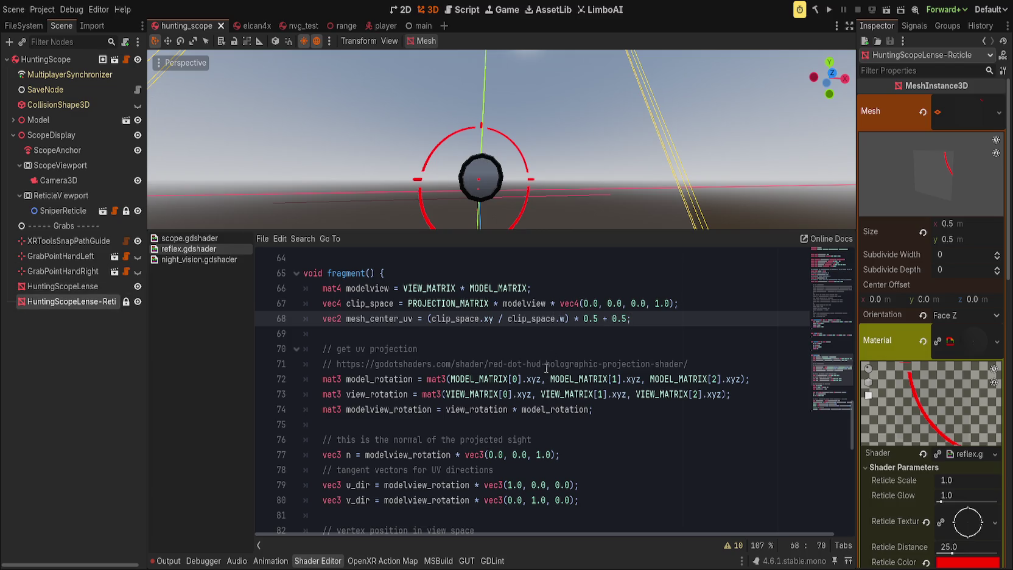
pyautogui.click(419, 359)
pyautogui.doubleClick(377, 318)
pyautogui.doubleClick(376, 303)
pyautogui.doubleClick(386, 318)
pyautogui.scroll(-1, 385, 322)
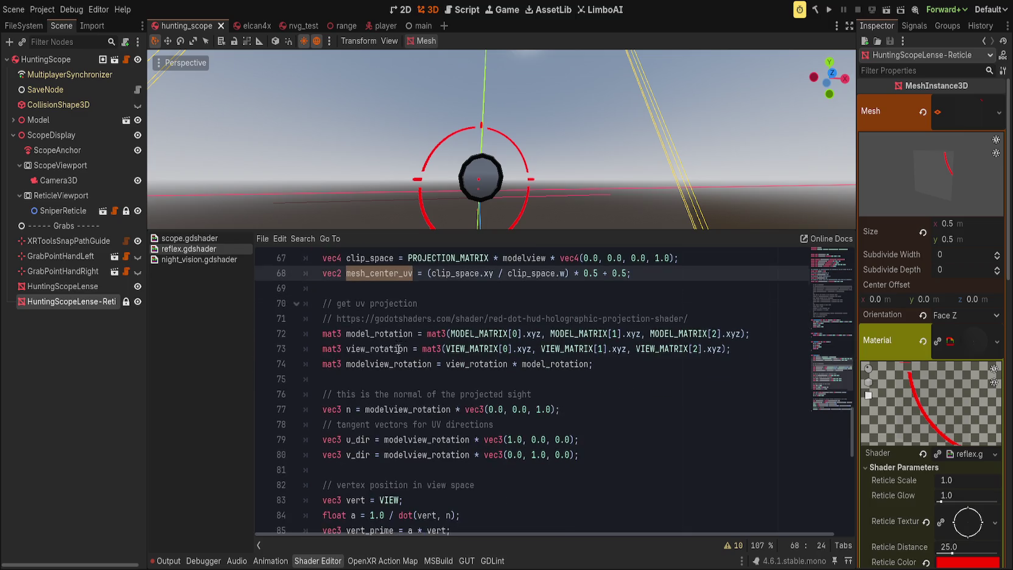
pyautogui.doubleClick(389, 363)
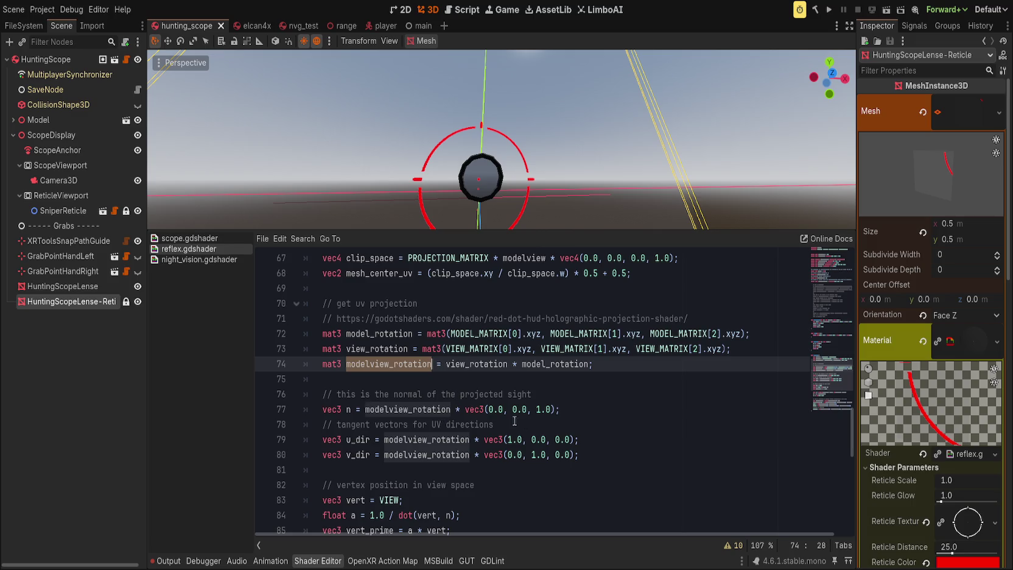
pyautogui.click(616, 409)
pyautogui.scroll(-2, 478, 379)
pyautogui.click(582, 365)
pyautogui.scroll(-1, 581, 365)
pyautogui.scroll(-2, 425, 470)
pyautogui.click(456, 426)
pyautogui.scroll(6, 456, 429)
pyautogui.scroll(-2, 954, 484)
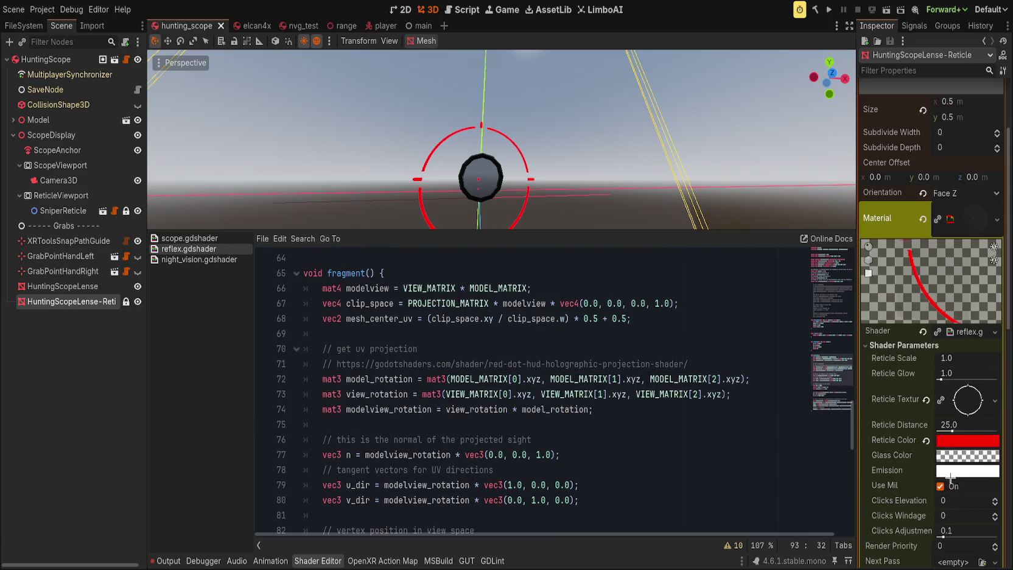
# Delete the commented-out projection block from the reflex shader.
pyautogui.scroll(3, 630, 449)
pyautogui.scroll(8, 630, 448)
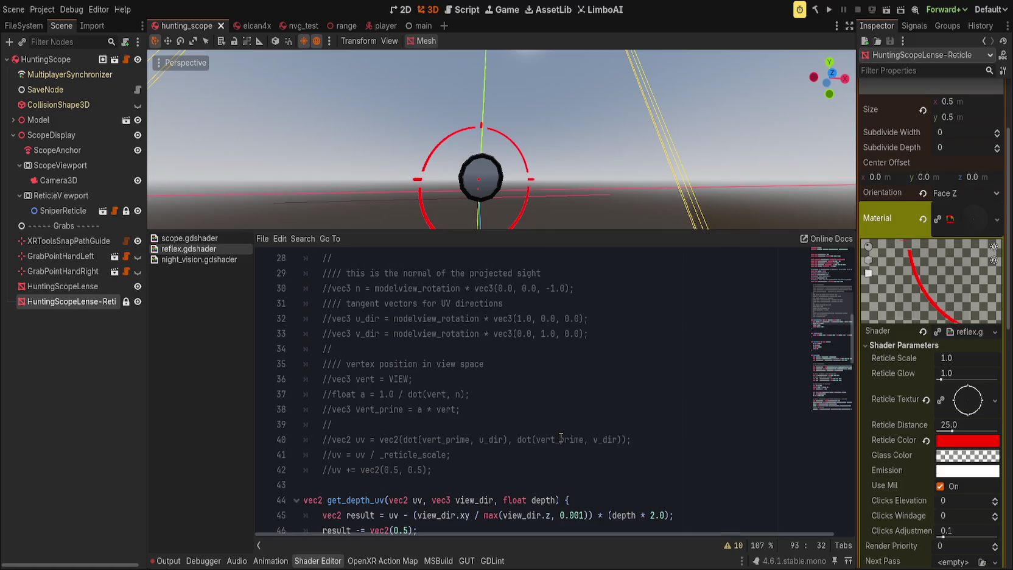
pyautogui.scroll(1, 560, 438)
pyautogui.click(418, 468)
pyautogui.scroll(6, 419, 469)
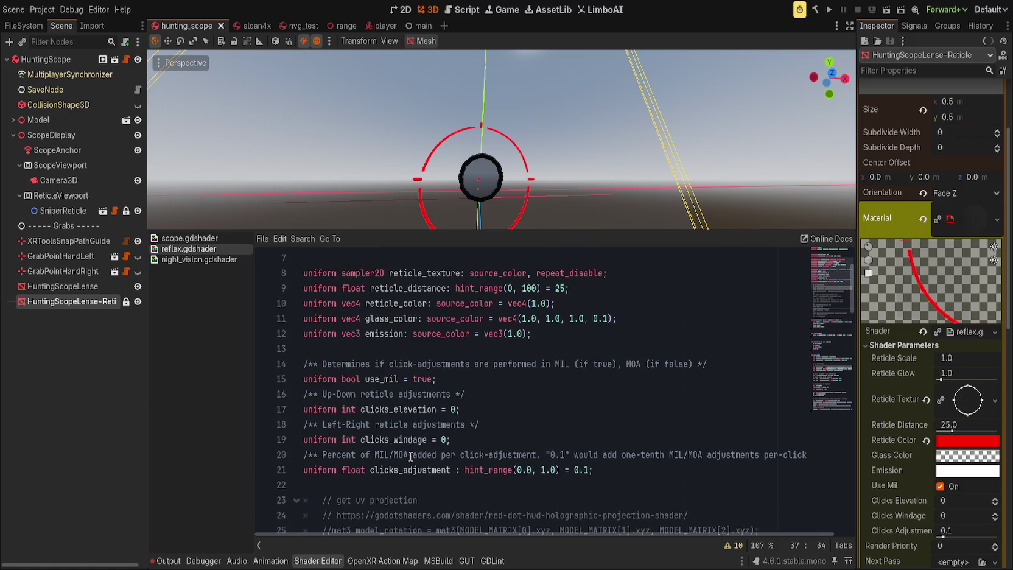
pyautogui.keyDown('shift'); pyautogui.click(384, 486); pyautogui.keyUp('shift')
pyautogui.press('Delete')
# Remove the use_mil and click-adjustment uniforms and their comments, then save the shader.
pyautogui.scroll(1, 384, 487)
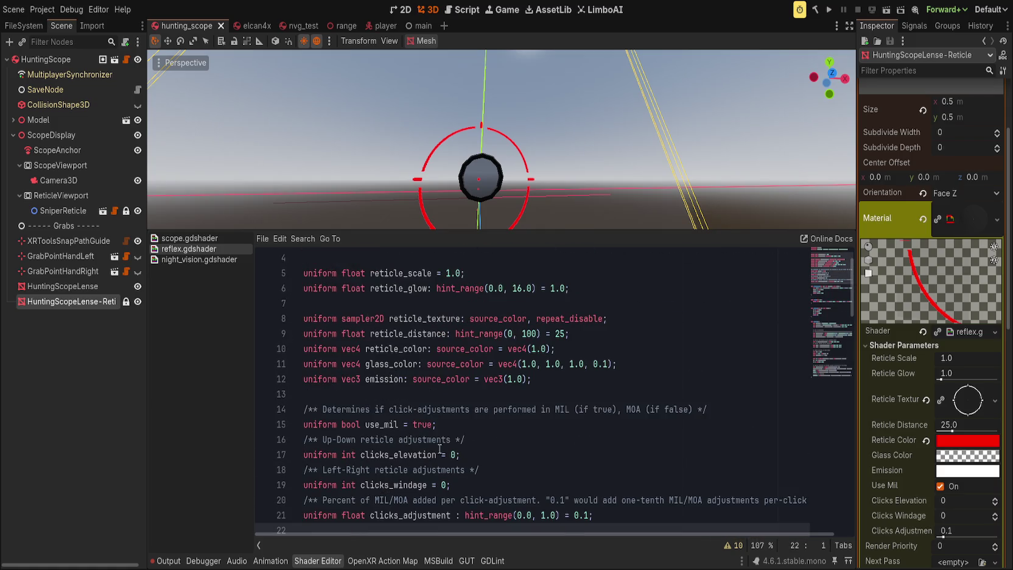
pyautogui.click(421, 409)
pyautogui.hotkey('ctrl', 'shift', 'k')
pyautogui.hotkey('ctrl', 'shift', 'k')
pyautogui.hotkey('ctrl', 'shift', 'k')
pyautogui.hotkey('ctrl', 'shift', 'k')
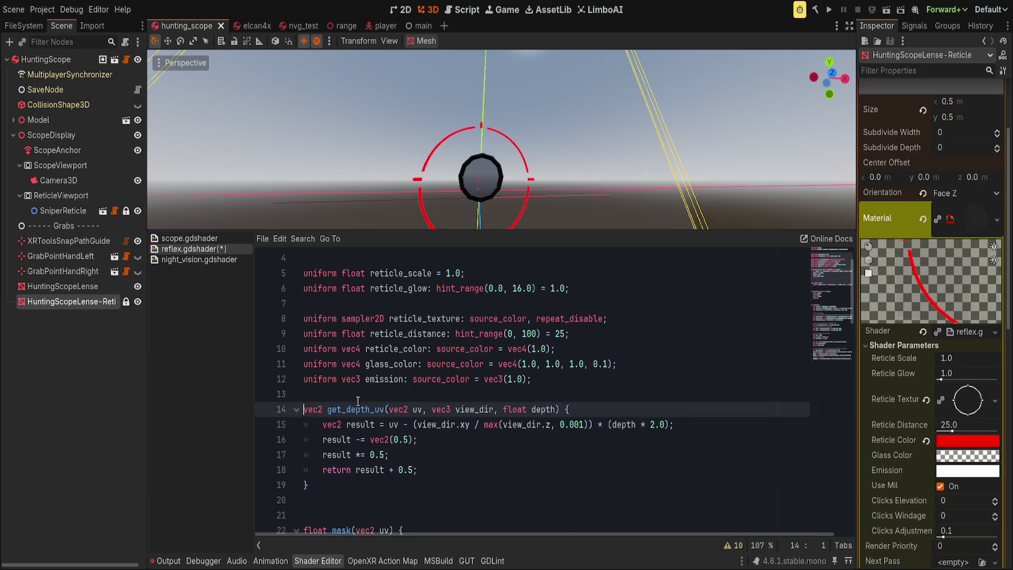
pyautogui.press('Down')
pyautogui.press('Up')
pyautogui.hotkey('ctrl', 'z')
pyautogui.hotkey('ctrl', 'z')
pyautogui.hotkey('ctrl', 'z')
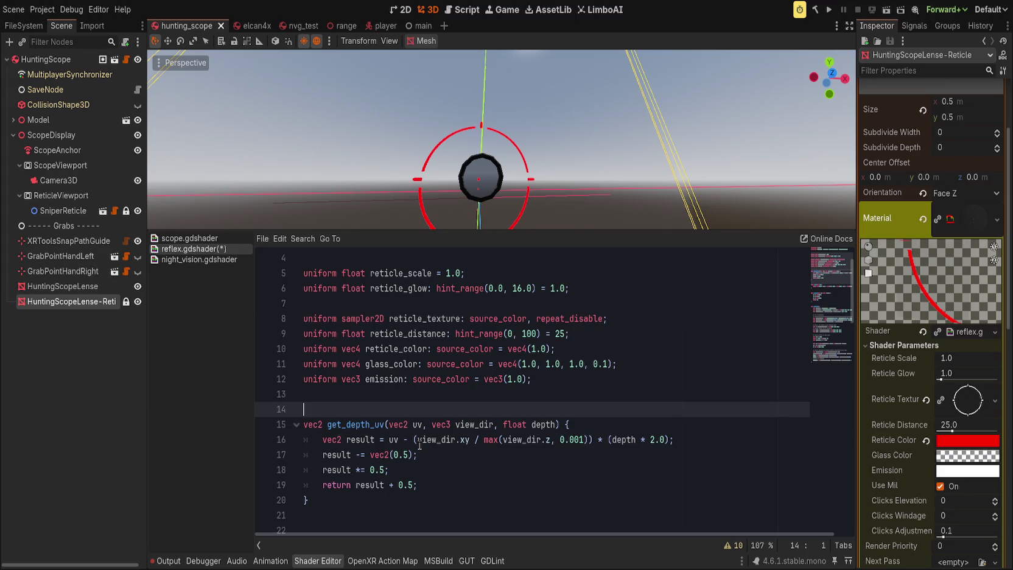
pyautogui.hotkey('ctrl', 'z')
pyautogui.hotkey('ctrl', 'shift', 'z')
pyautogui.hotkey('ctrl', 'shift', 'k')
pyautogui.hotkey('ctrl', 'shift', 'k')
pyautogui.hotkey('ctrl', 'shift', 'k')
pyautogui.hotkey('ctrl', 's')
# Delete the unused get_depth_uv function and its empty line, then drag Reticle Scale down.
pyautogui.scroll(2, 426, 359)
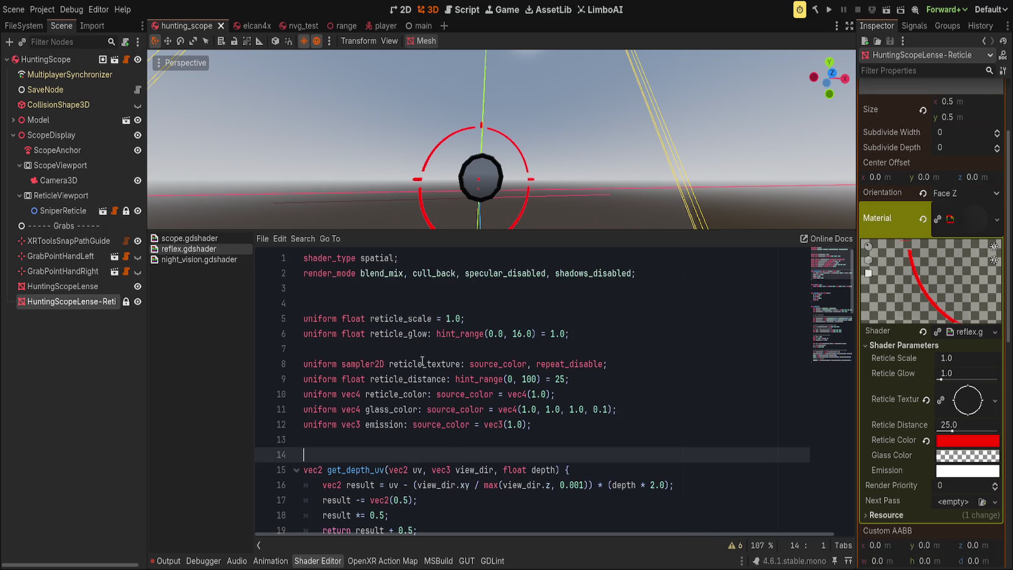
pyautogui.scroll(-3, 419, 359)
pyautogui.doubleClick(342, 338)
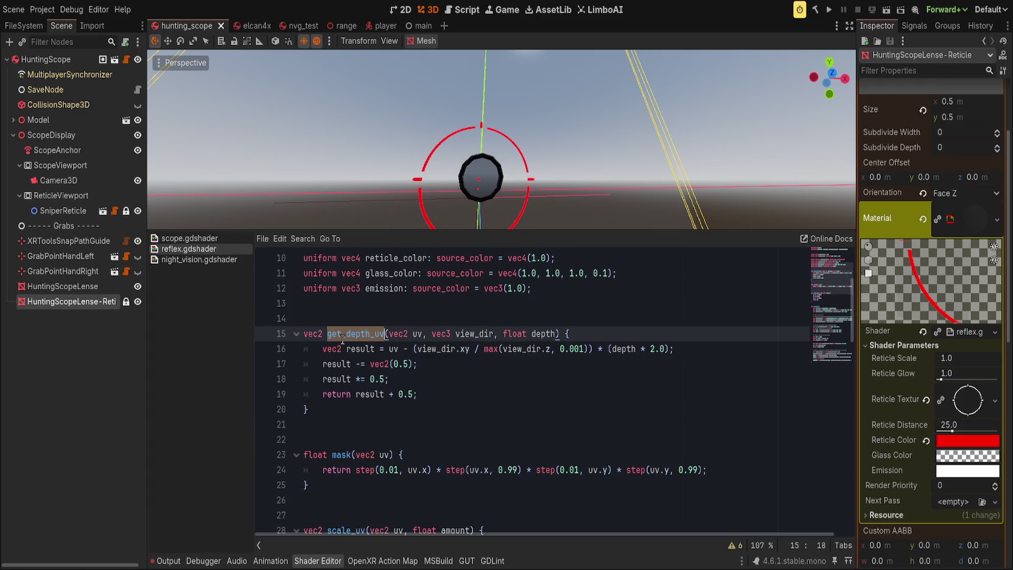
pyautogui.hotkey('ctrl', 'f')
pyautogui.hotkey('ctrl', 'shift', 'k')
pyautogui.hotkey('ctrl', 'shift', 'k')
pyautogui.hotkey('ctrl', 'shift', 'k')
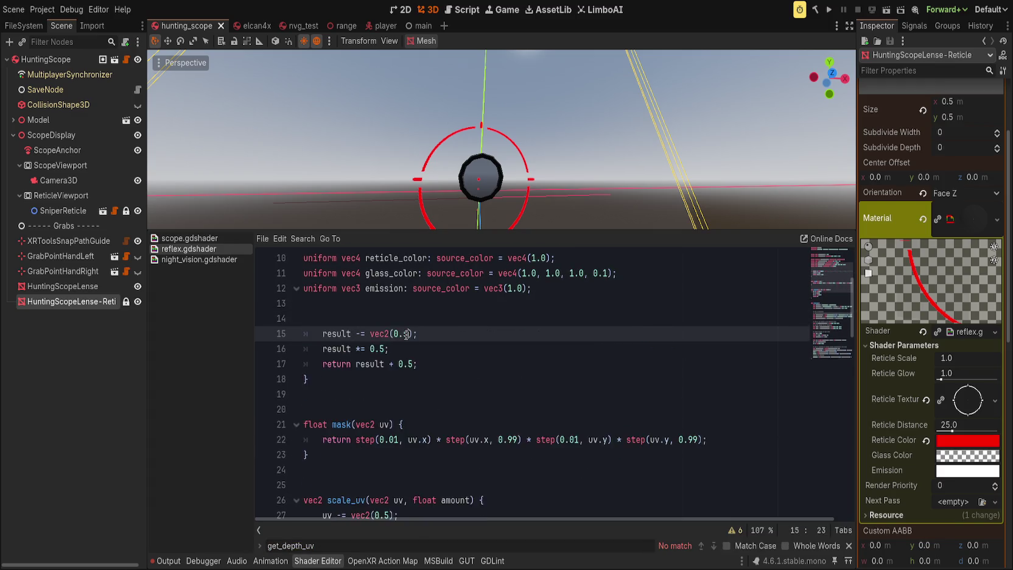
pyautogui.hotkey('ctrl', 'shift', 'k')
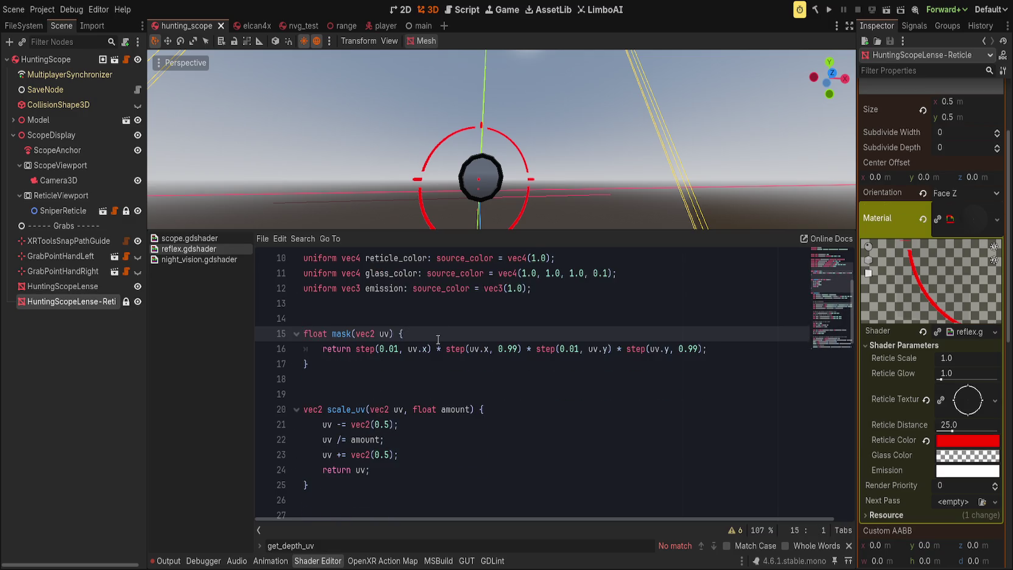
pyautogui.scroll(-10, 467, 384)
pyautogui.scroll(-2, 466, 385)
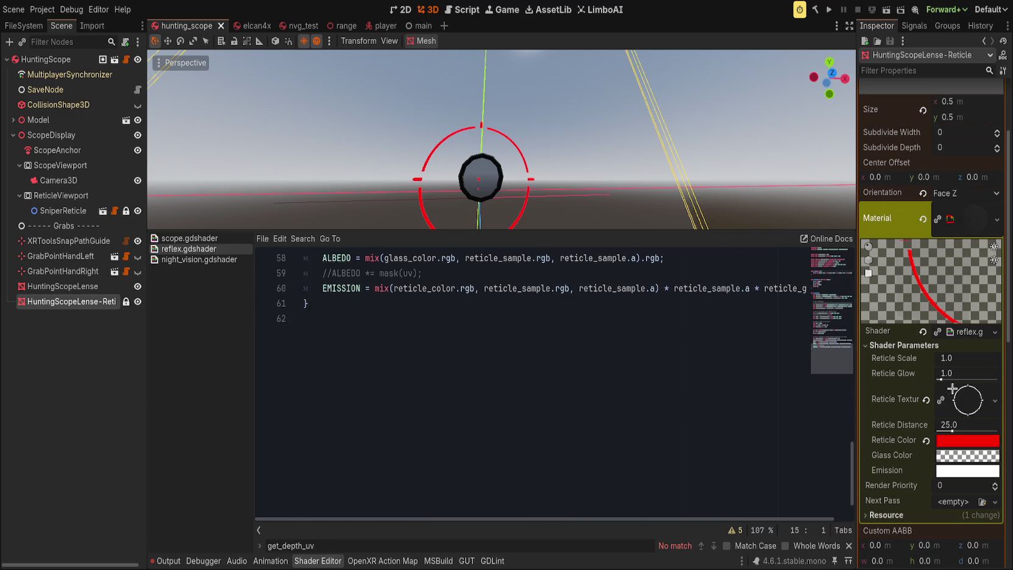
pyautogui.moveTo(947, 359)
pyautogui.mouseDown()
pyautogui.moveTo(974, 359)
pyautogui.moveTo(939, 359)
pyautogui.moveTo(949, 359)
pyautogui.mouseUp()
# Uncomment the ALBEDO mask line and save the reflex shader.
pyautogui.scroll(4, 328, 426)
pyautogui.click(334, 455)
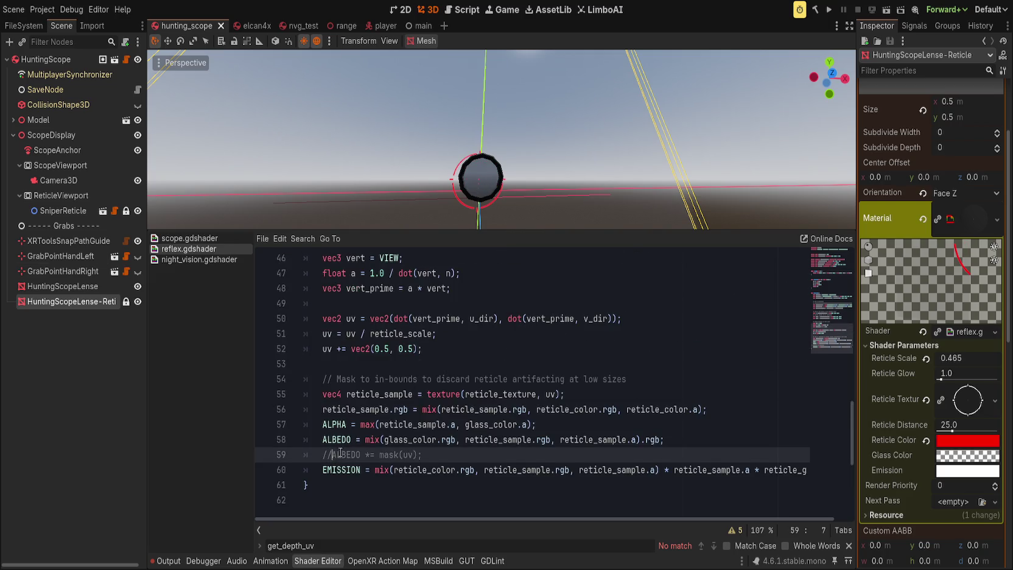
pyautogui.press('BackSpace')
pyautogui.press('BackSpace')
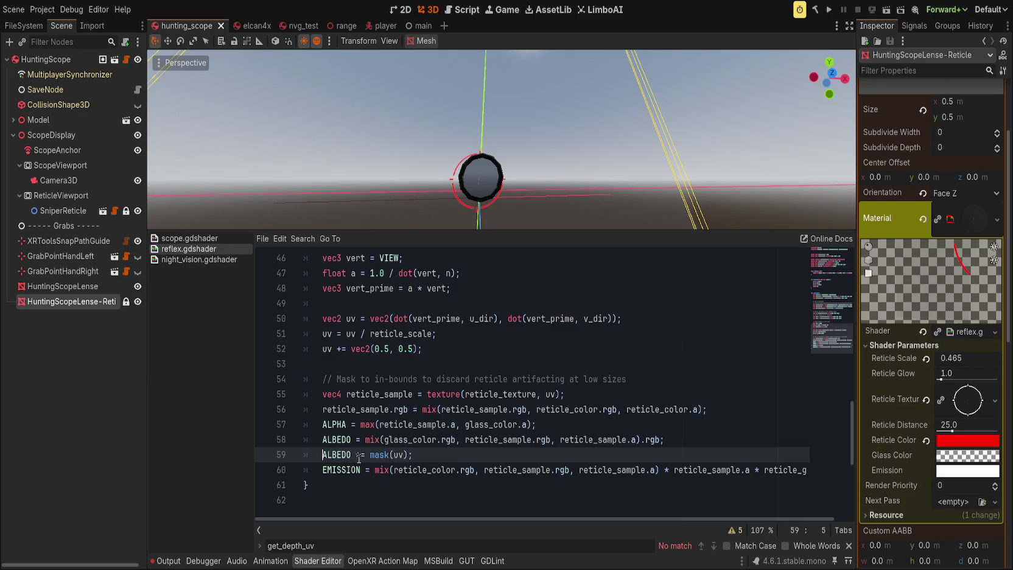
pyautogui.scroll(5, 511, 189)
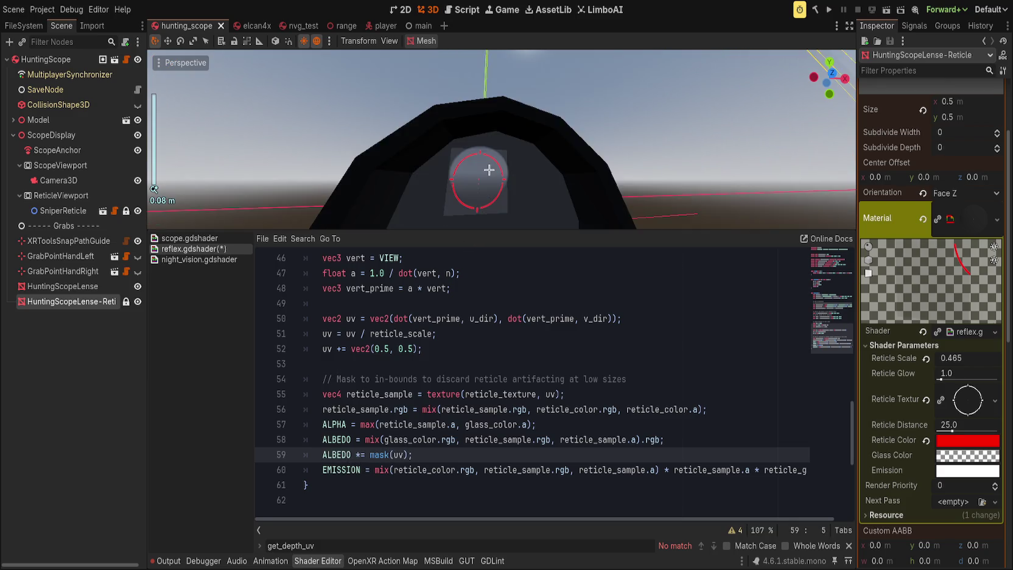
pyautogui.moveTo(488, 170)
pyautogui.mouseDown()
pyautogui.moveTo(501, 108)
pyautogui.moveTo(509, 145)
pyautogui.moveTo(446, 145)
pyautogui.moveTo(571, 182)
pyautogui.moveTo(491, 140)
pyautogui.moveTo(548, 87)
pyautogui.mouseUp()
pyautogui.hotkey('ctrl', 's')
pyautogui.scroll(-5, 571, 182)
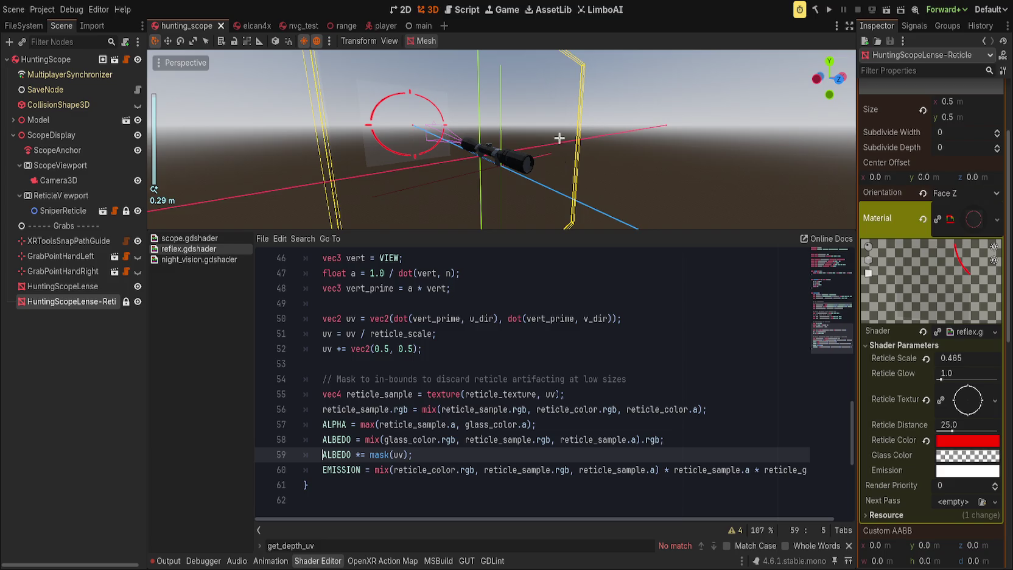
pyautogui.moveTo(559, 138); pyautogui.dragTo(548, 152)
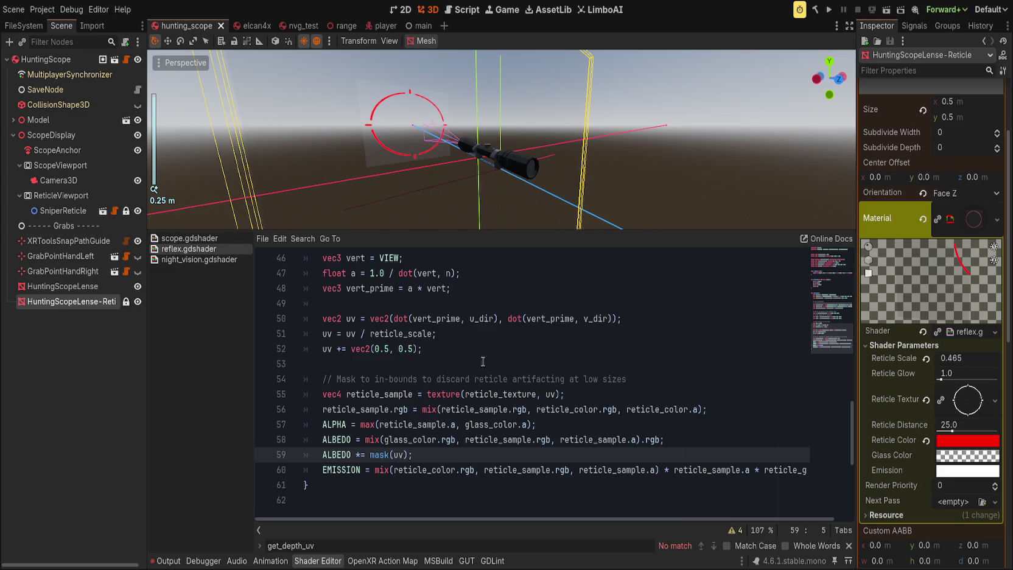
# Toggle the ALBEDO mask line off and on again and lower Reticle Scale to 0.38.
pyautogui.write('//')
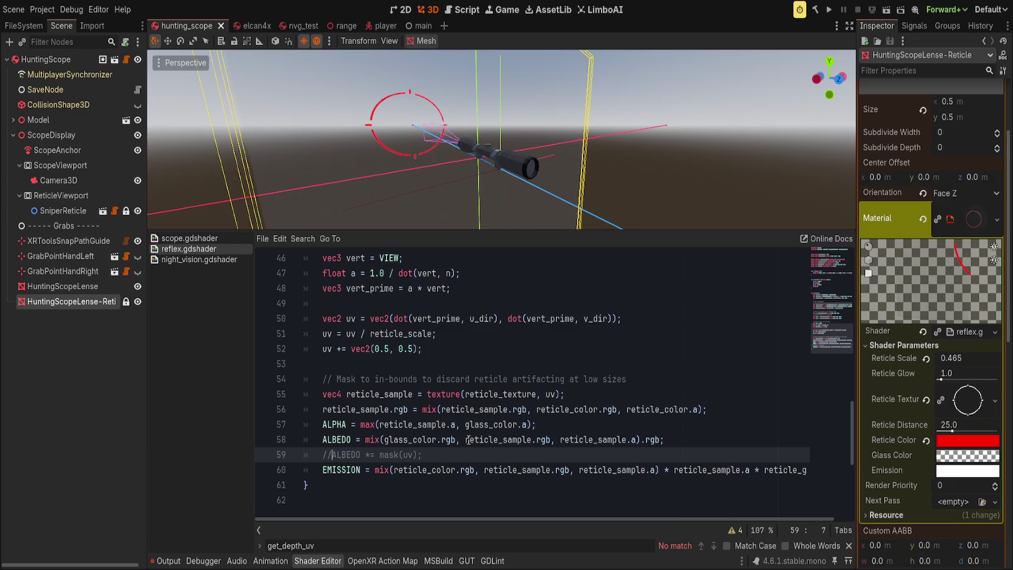
pyautogui.press('BackSpace')
pyautogui.press('BackSpace')
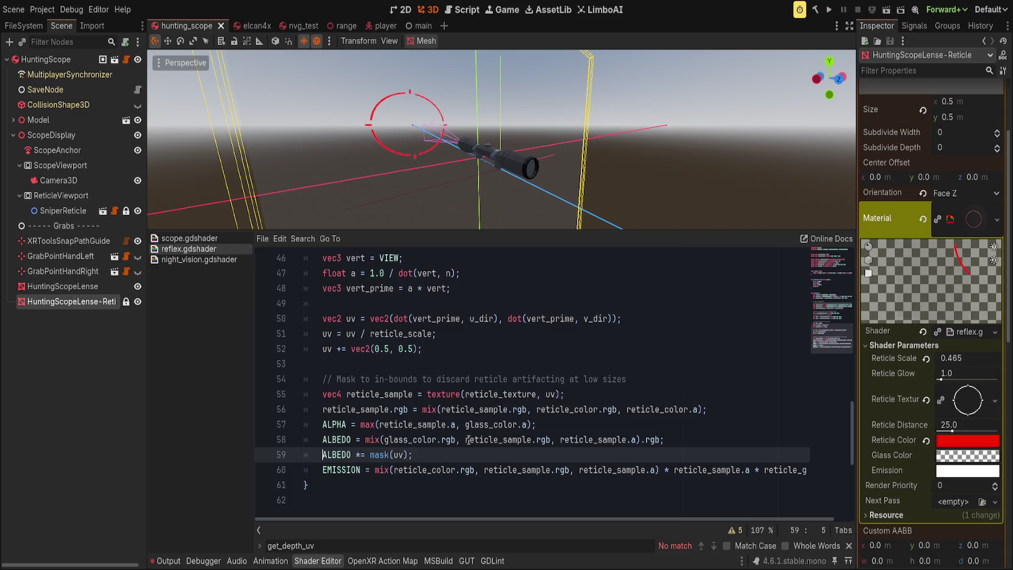
pyautogui.moveTo(441, 199)
pyautogui.mouseDown()
pyautogui.moveTo(394, 144)
pyautogui.moveTo(426, 152)
pyautogui.mouseUp()
pyautogui.moveTo(973, 359)
pyautogui.mouseDown()
pyautogui.moveTo(950, 359)
pyautogui.moveTo(974, 359)
pyautogui.mouseUp()
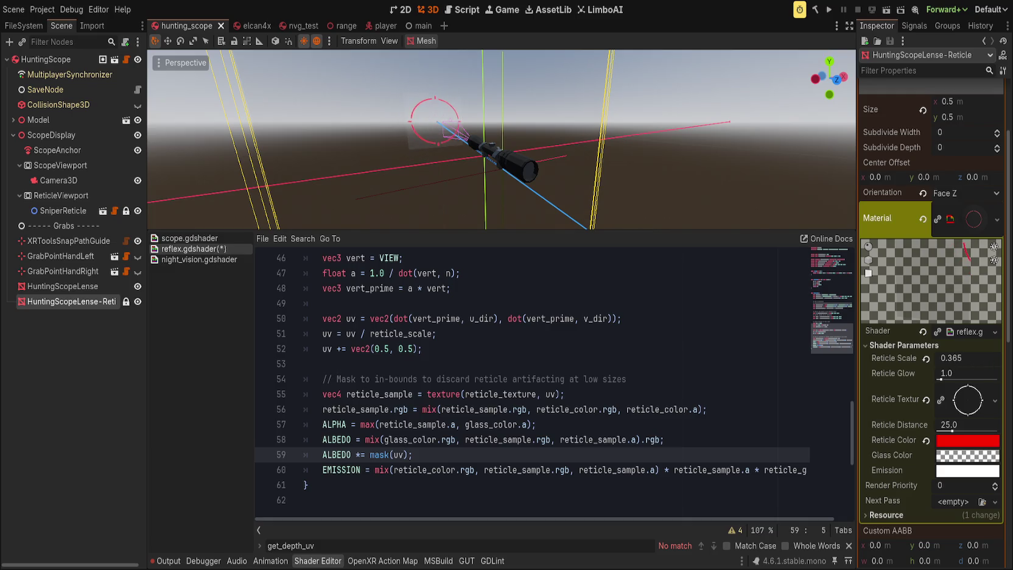
# Delete the stray brace and blank lines near line 15, save, and open night_vision.gdshader.
pyautogui.click(493, 440)
pyautogui.scroll(12, 390, 462)
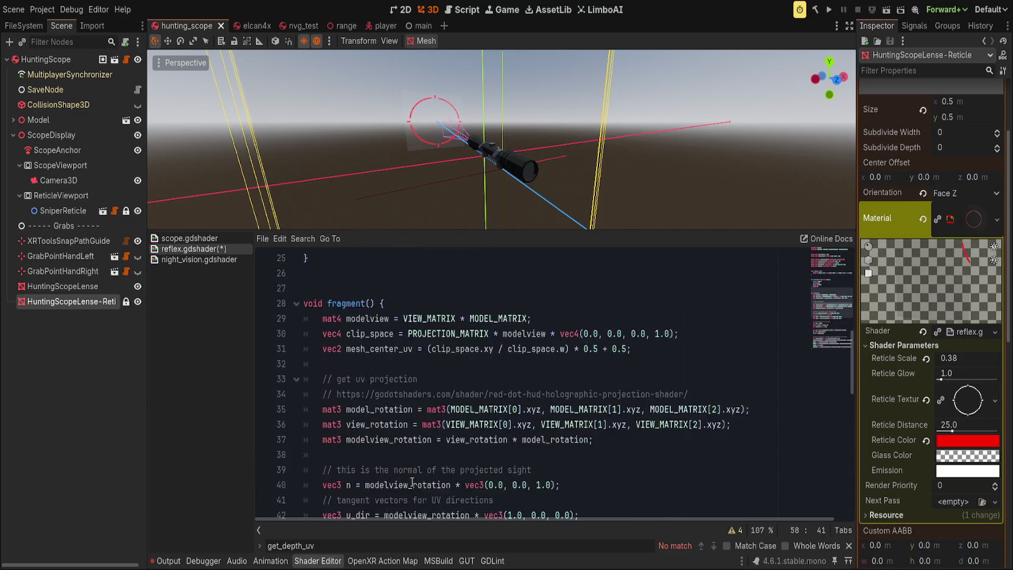
pyautogui.scroll(-7, 401, 463)
pyautogui.hotkey('ctrl', 'z')
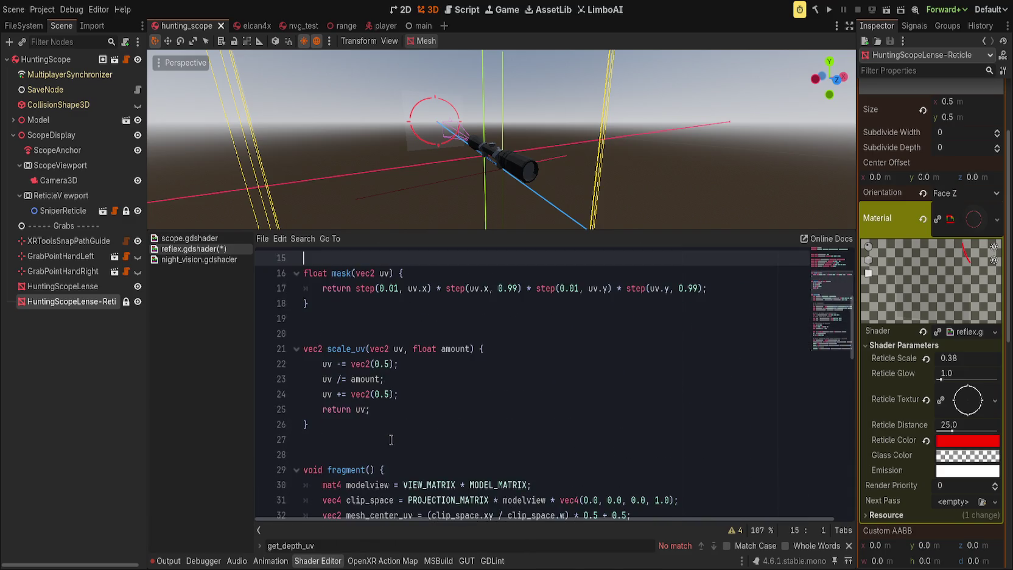
pyautogui.scroll(4, 392, 441)
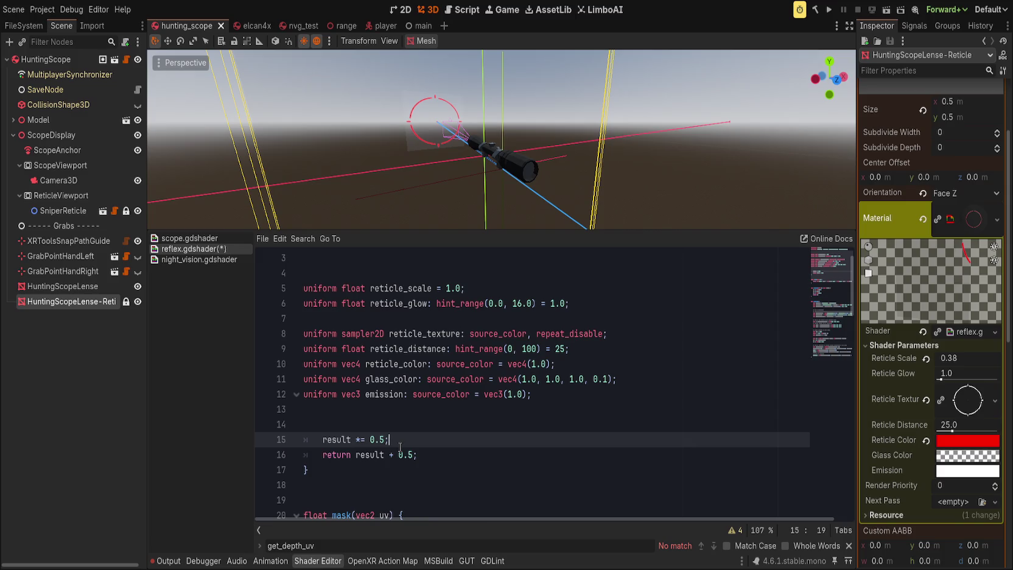
pyautogui.press('BackSpace')
pyautogui.press('Delete')
pyautogui.press('Delete')
pyautogui.press('Delete')
pyautogui.hotkey('ctrl', 's')
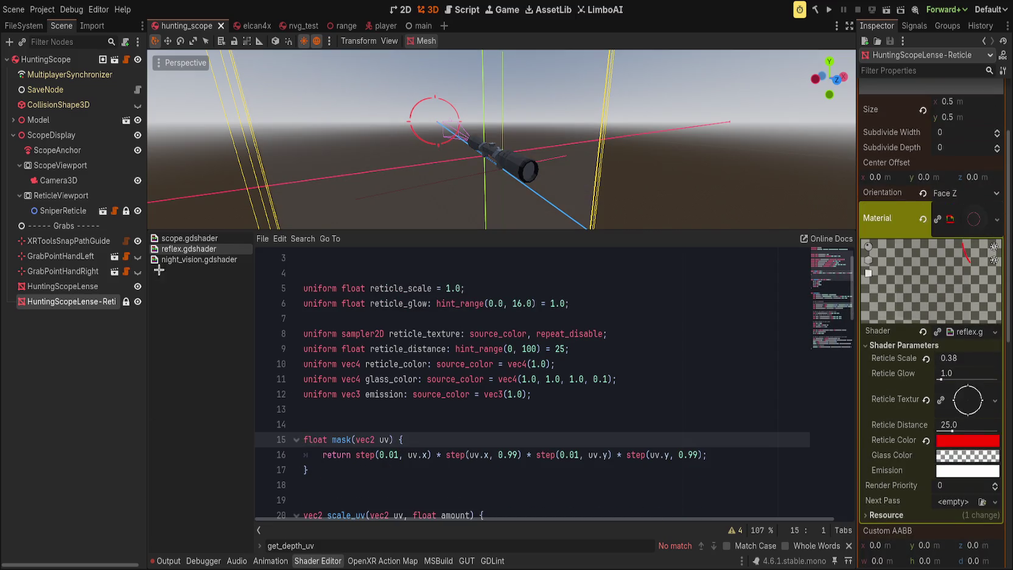
pyautogui.click(201, 259)
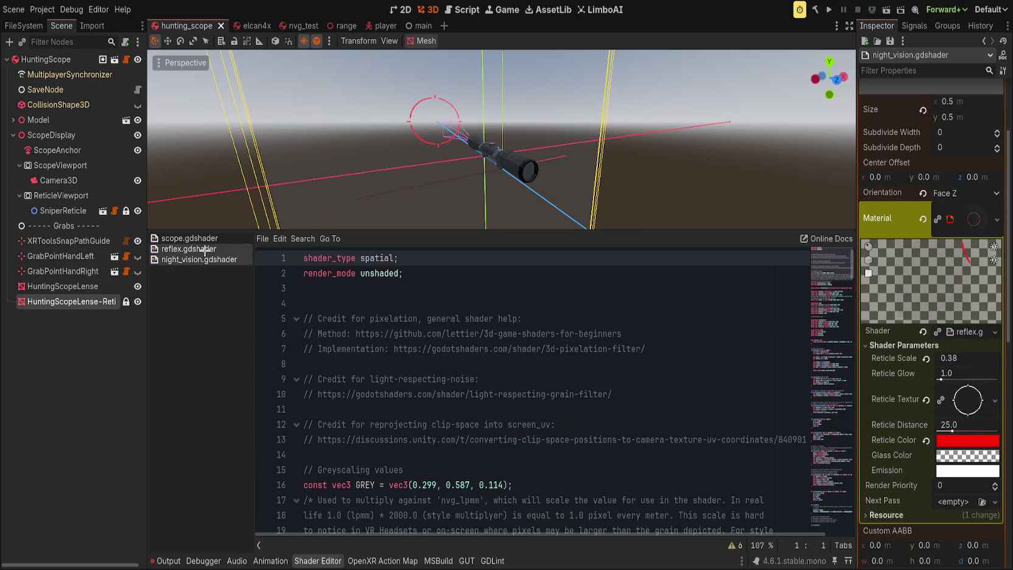
# Scroll through scope.gdshader, then return to reflex.gdshader and scroll to its fragment function.
pyautogui.click(205, 238)
pyautogui.scroll(-8, 428, 453)
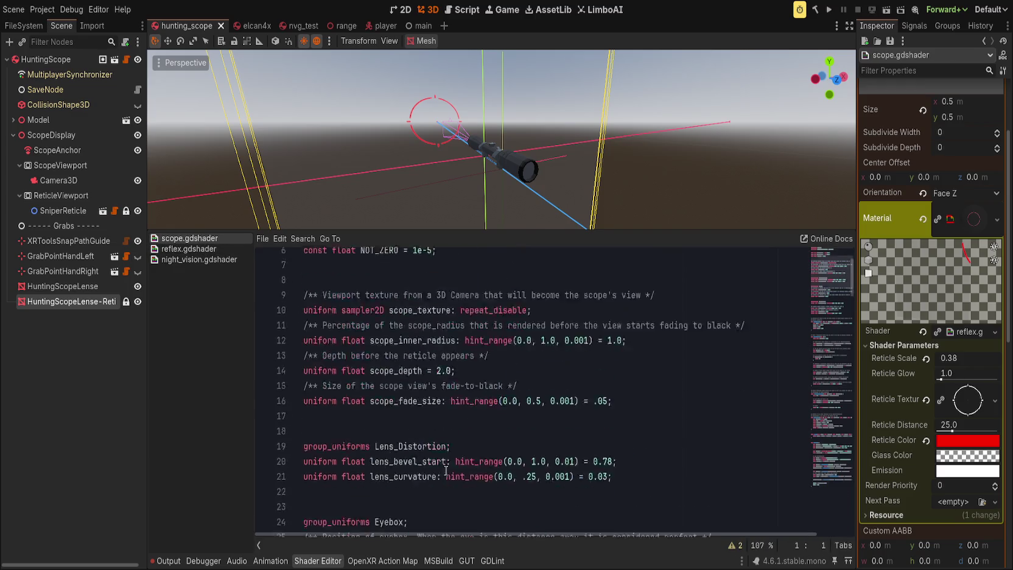
pyautogui.scroll(-12, 429, 452)
pyautogui.click(188, 249)
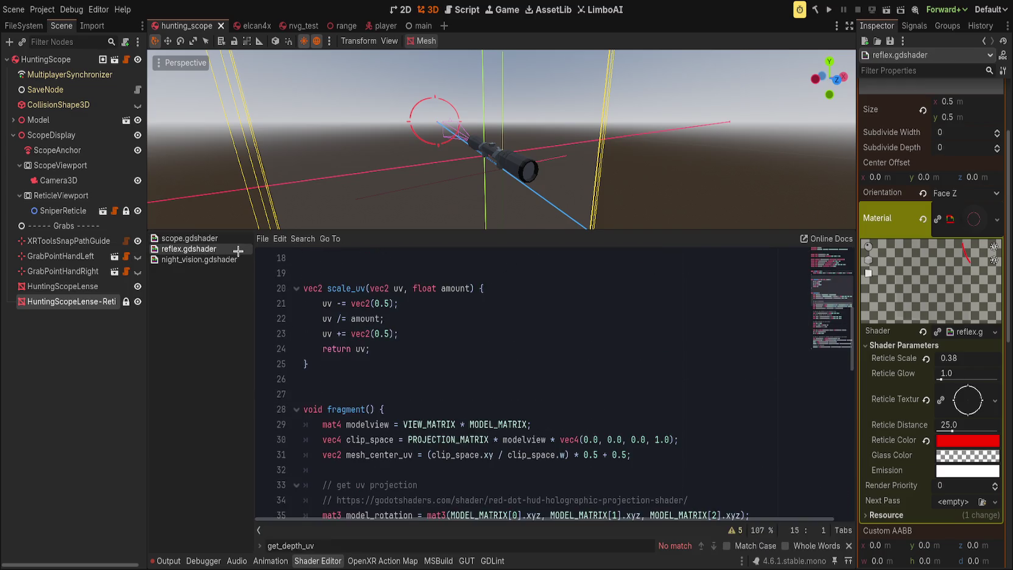
pyautogui.scroll(-4, 420, 399)
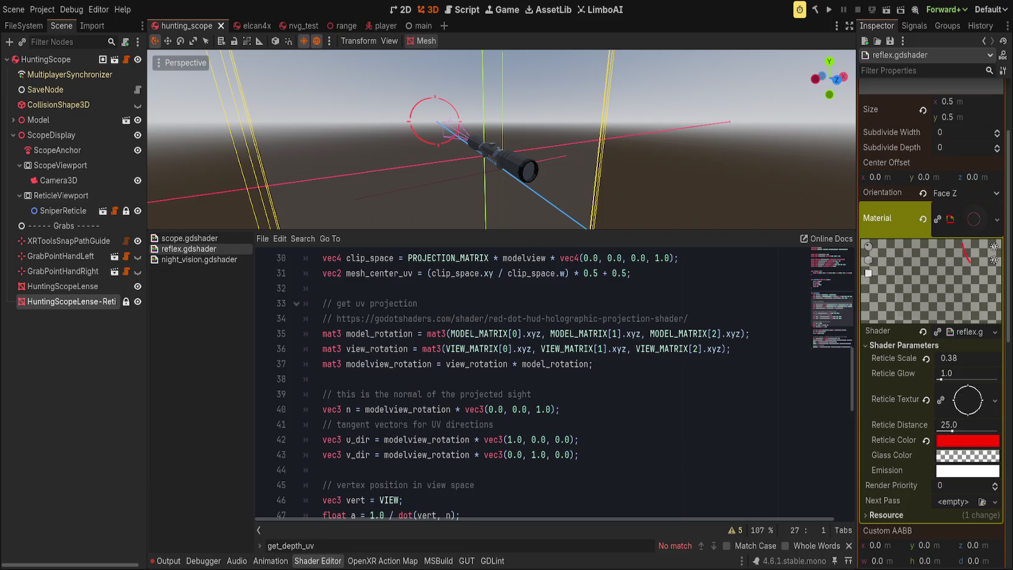
pyautogui.scroll(-5, 459, 387)
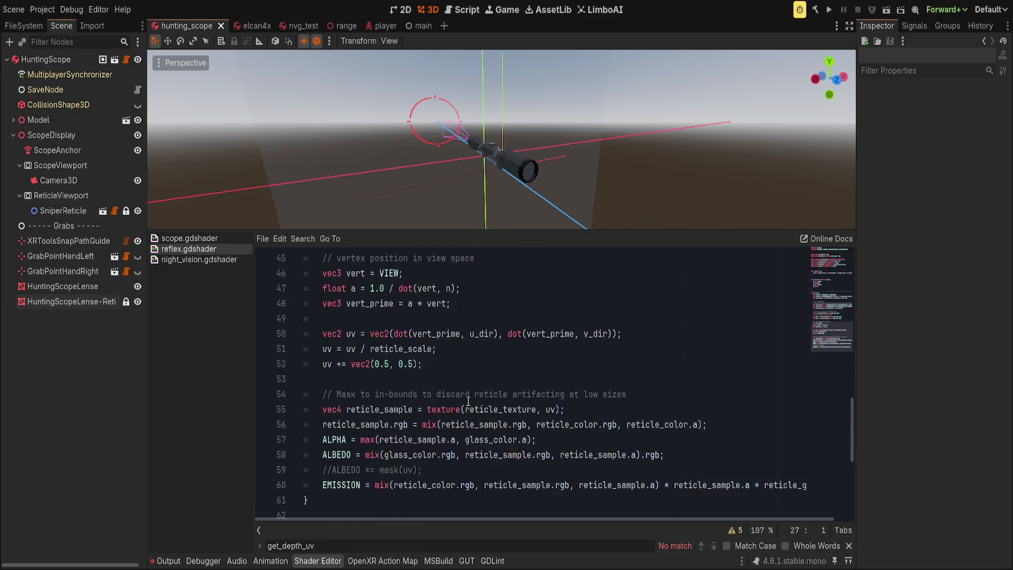
# Turn the commented mask line into ALPHA *= mask(uv) below the ALPHA max line, then select HuntingScopeLense-Reticle.
pyautogui.click(327, 447)
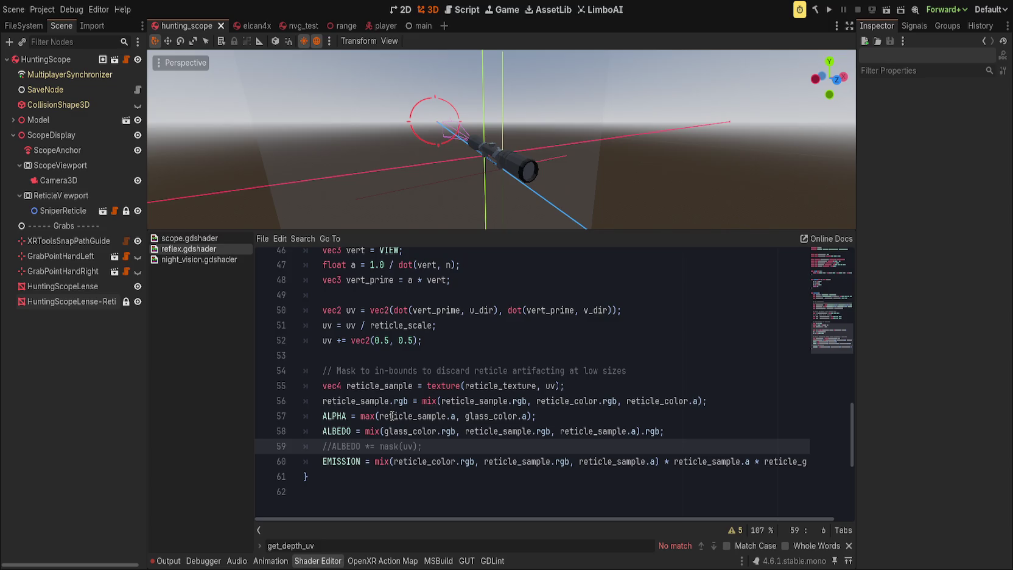
pyautogui.hotkey('ctrl', 'k')
pyautogui.hotkey('ctrl', 'Delete')
pyautogui.write('ALPHA')
pyautogui.hotkey('alt', 'Up')
pyautogui.hotkey('alt', 'Up')
pyautogui.press('Escape')
pyautogui.hotkey('alt', 'Down')
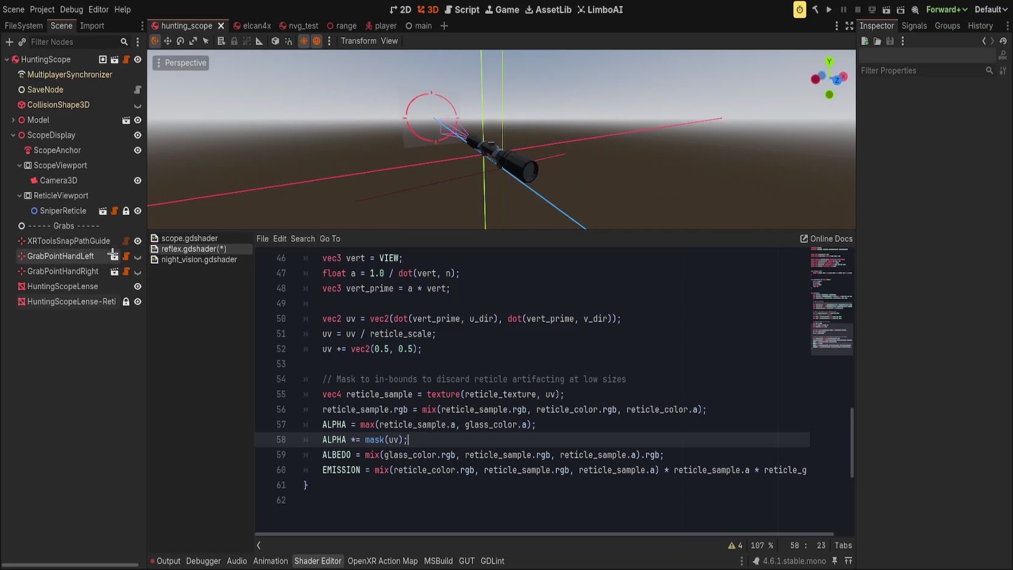
pyautogui.click(88, 305)
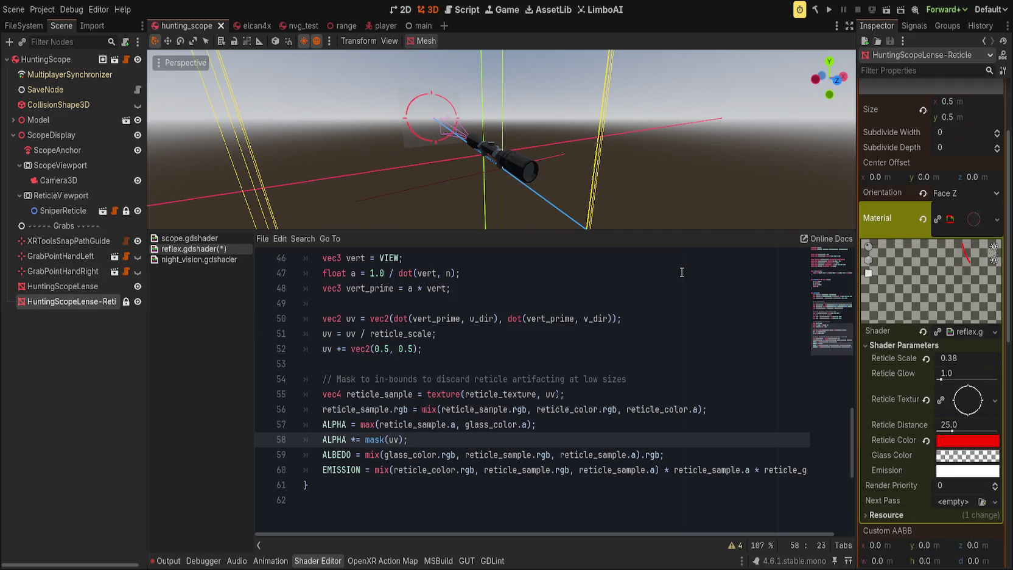
# Raise Reticle Scale to 2.825 to inspect the clipped reticle, then cut mask(uv) from line 58.
pyautogui.moveTo(965, 358)
pyautogui.mouseDown()
pyautogui.moveTo(942, 358)
pyautogui.moveTo(992, 358)
pyautogui.moveTo(970, 358)
pyautogui.mouseUp()
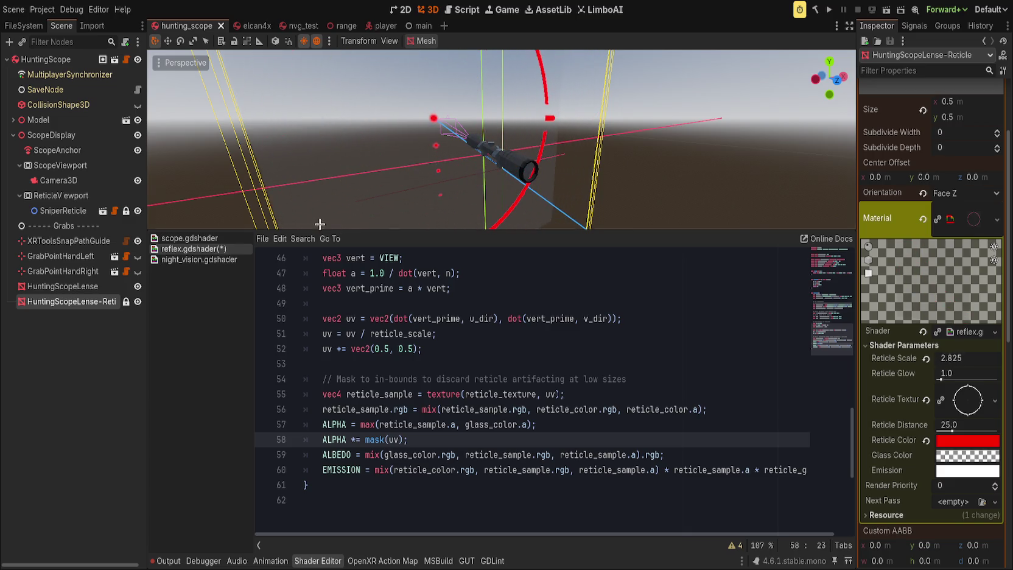
pyautogui.scroll(-5, 564, 140)
pyautogui.moveTo(564, 140); pyautogui.dragTo(661, 104)
pyautogui.scroll(8, 660, 103)
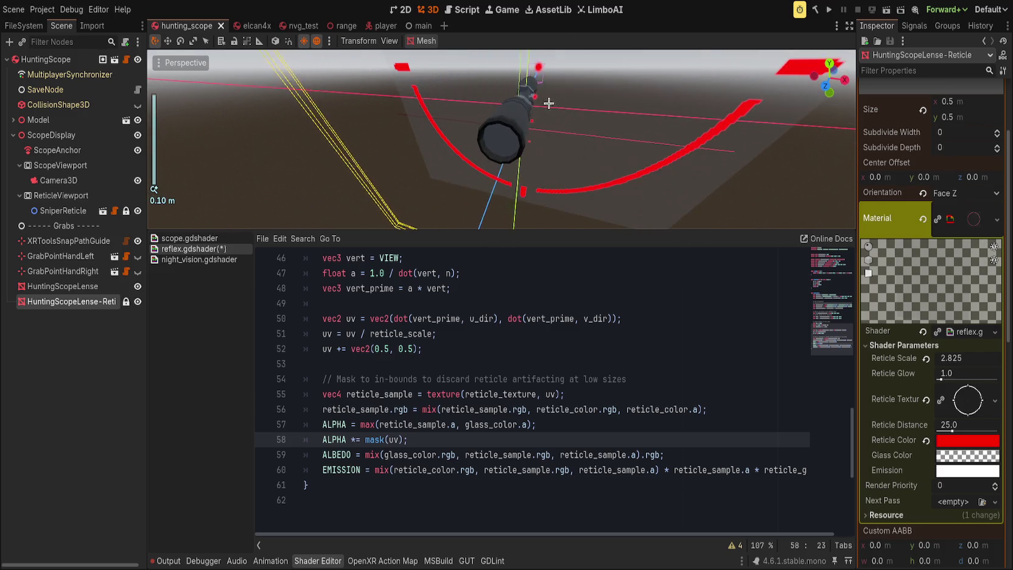
pyautogui.scroll(-4, 548, 103)
pyautogui.scroll(-1, 566, 274)
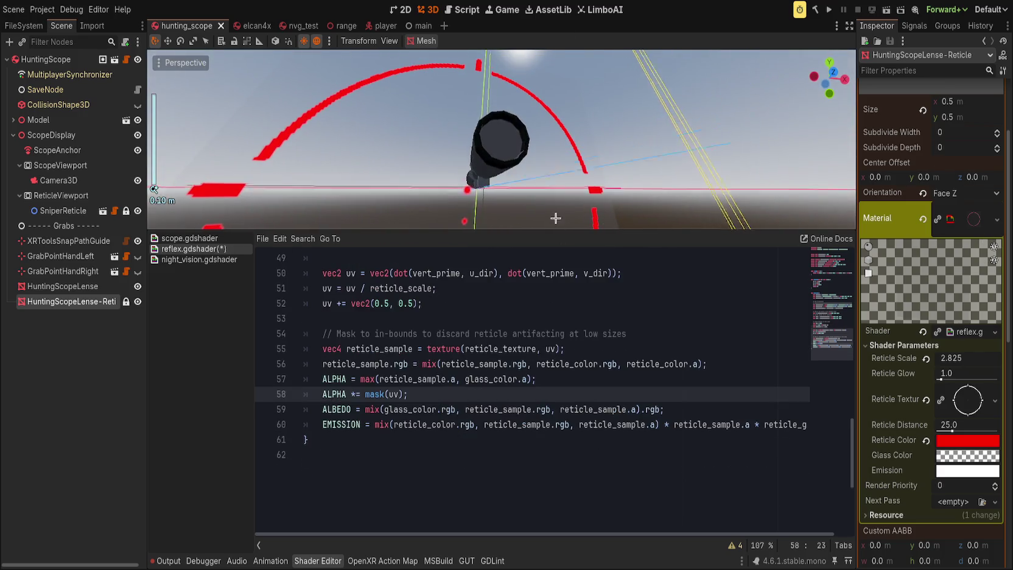
pyautogui.moveTo(560, 182); pyautogui.dragTo(571, 245)
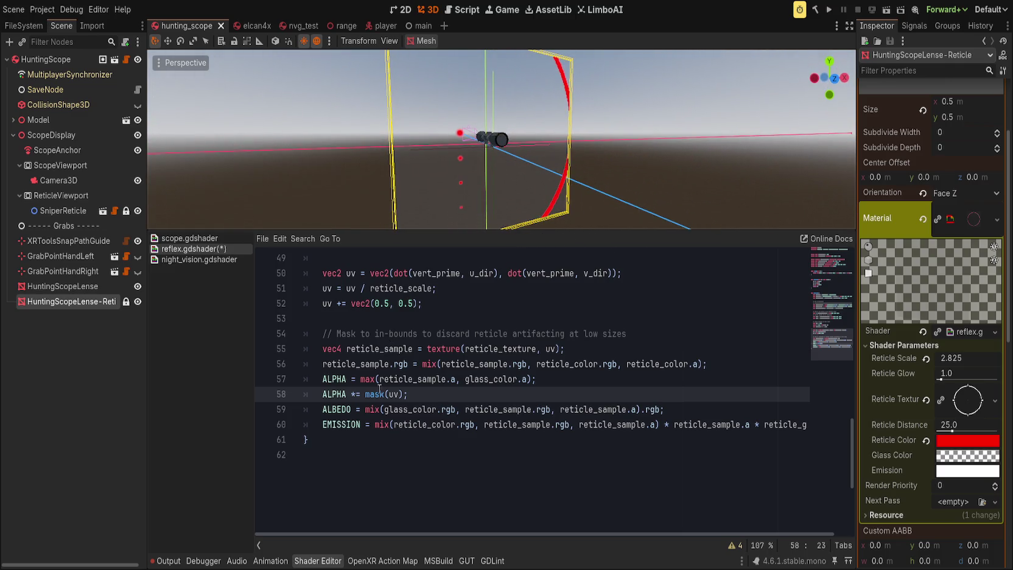
pyautogui.moveTo(365, 394); pyautogui.dragTo(409, 394)
pyautogui.press('BackSpace')
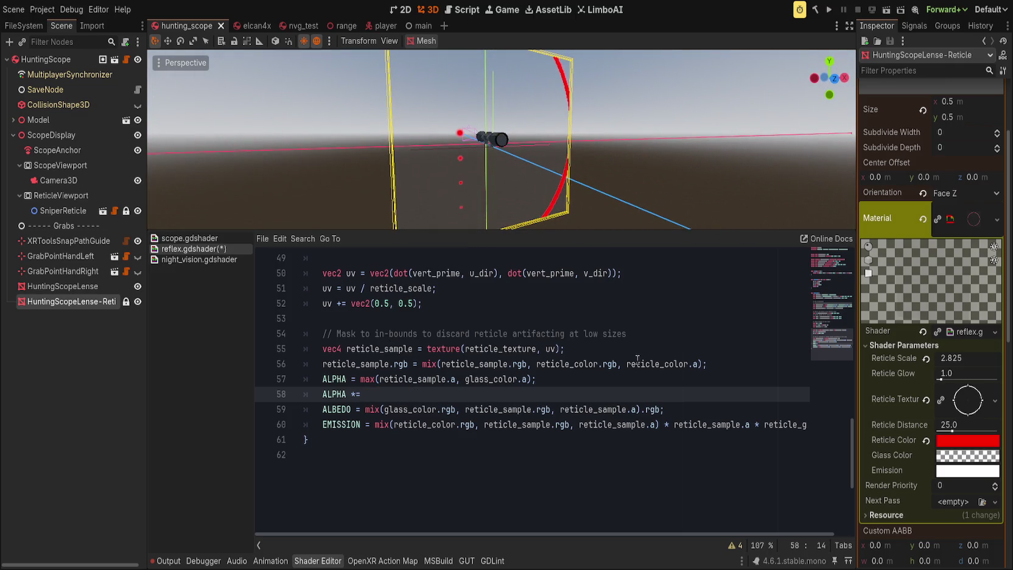
# Add 'reticle_sample.a = mask(uv);' after line 56, delete the unfinished ALPHA *= line, and reset Reticle Scale to 1.0.
pyautogui.click(735, 364)
pyautogui.press('Return')
pyautogui.write('eticle_sample.a = mask(uv);')
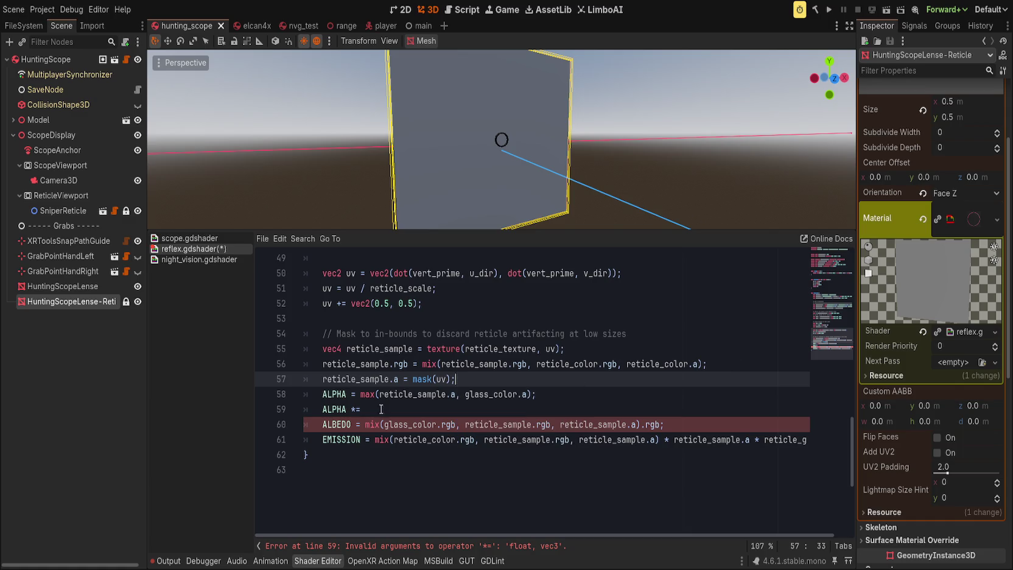
pyautogui.click(382, 410)
pyautogui.hotkey('ctrl', 'shift', 'k')
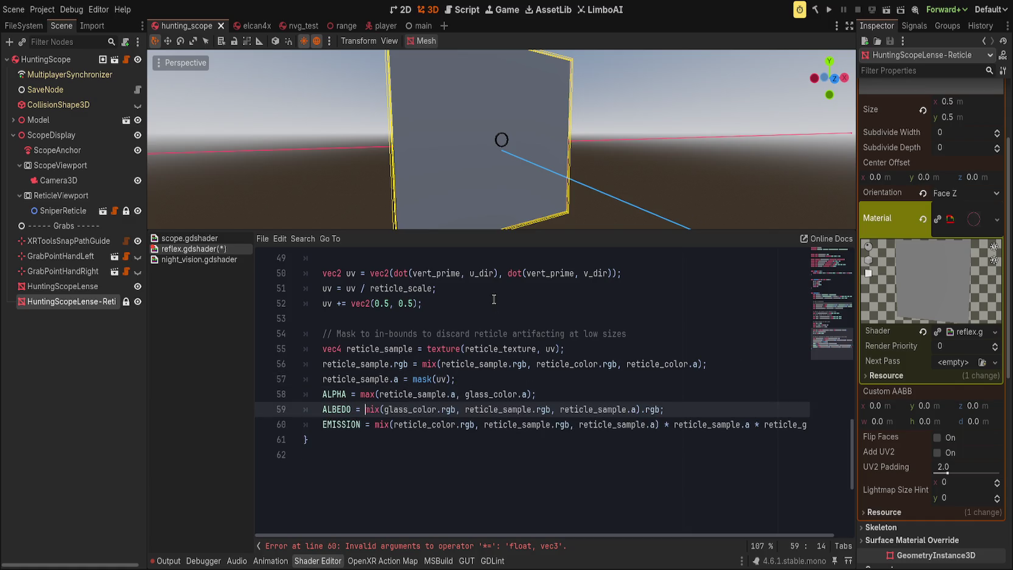
pyautogui.moveTo(463, 223)
pyautogui.mouseDown()
pyautogui.moveTo(441, 197)
pyautogui.moveTo(542, 203)
pyautogui.mouseUp()
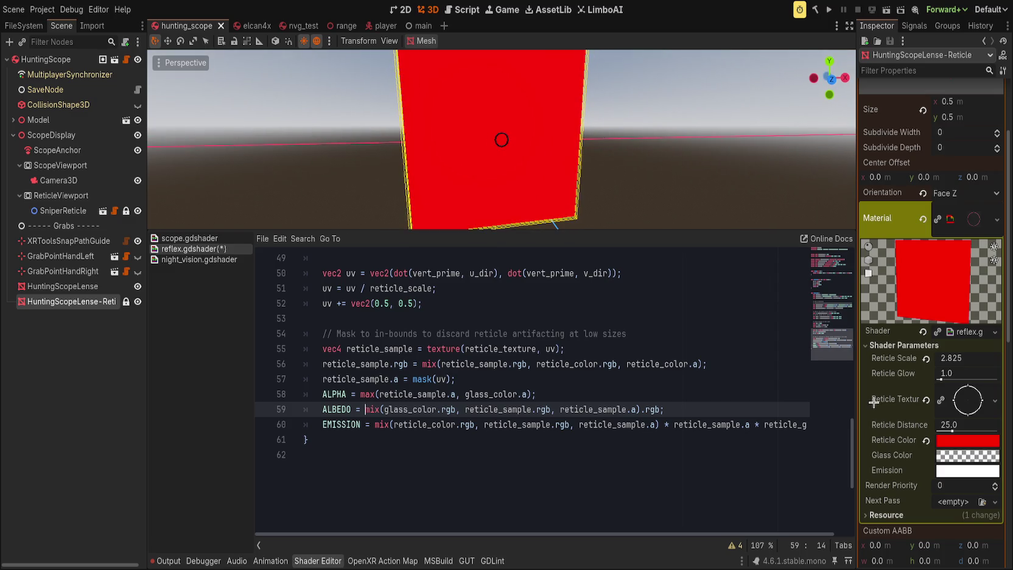
pyautogui.moveTo(929, 359); pyautogui.dragTo(958, 359)
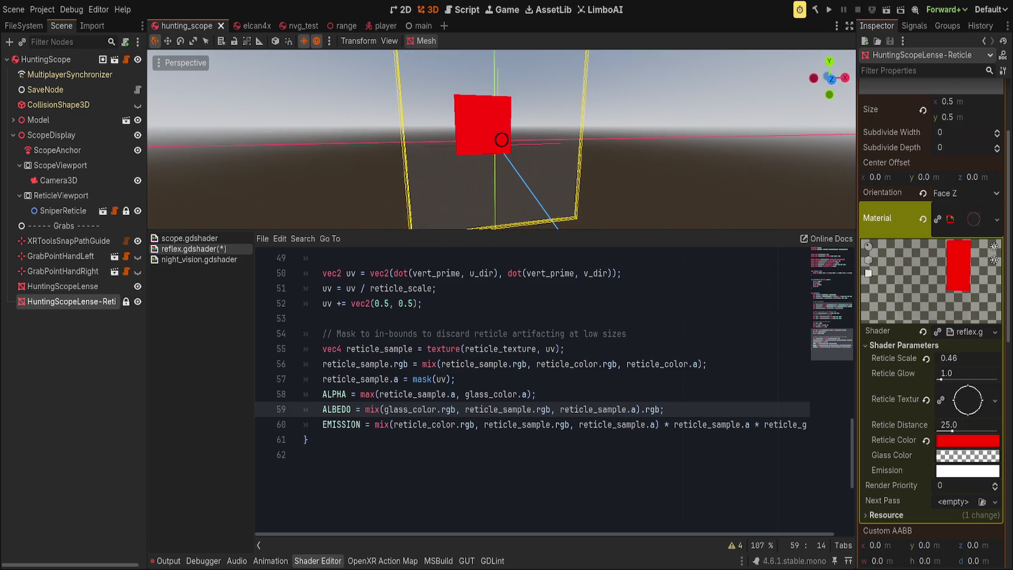
pyautogui.click(925, 359)
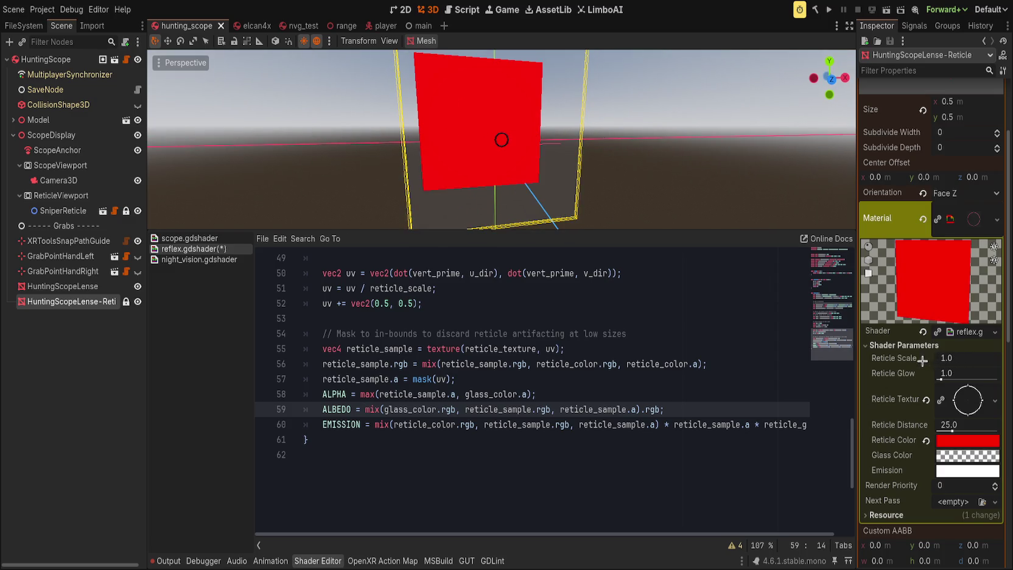
# Change line 57 to reticle_sample.a *= mask(uv); and save the shader.
pyautogui.click(414, 378)
pyautogui.hotkey('ctrl', 'Left')
pyautogui.hotkey('ctrl', 'Left')
pyautogui.hotkey('ctrl', 'Left')
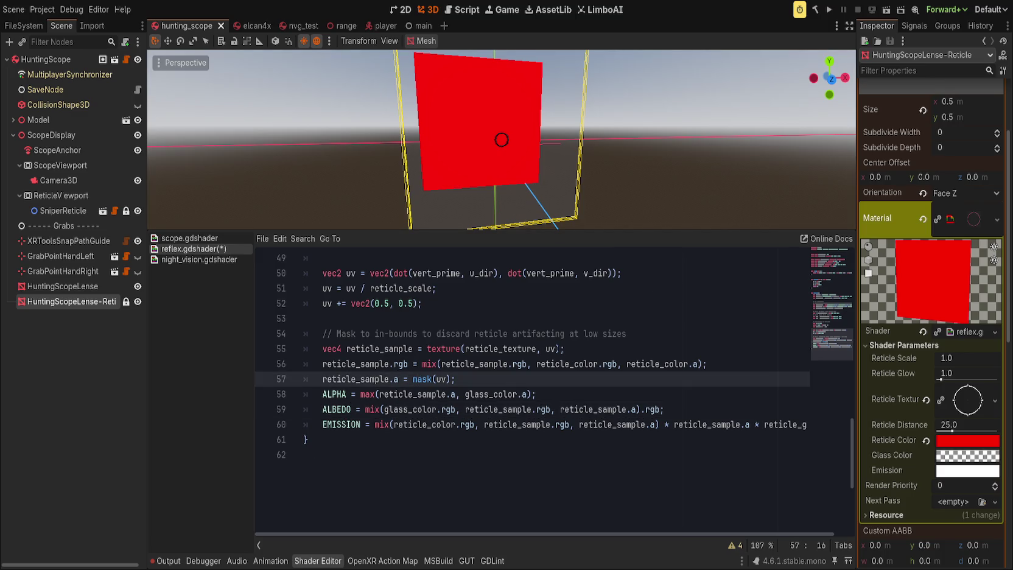
pyautogui.click(403, 378)
pyautogui.write('*')
pyautogui.press('End')
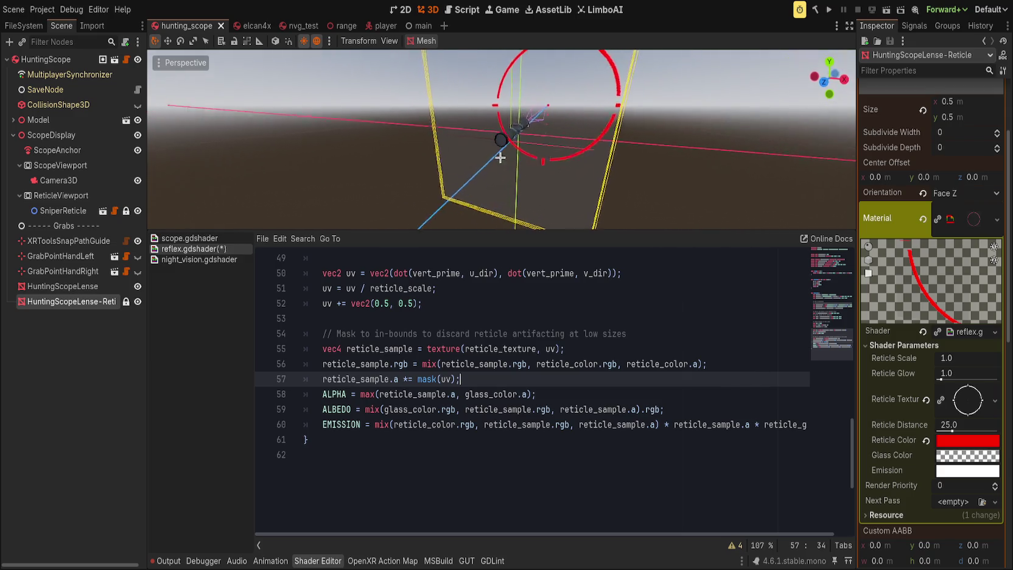
pyautogui.hotkey('ctrl', 's')
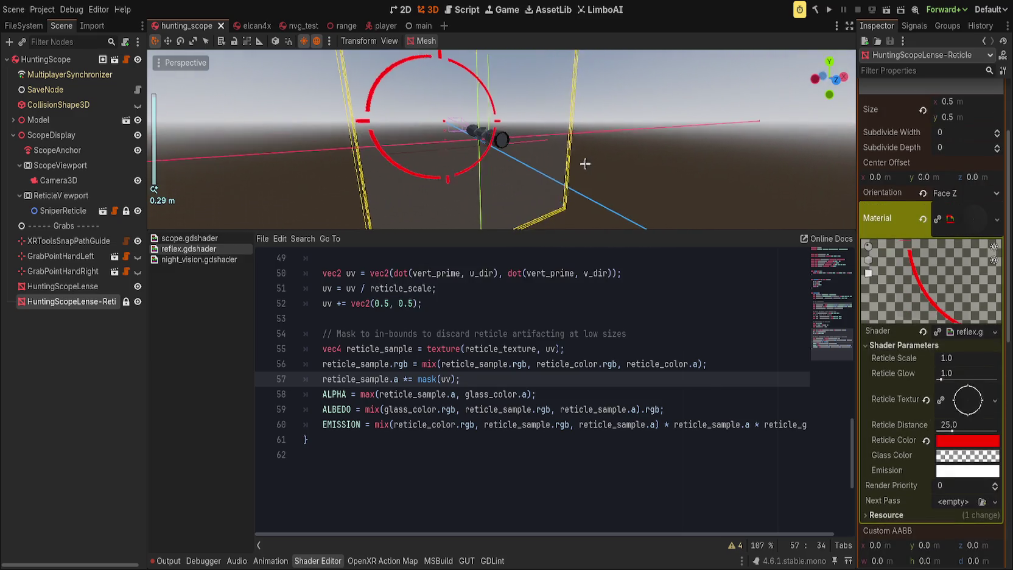
pyautogui.click(433, 379)
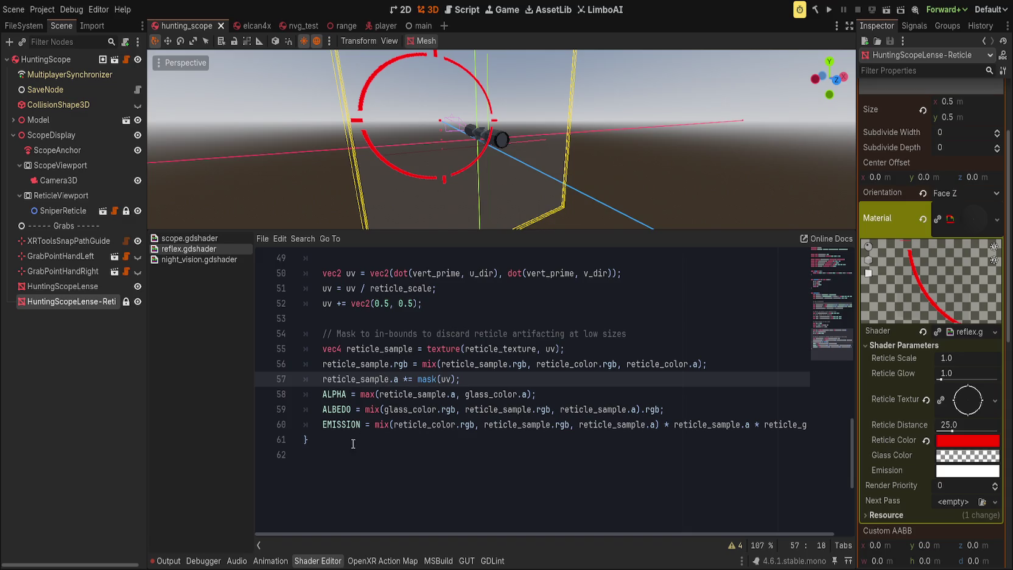
pyautogui.click(550, 394)
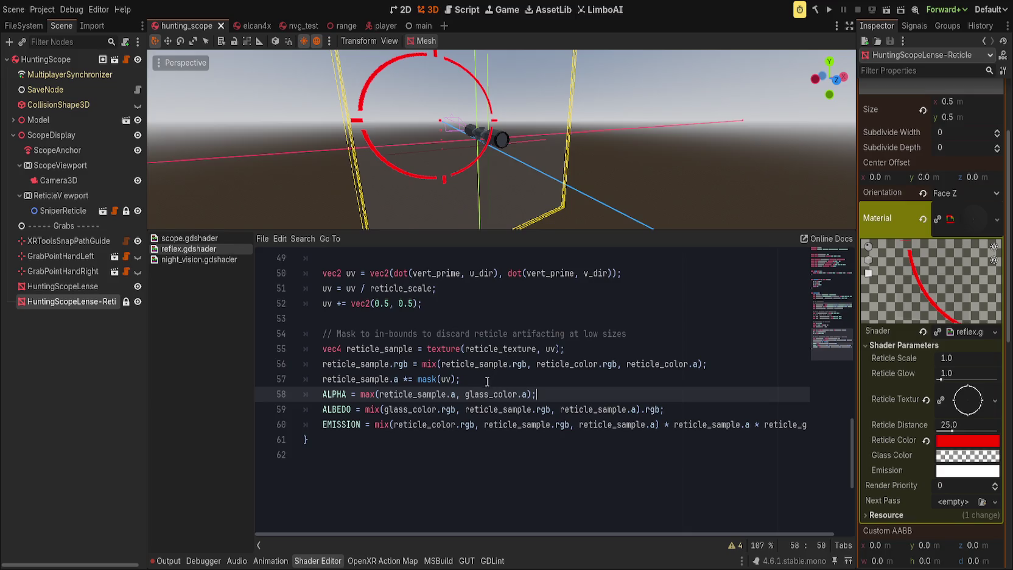
# Remove the stray indentation on blank lines 49 and 32 and save reflex.gdshader.
pyautogui.press('Up')
pyautogui.press('Up')
pyautogui.press('Down')
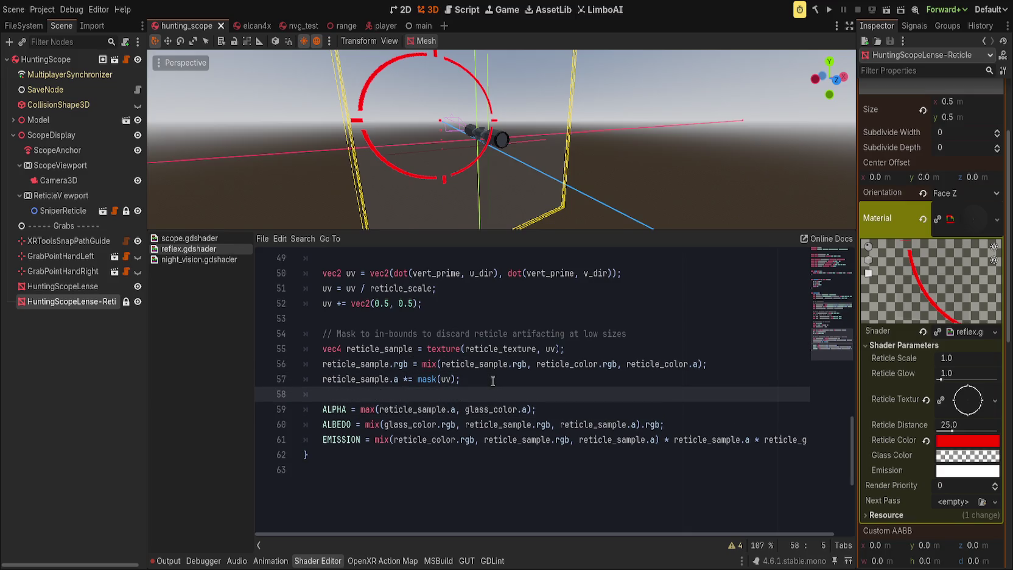
pyautogui.scroll(3, 426, 389)
pyautogui.click(377, 394)
pyautogui.press('BackSpace')
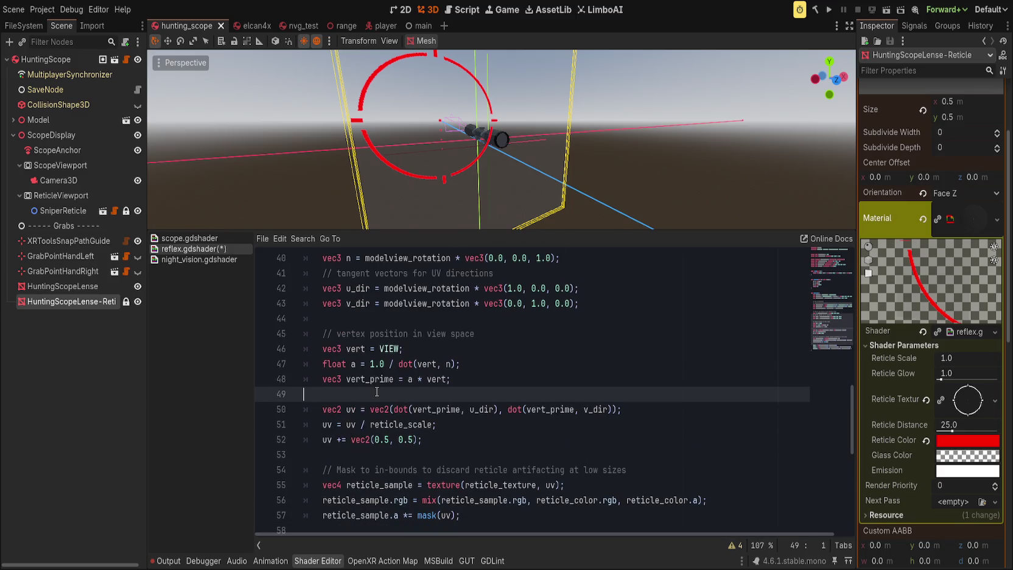
pyautogui.scroll(5, 377, 391)
pyautogui.click(399, 369)
pyautogui.press('BackSpace')
pyautogui.hotkey('ctrl', 's')
# Try a larger and then a smaller Reticle Scale, then revert it to 1.0.
pyautogui.scroll(6, 395, 384)
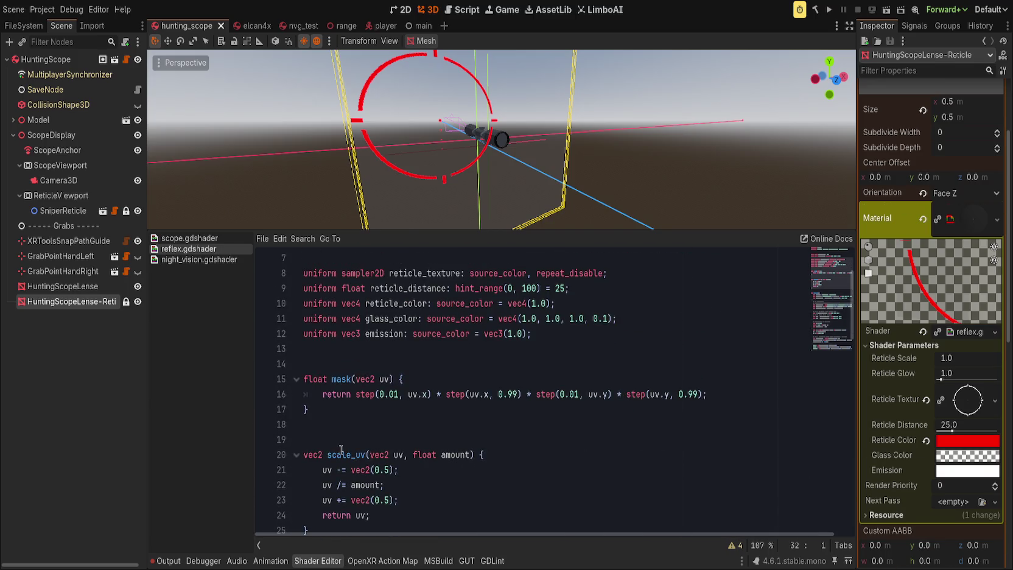
pyautogui.click(341, 449)
pyautogui.scroll(-4, 340, 449)
pyautogui.press('End')
pyautogui.scroll(2, 460, 394)
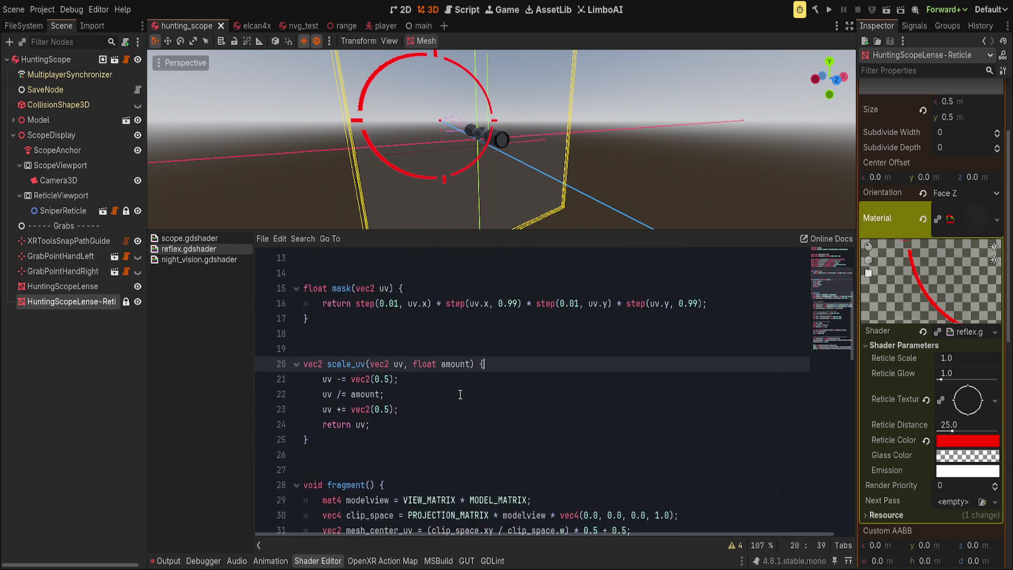
pyautogui.scroll(-8, 460, 395)
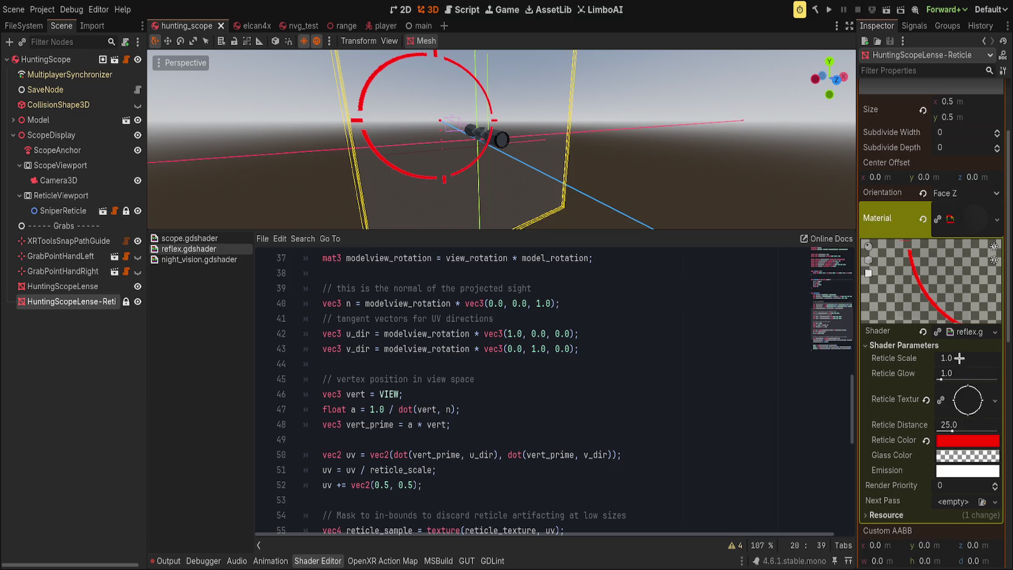
pyautogui.moveTo(958, 358); pyautogui.dragTo(992, 358)
pyautogui.moveTo(933, 367); pyautogui.dragTo(873, 367)
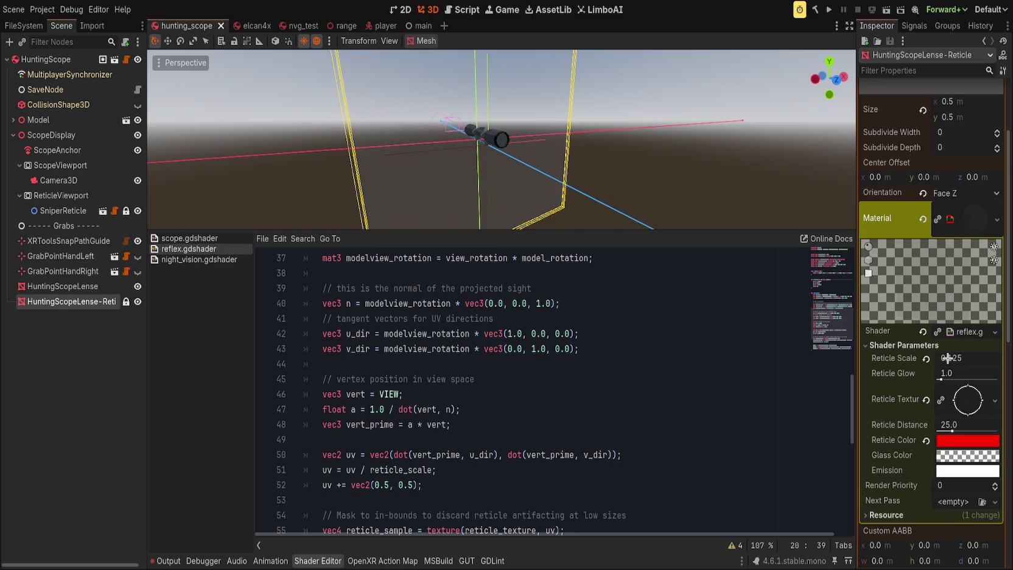
pyautogui.click(926, 359)
# Review the scale_uv function, clear the selection and place the caret on the uv offset line.
pyautogui.scroll(6, 465, 425)
pyautogui.scroll(1, 465, 425)
pyautogui.moveTo(353, 395); pyautogui.dragTo(353, 304)
pyautogui.scroll(2, 352, 303)
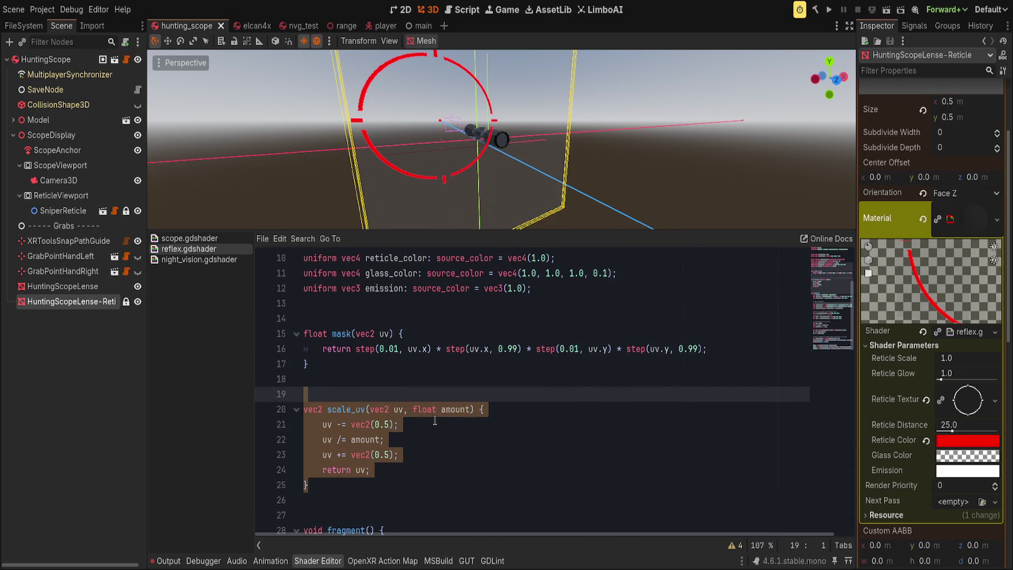
pyautogui.click(352, 388)
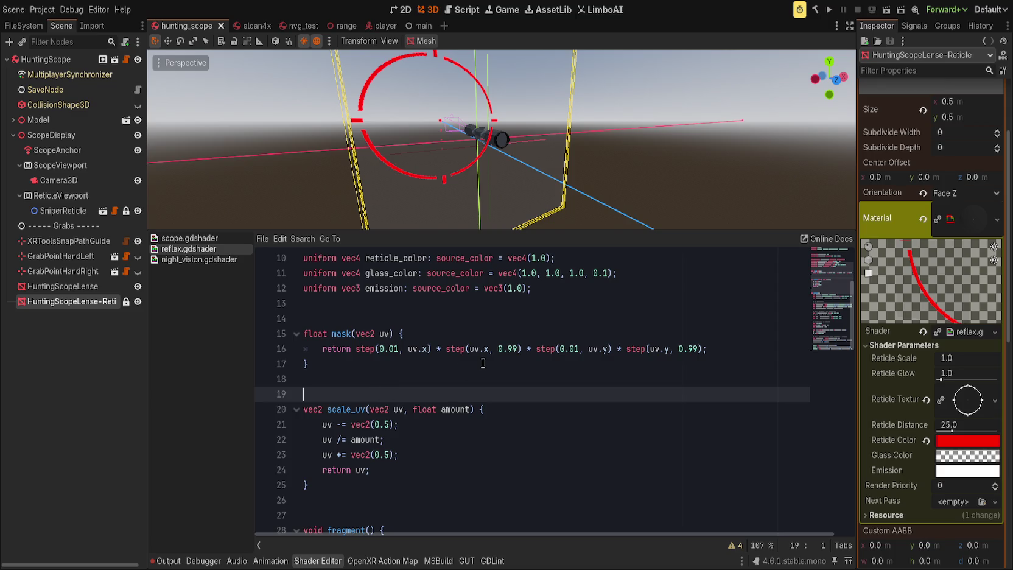
pyautogui.scroll(-6, 483, 363)
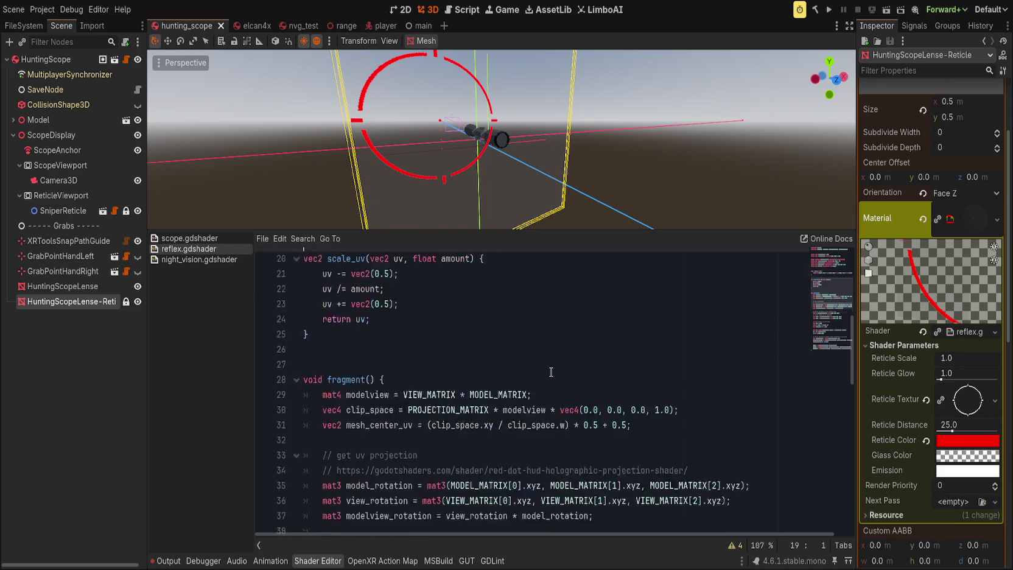
pyautogui.scroll(3, 400, 409)
pyautogui.scroll(-7, 400, 409)
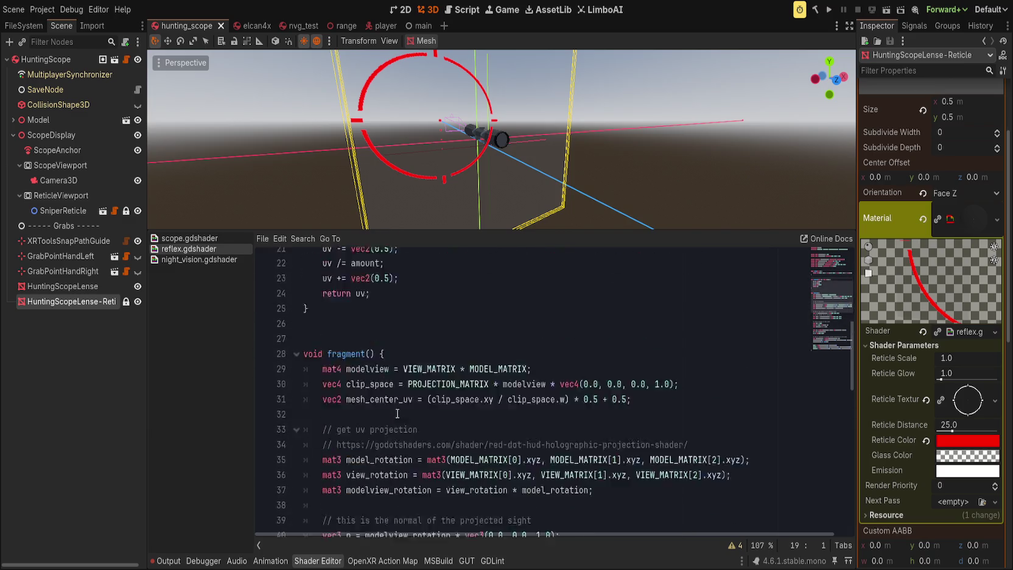
pyautogui.doubleClick(359, 445)
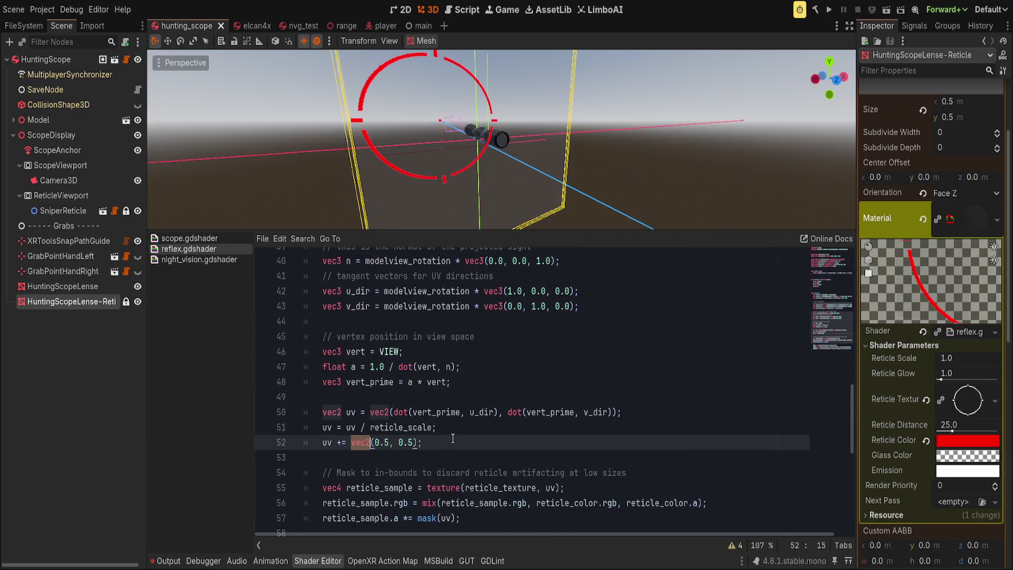
# Add the line 'uv = scale_uv(uv, reticle_scale);' after the uv projection.
pyautogui.click(630, 414)
pyautogui.press('Return')
pyautogui.write('uv = scale')
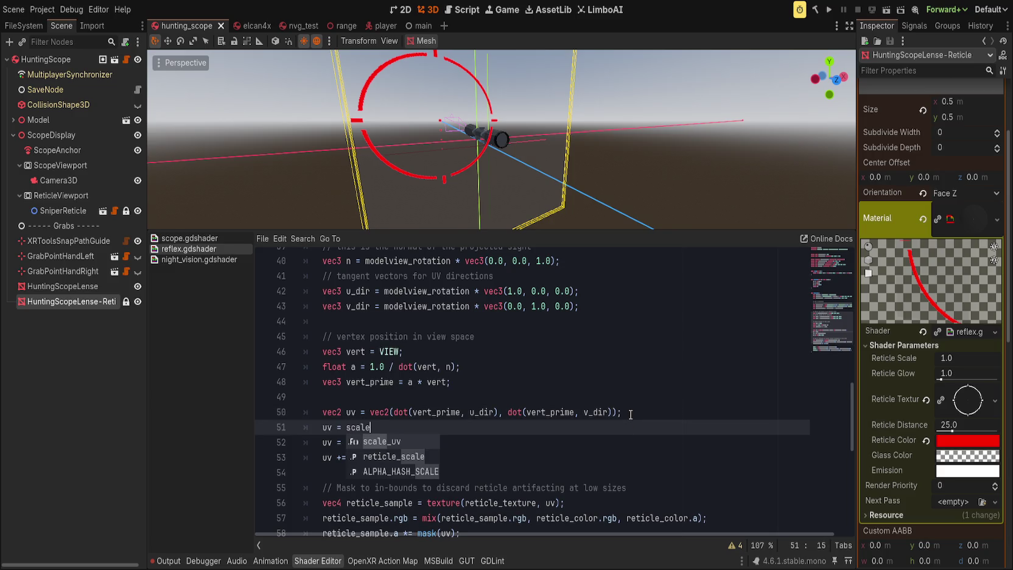
pyautogui.press('Return')
pyautogui.write('uv, ')
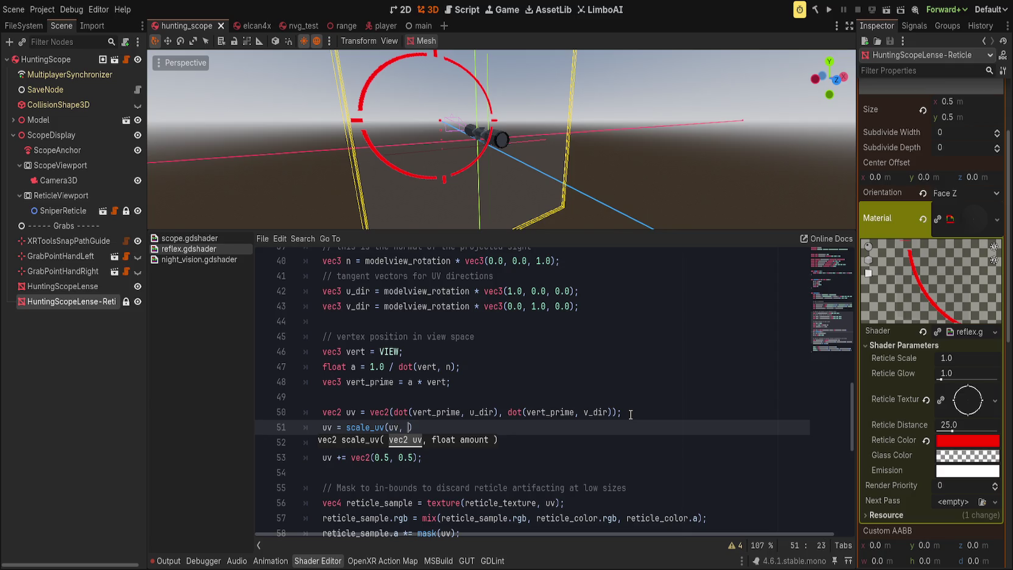
pyautogui.write('reticle_s')
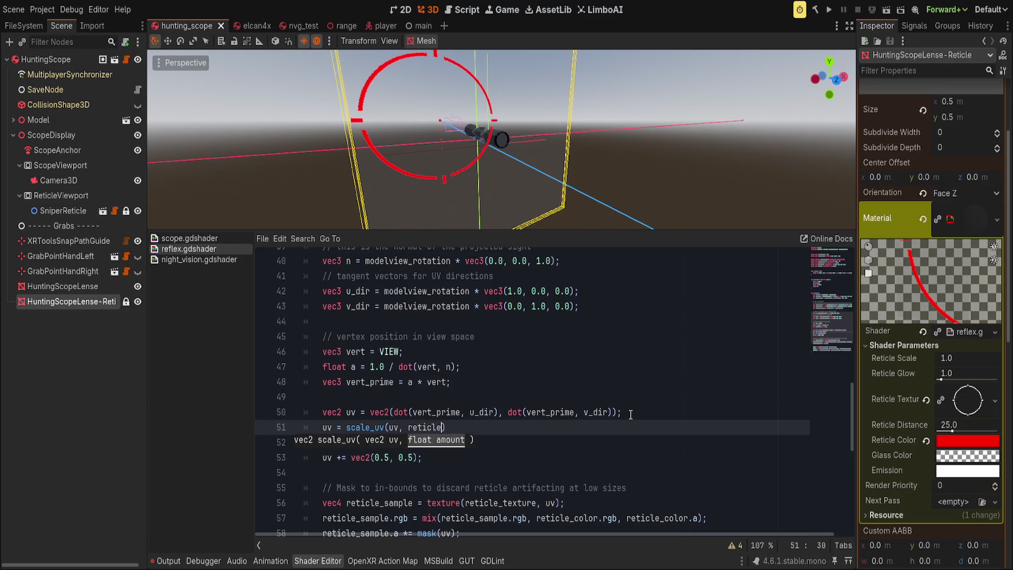
pyautogui.press('Return')
pyautogui.write(');')
# Comment out the old uv scaling and offset lines, save, and revert the reticle lens Mesh to empty.
pyautogui.press('Down')
pyautogui.press('Home')
pyautogui.press('Down')
pyautogui.hotkey('ctrl', 'k')
pyautogui.press('Up')
pyautogui.hotkey('ctrl', 'k')
pyautogui.press('End')
pyautogui.hotkey('ctrl', 's')
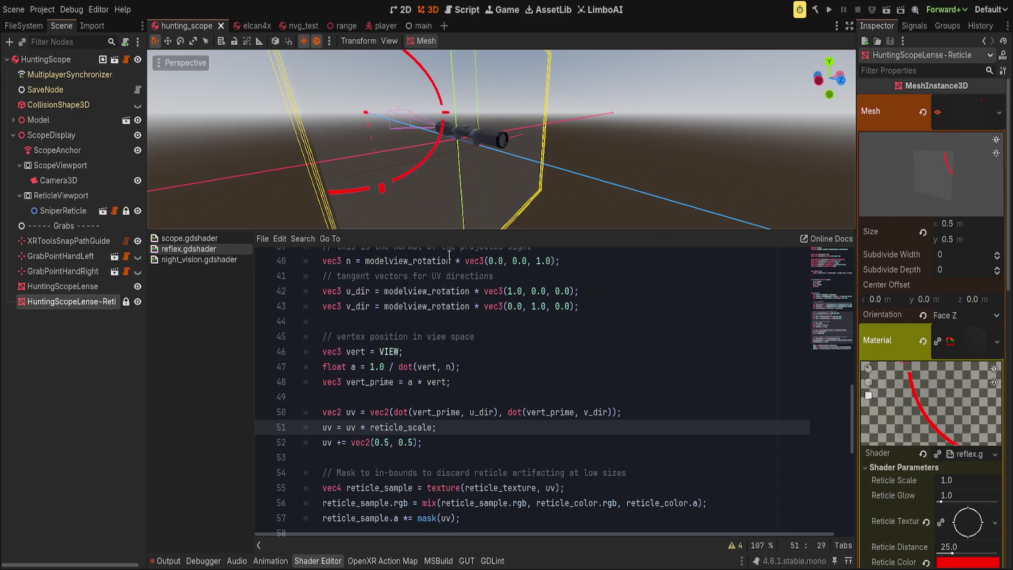
pyautogui.click(922, 112)
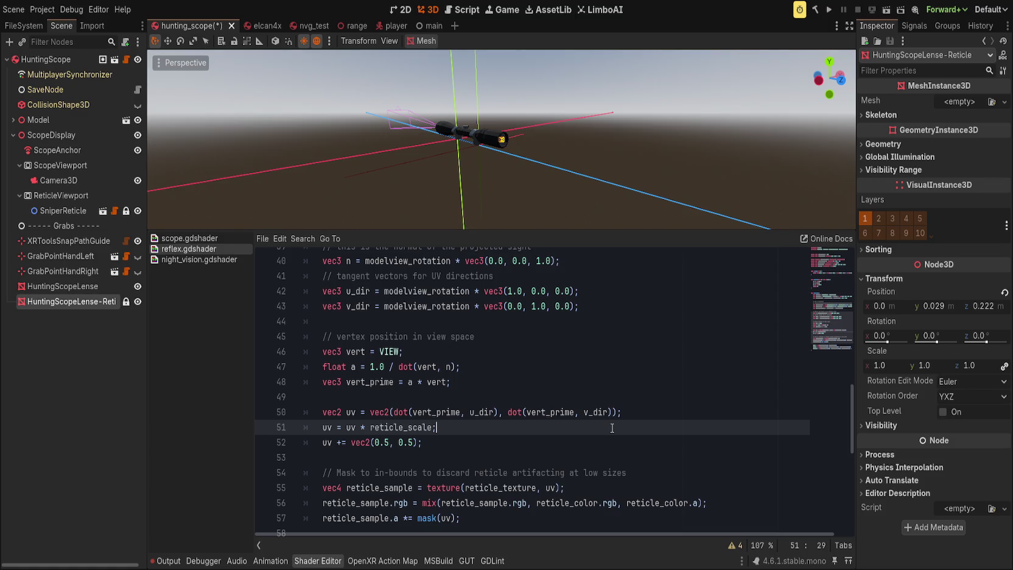
# Select the HuntingScopeLense-Reticle node in the scene tree.
pyautogui.click(536, 443)
pyautogui.scroll(5, 515, 170)
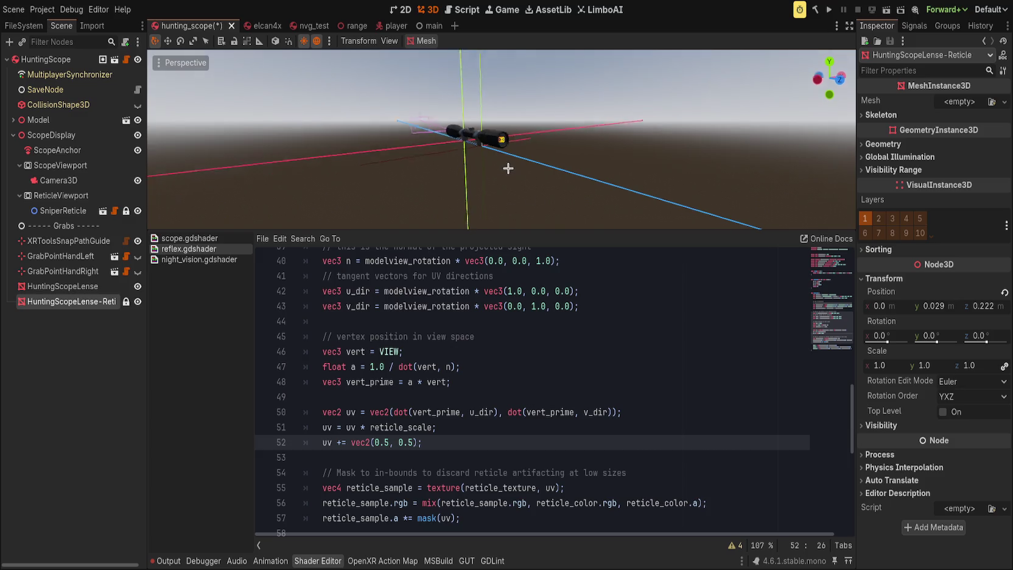
pyautogui.scroll(4, 466, 196)
pyautogui.click(66, 286)
pyautogui.click(95, 304)
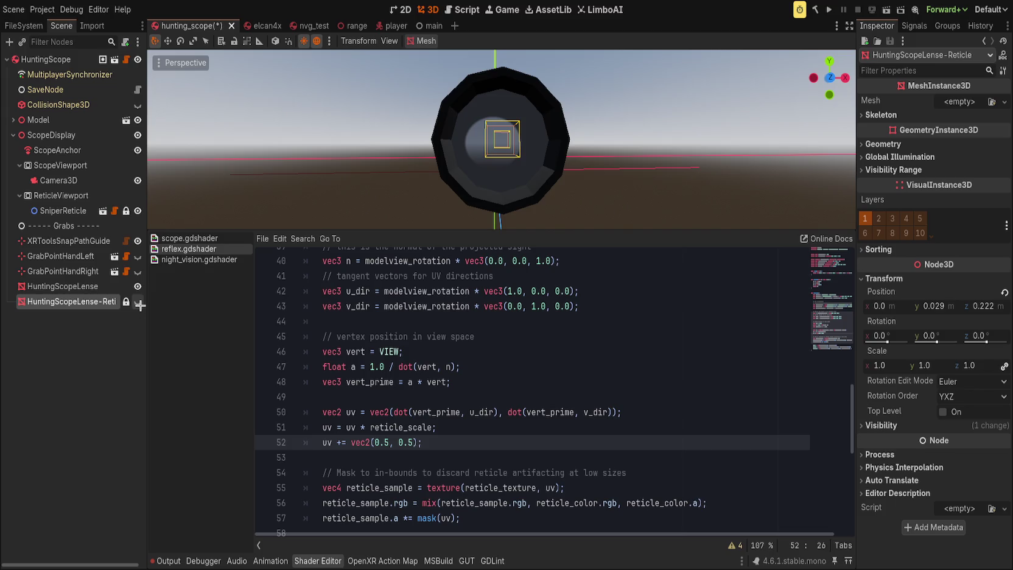
pyautogui.click(94, 324)
pyautogui.click(91, 302)
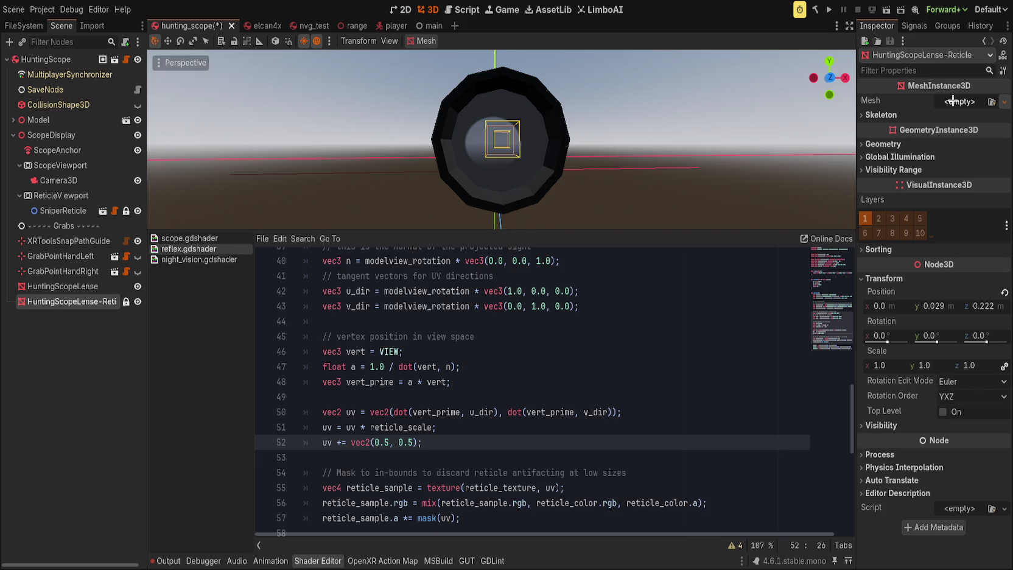
# Duplicate HuntingScopeLense-Reticle, then paste an ArrayMesh into the copy's Mesh and a Material Override.
pyautogui.hotkey('ctrl', 'z')
pyautogui.hotkey('ctrl', 'z')
pyautogui.hotkey('ctrl', 'z')
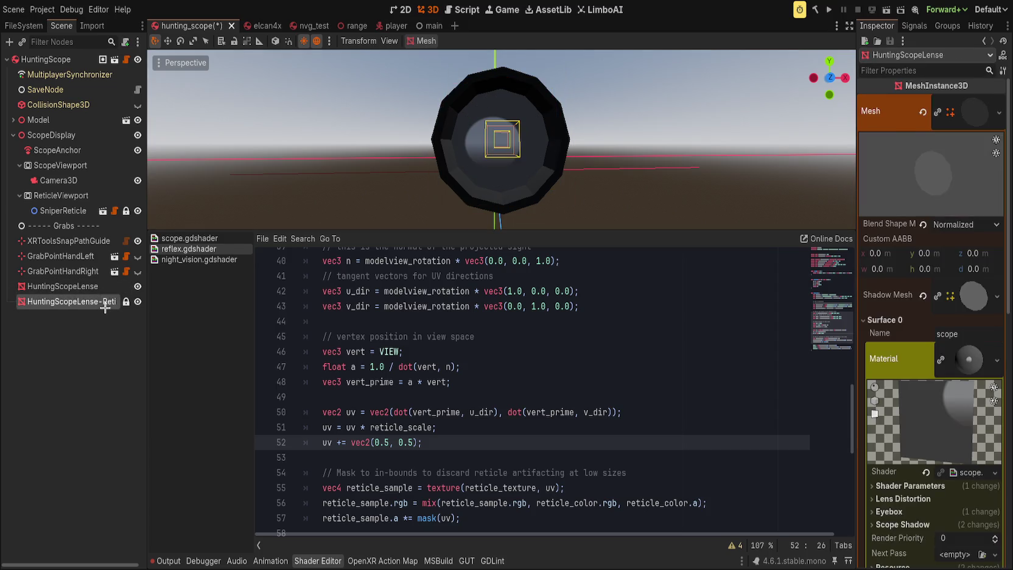
pyautogui.hotkey('ctrl', 'v')
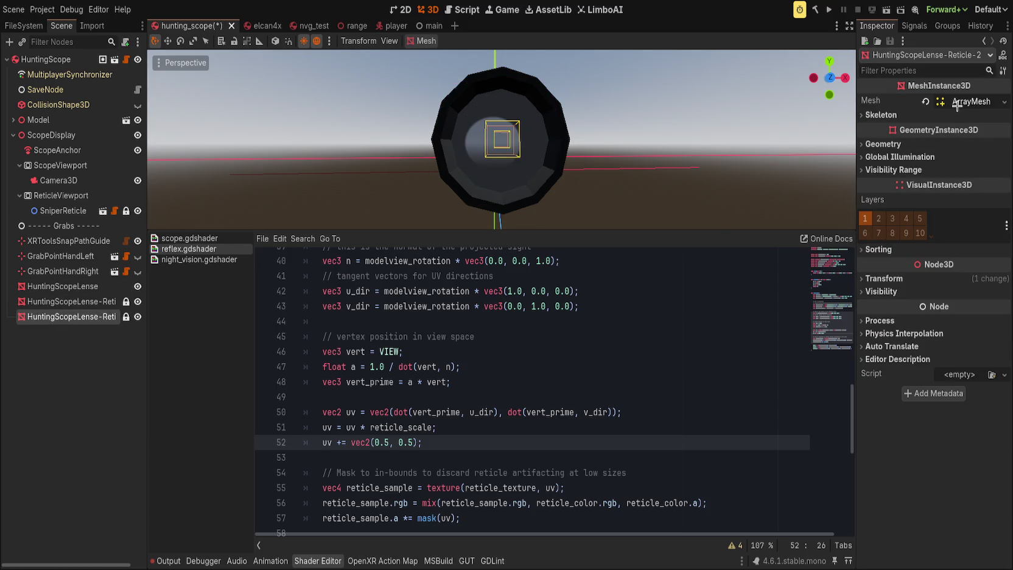
pyautogui.click(957, 102)
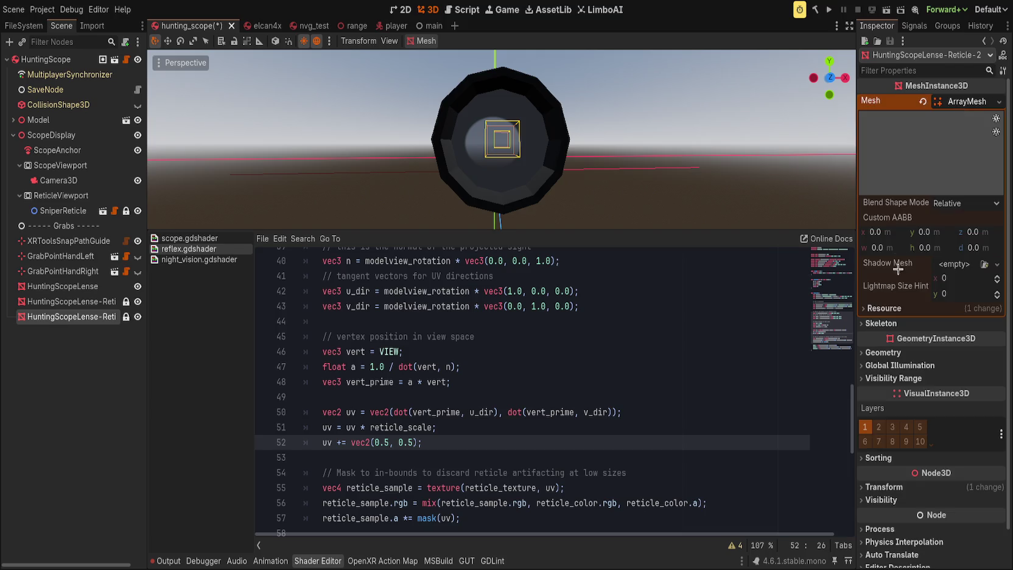
pyautogui.click(880, 352)
pyautogui.hotkey('ctrl', 'v')
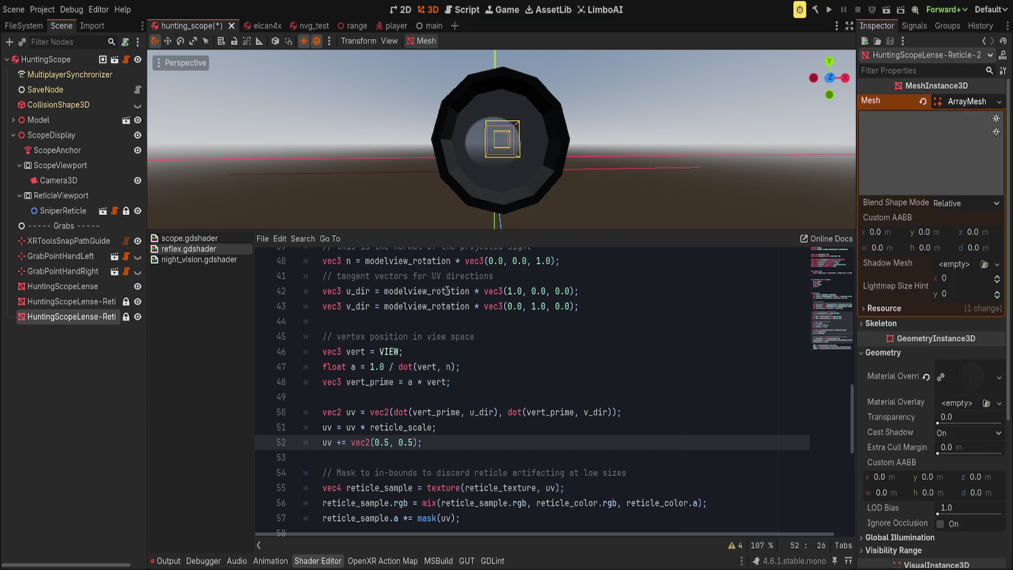
# Reselect the original HuntingScopeLense-Reticle node and the lens mesh in the viewport.
pyautogui.click(64, 298)
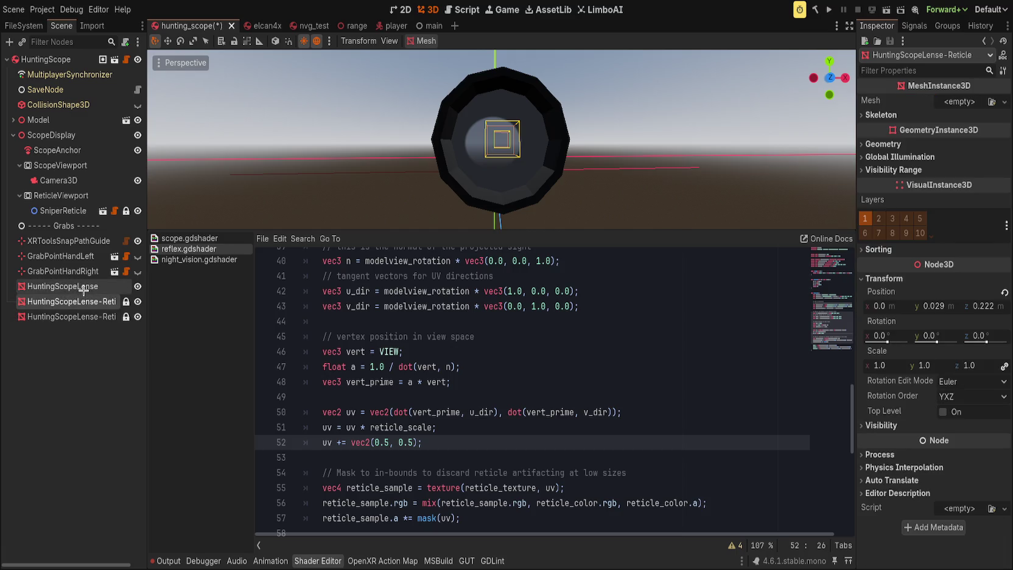
pyautogui.click(81, 285)
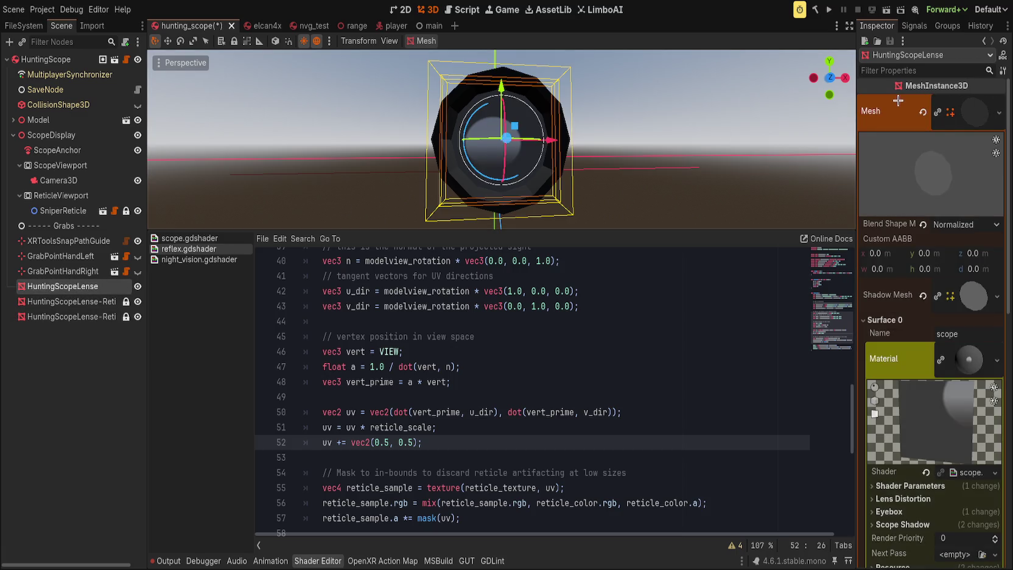
pyautogui.click(90, 301)
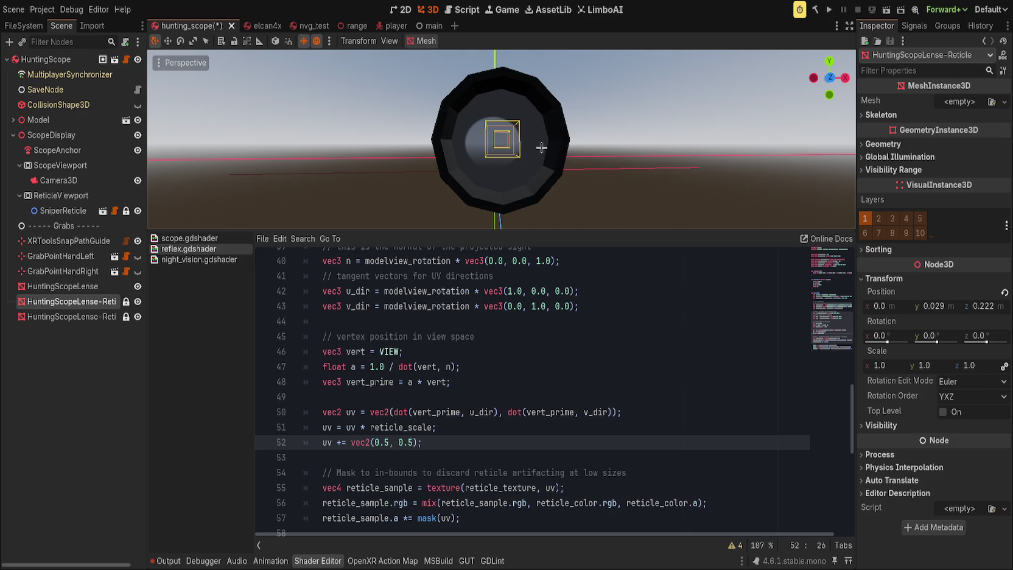
pyautogui.click(541, 147)
# With the Move tool, drag HuntingScopeLense along X to the right of the scope.
pyautogui.moveTo(509, 142); pyautogui.dragTo(832, 234)
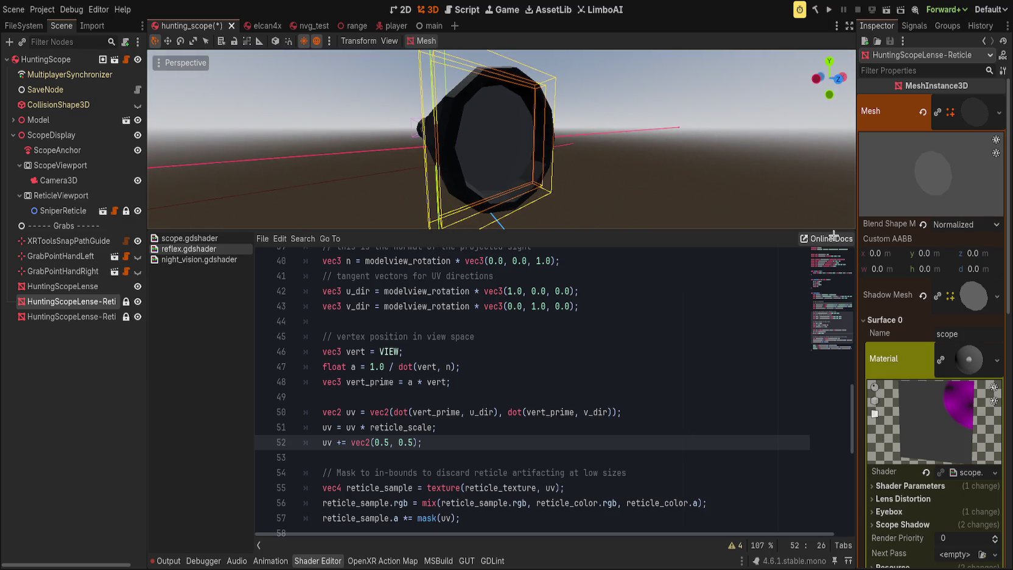
pyautogui.scroll(-2, 906, 305)
pyautogui.scroll(2, 936, 295)
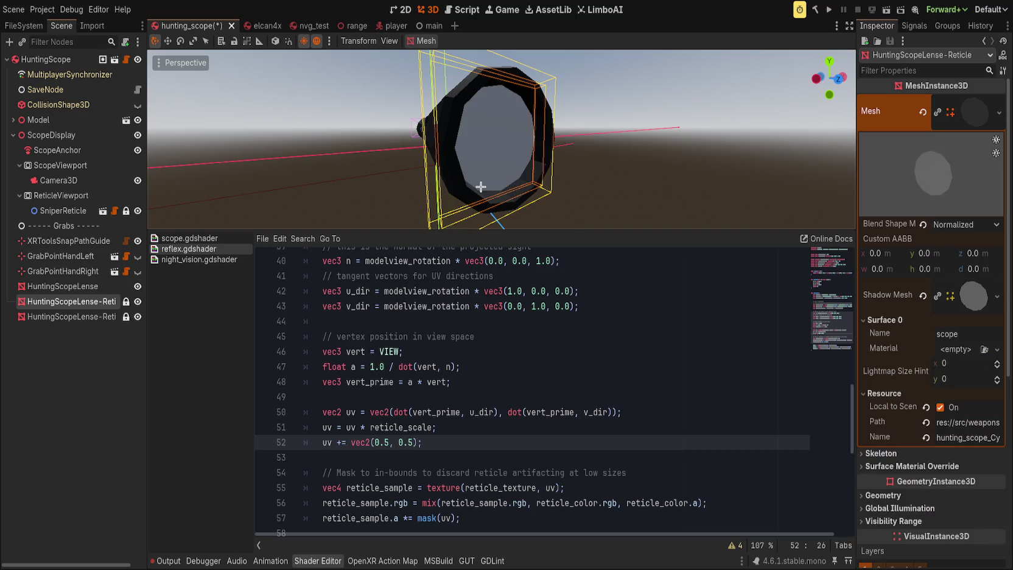
pyautogui.press('w')
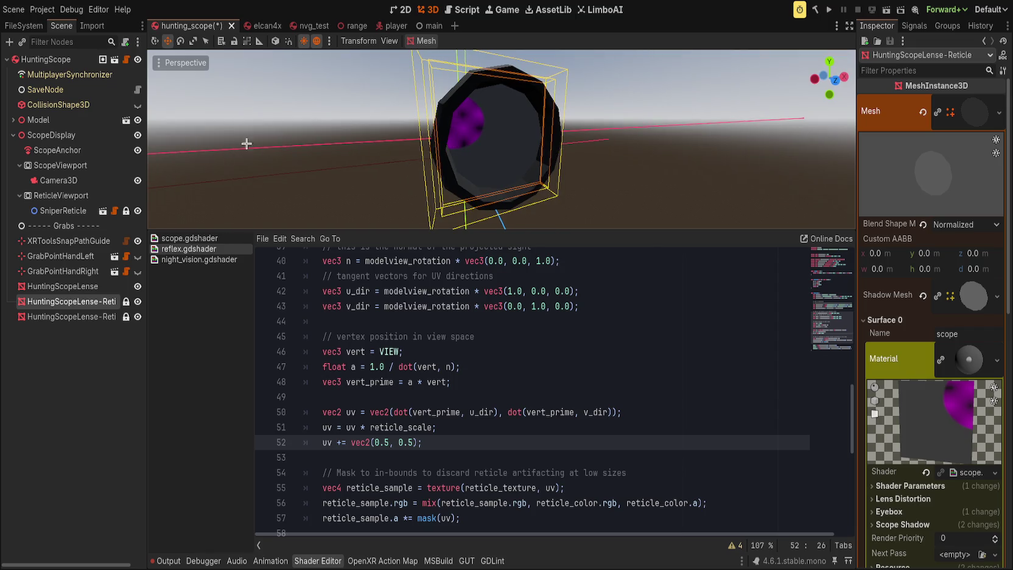
pyautogui.scroll(-5, 328, 167)
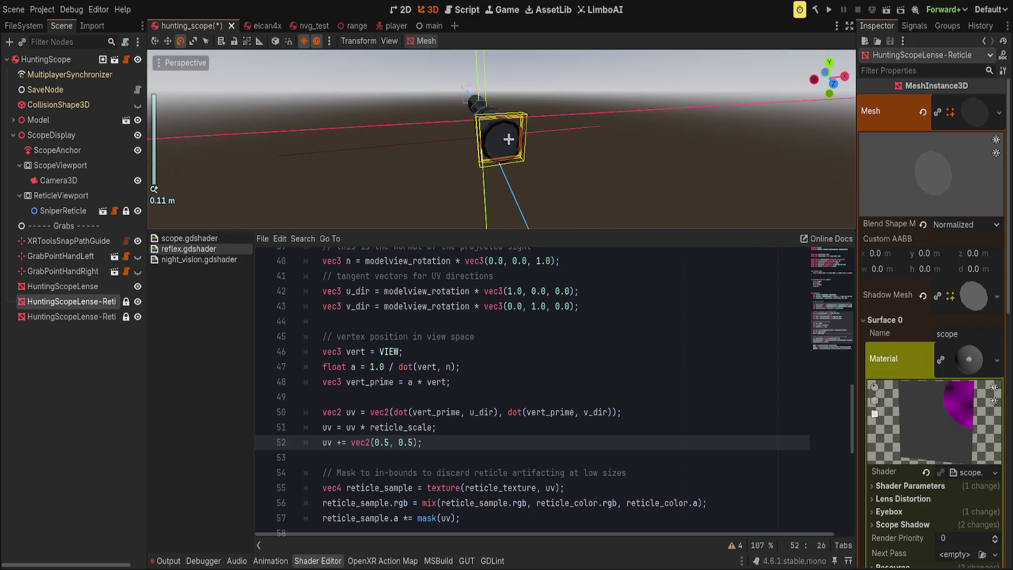
pyautogui.click(83, 286)
pyautogui.click(86, 306)
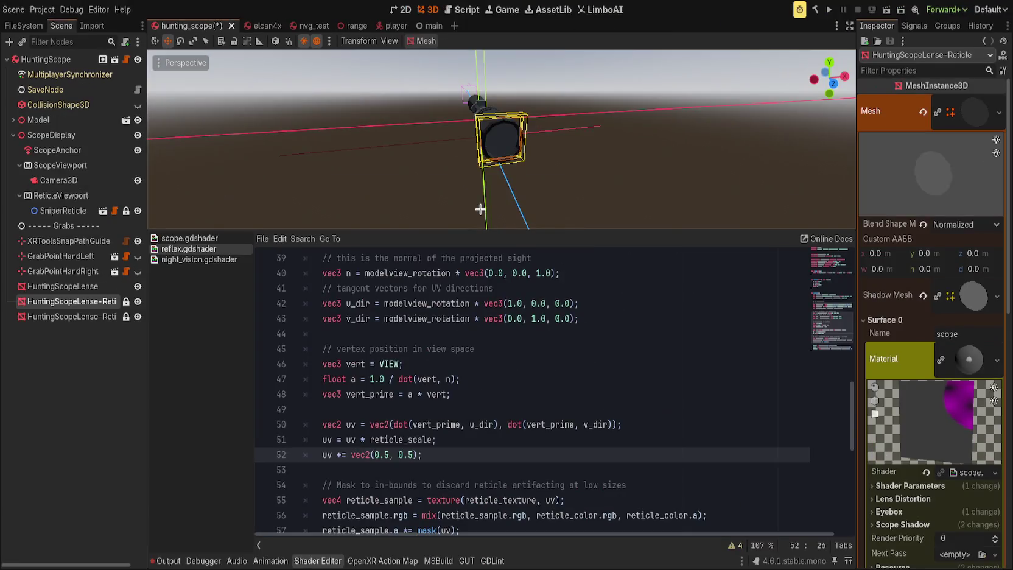
pyautogui.scroll(3, 481, 208)
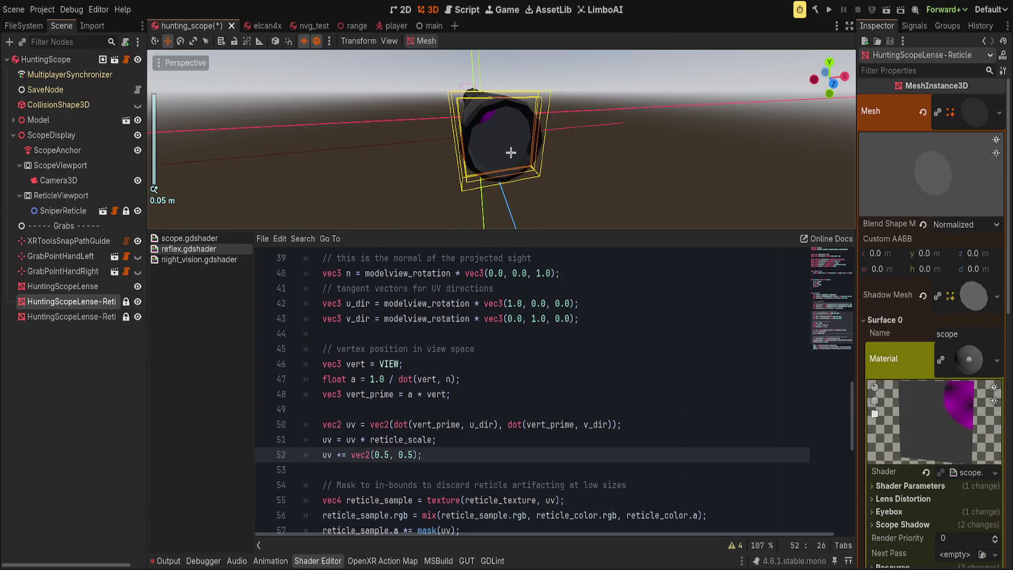
pyautogui.click(505, 158)
pyautogui.moveTo(503, 161)
pyautogui.mouseDown()
pyautogui.moveTo(689, 182)
pyautogui.moveTo(657, 176)
pyautogui.mouseUp()
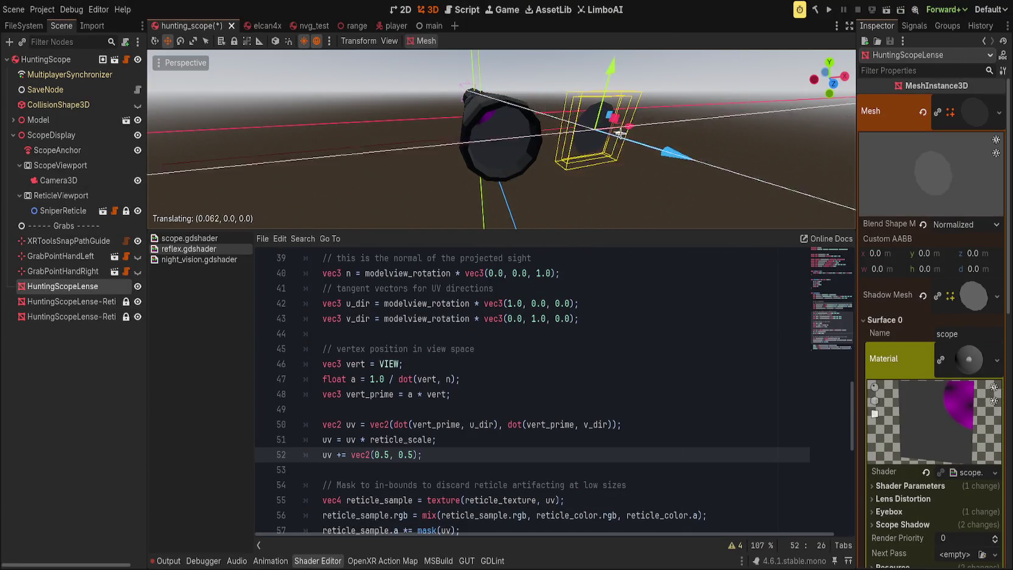
# Snap to the front view, collapse the inspector and Model branch, and reselect HuntingScopeLense.
pyautogui.scroll(-2, 548, 131)
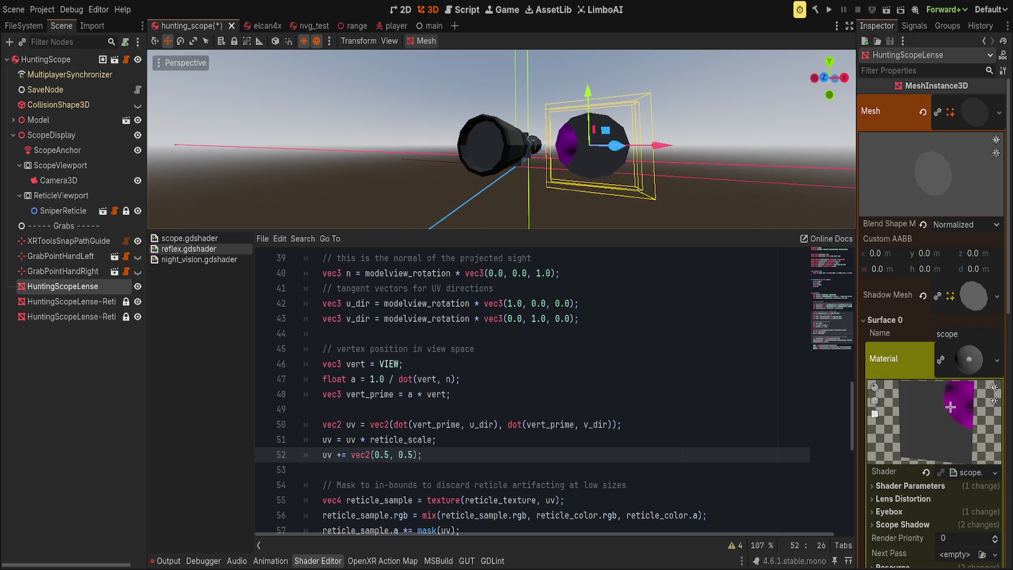
pyautogui.press('KP_1')
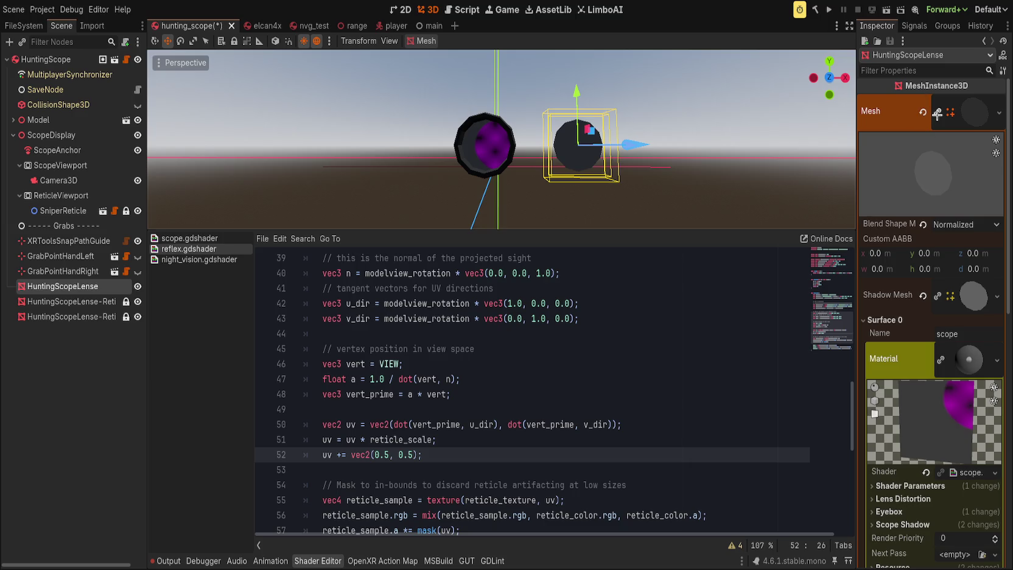
pyautogui.click(935, 114)
pyautogui.click(473, 154)
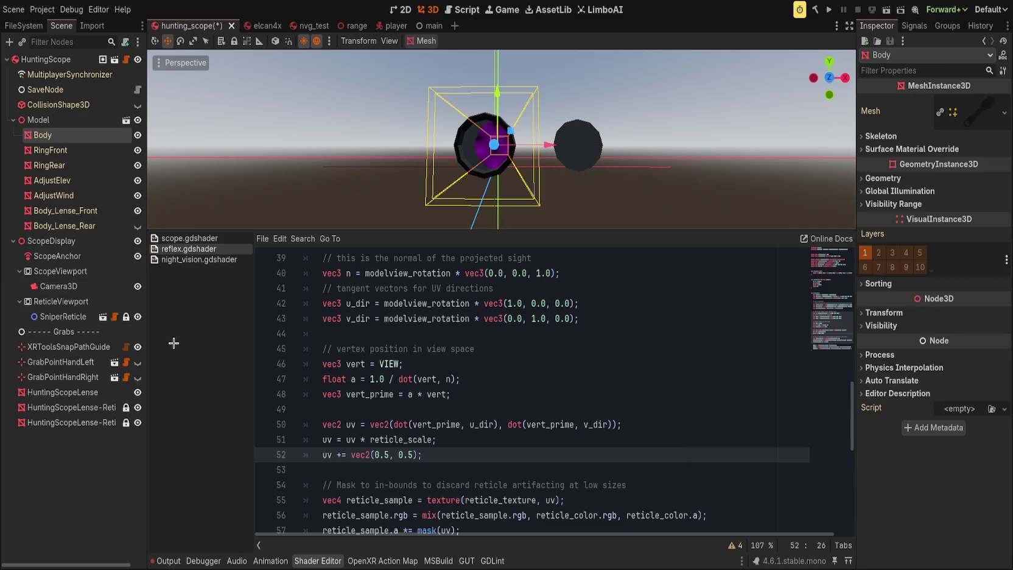
pyautogui.click(67, 407)
pyautogui.click(13, 120)
pyautogui.click(37, 119)
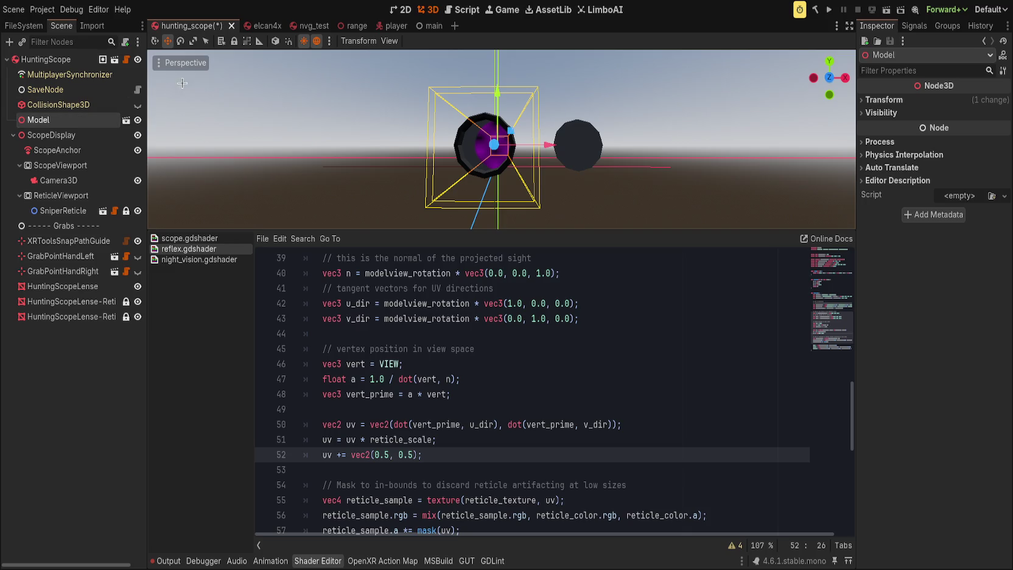
pyautogui.moveTo(249, 134)
pyautogui.mouseDown()
pyautogui.moveTo(271, 170)
pyautogui.moveTo(268, 149)
pyautogui.mouseUp()
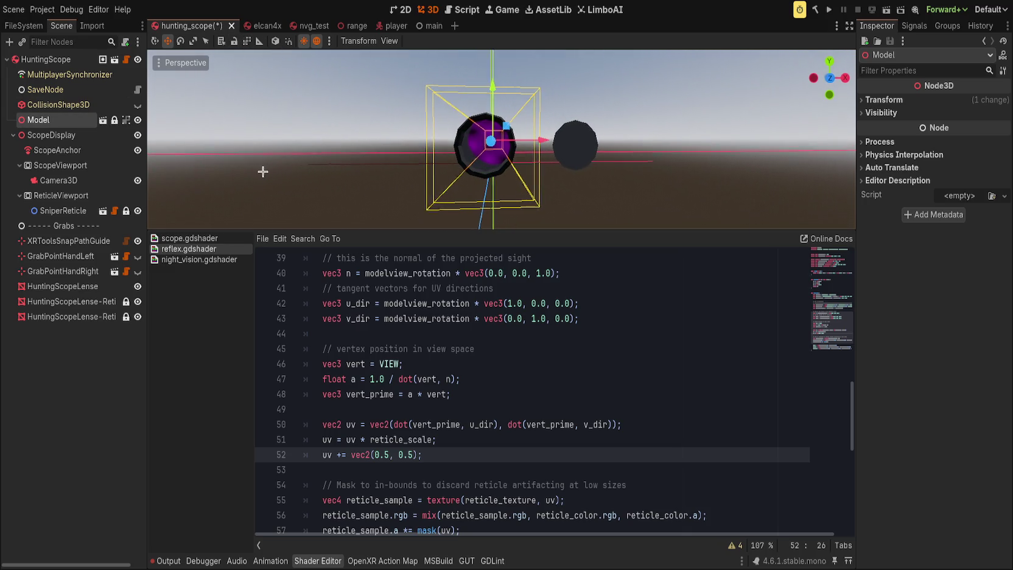
pyautogui.click(87, 286)
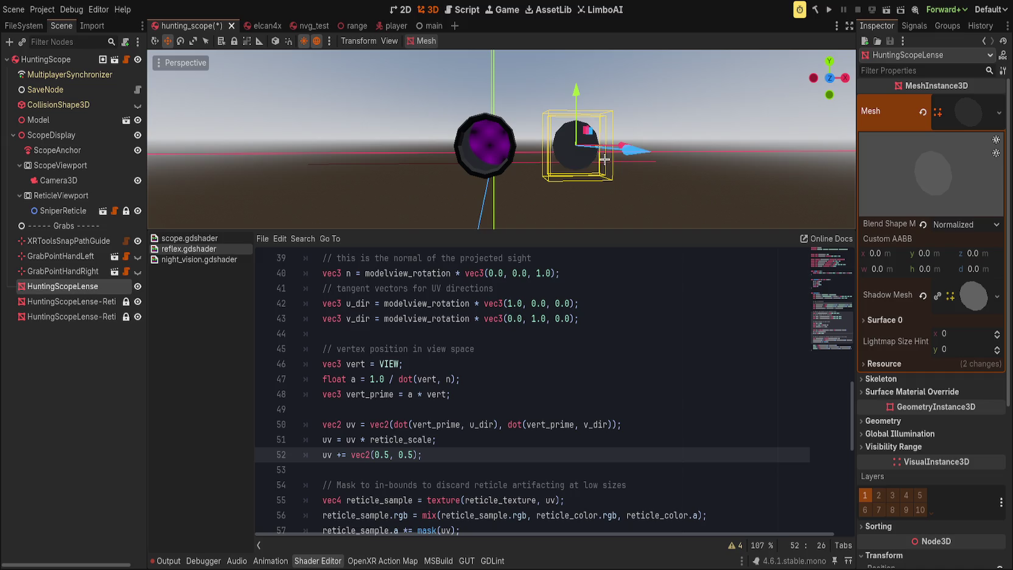
# Undo and redo to toggle the red reticle on the lens, switching between lens and reticle nodes.
pyautogui.click(645, 211)
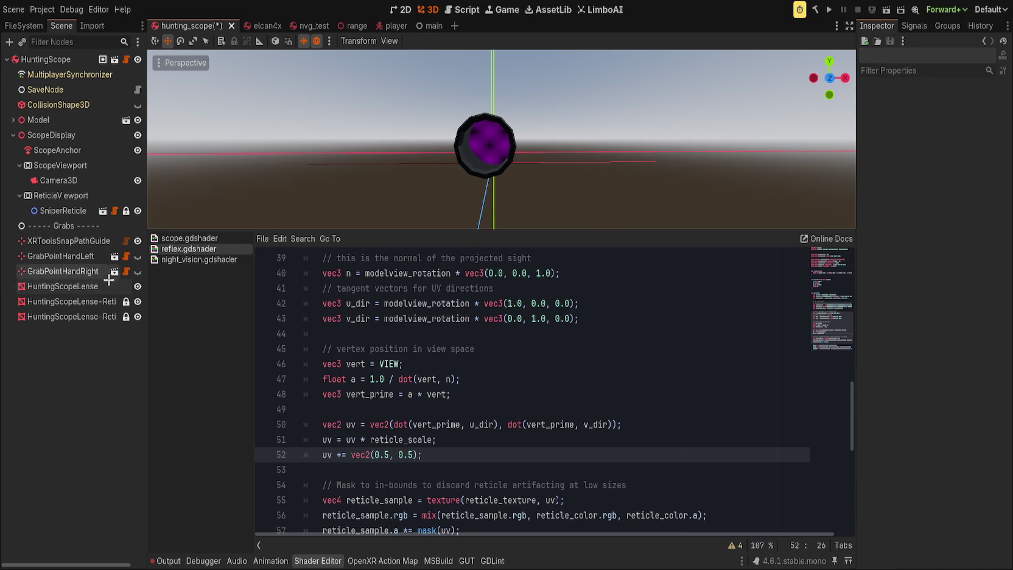
pyautogui.click(502, 168)
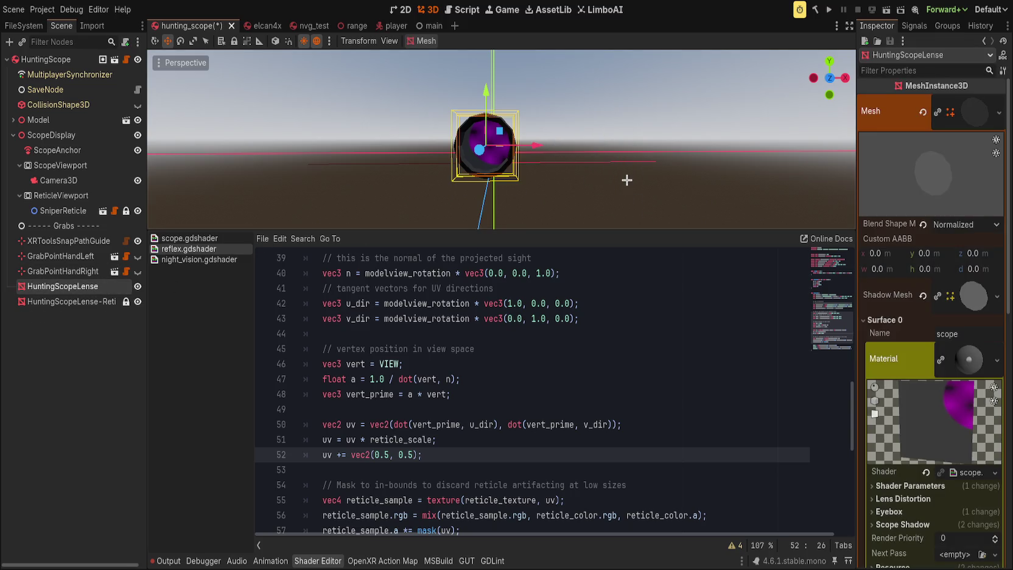
pyautogui.hotkey('ctrl', 's')
pyautogui.hotkey('ctrl', 'z')
pyautogui.click(67, 302)
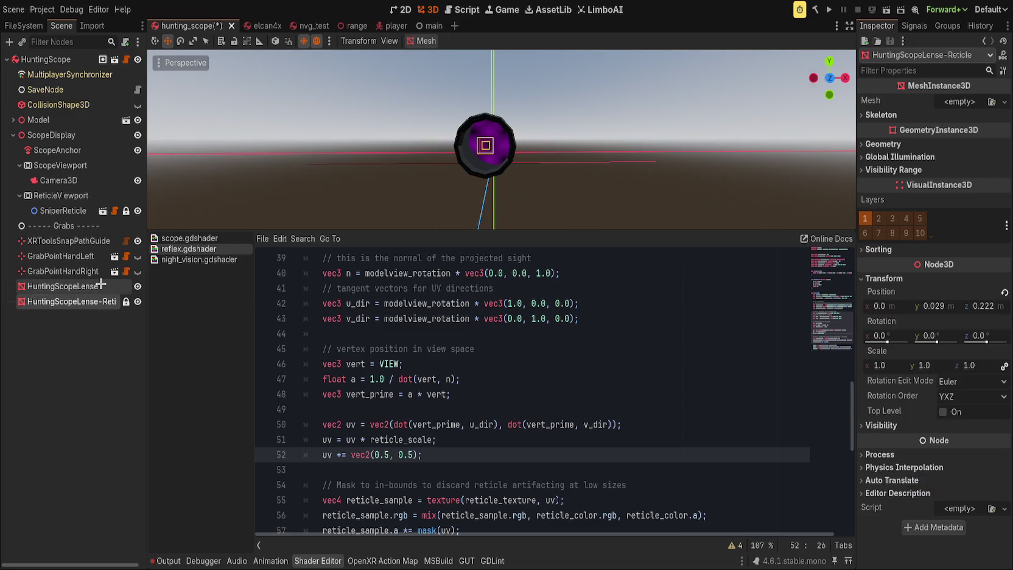
pyautogui.hotkey('ctrl', 'shift', 'z')
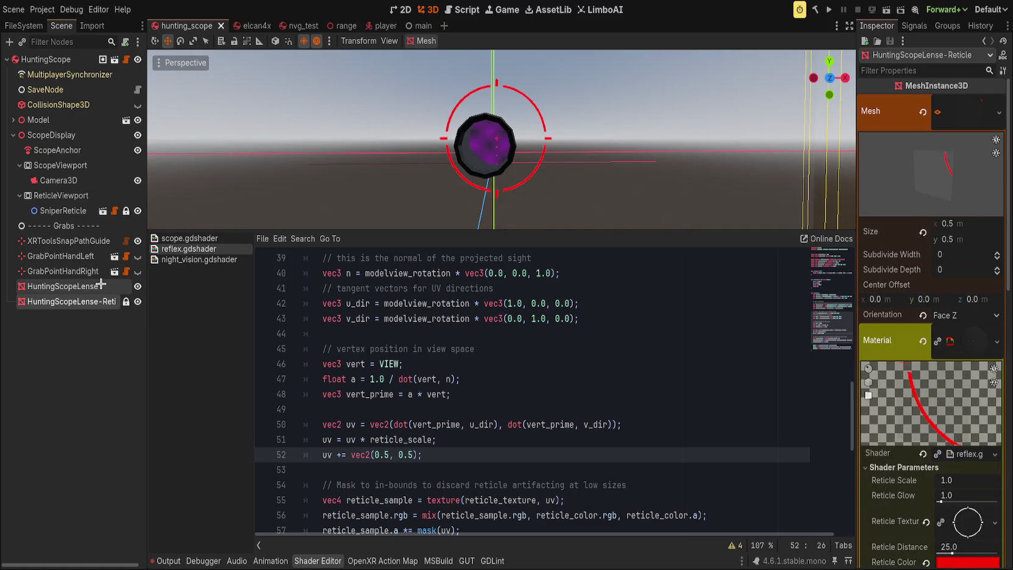
pyautogui.click(100, 284)
pyautogui.hotkey('ctrl', 'z')
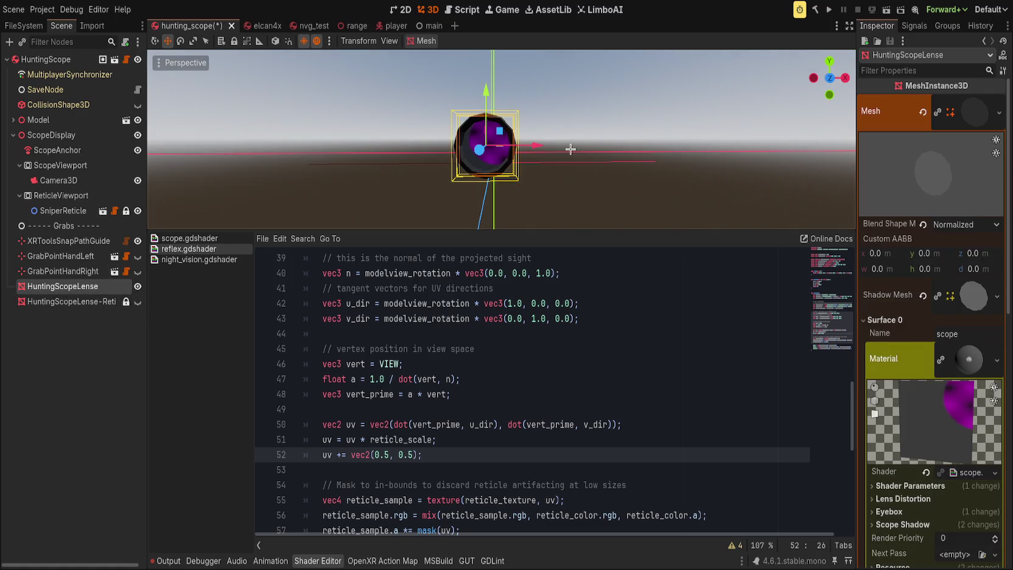
# Duplicate HuntingScopeLense and expand the copy's mesh Surface 0 material.
pyautogui.hotkey('ctrl', 'd')
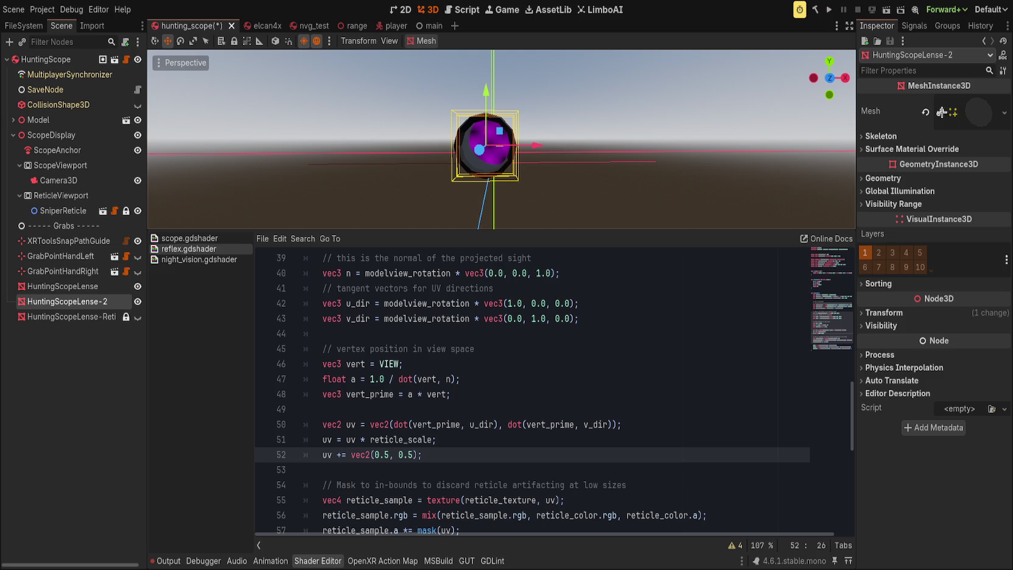
pyautogui.click(941, 112)
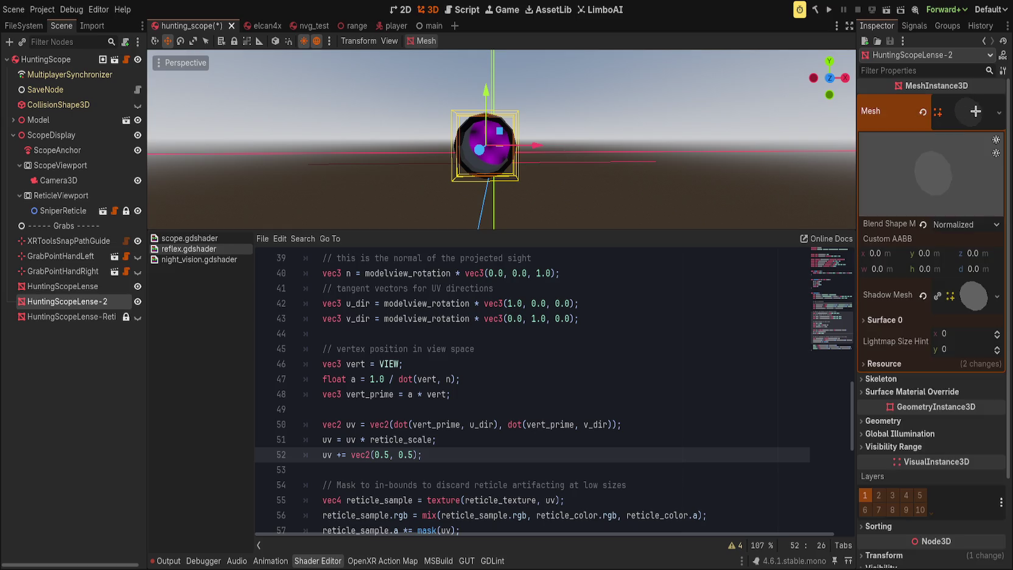
pyautogui.click(888, 322)
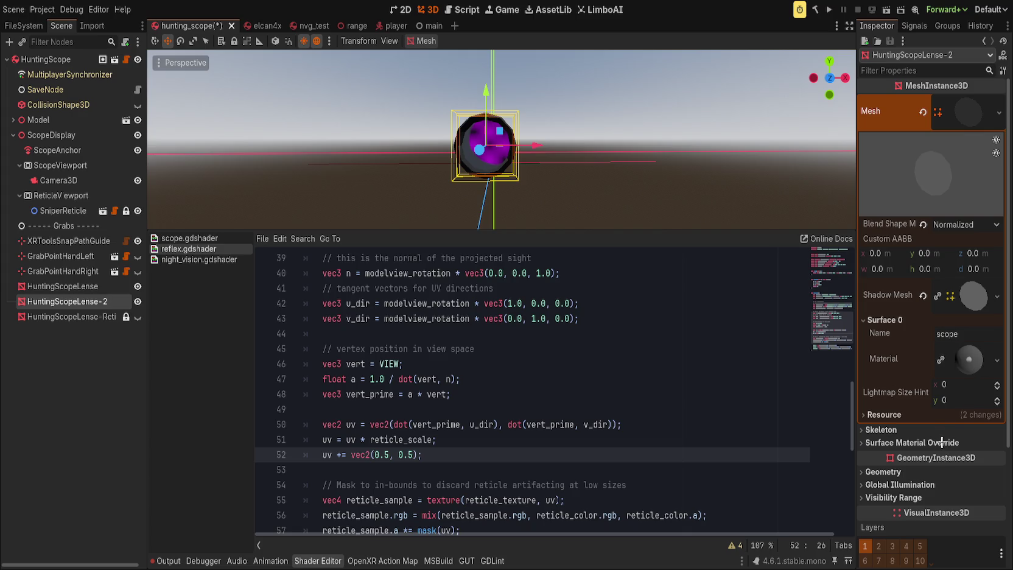
pyautogui.click(89, 285)
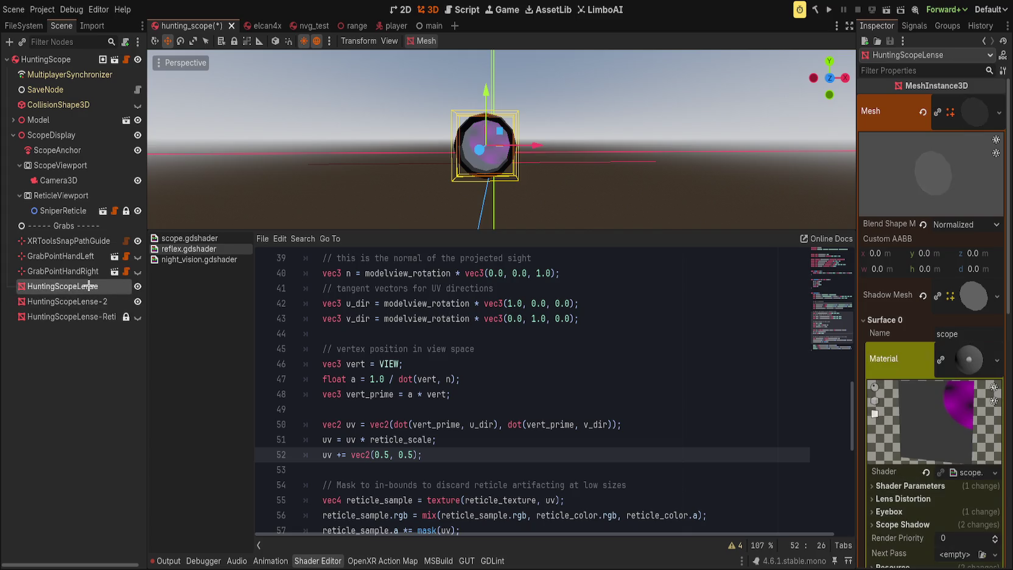
pyautogui.scroll(-2, 530, 366)
pyautogui.scroll(-1, 931, 396)
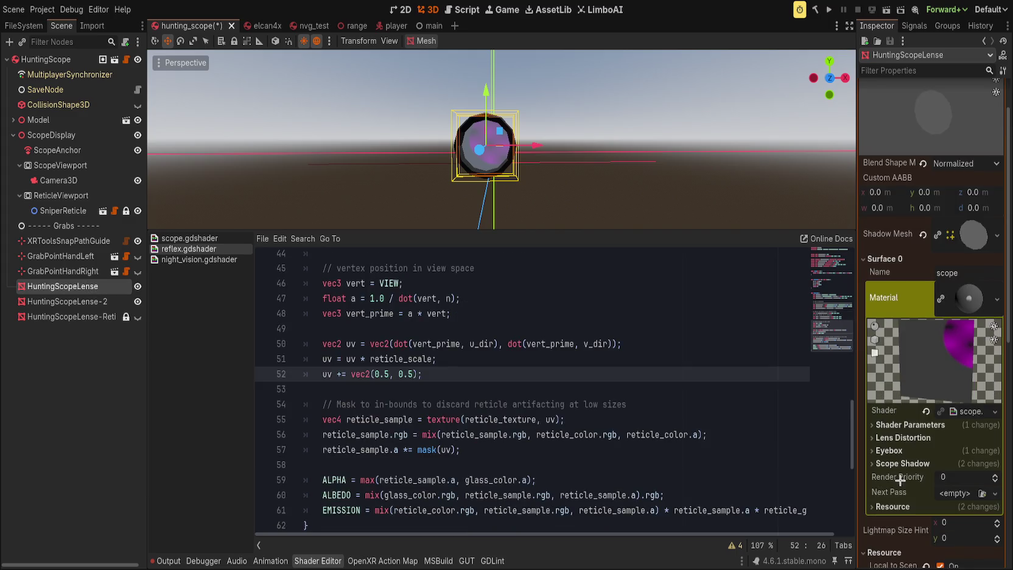
# Clear and restore the first lens's Viewport Scope Texture, collapse its sections, and save the scene.
pyautogui.click(910, 424)
pyautogui.click(930, 449)
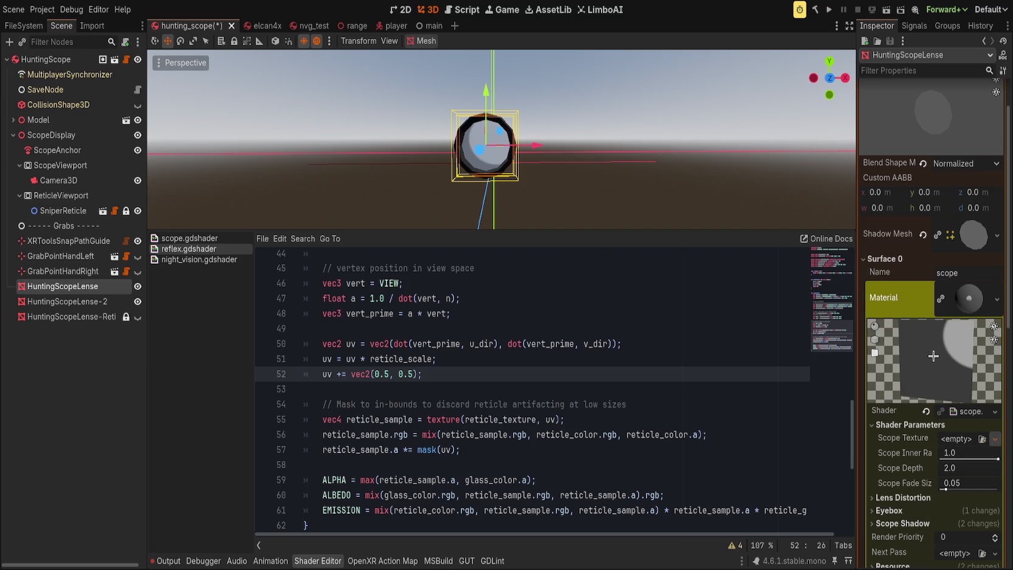
pyautogui.hotkey('ctrl', 'z')
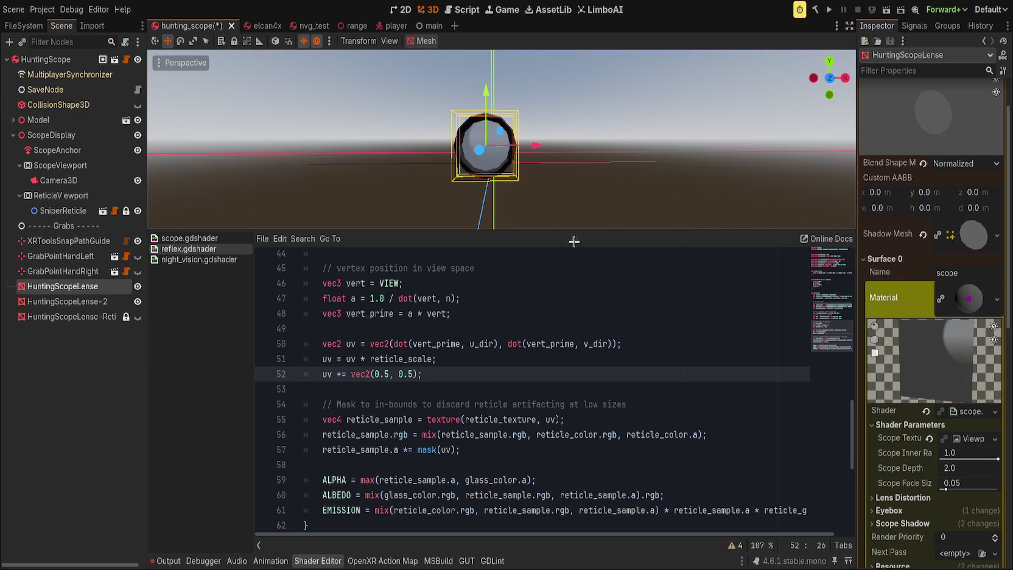
pyautogui.click(962, 437)
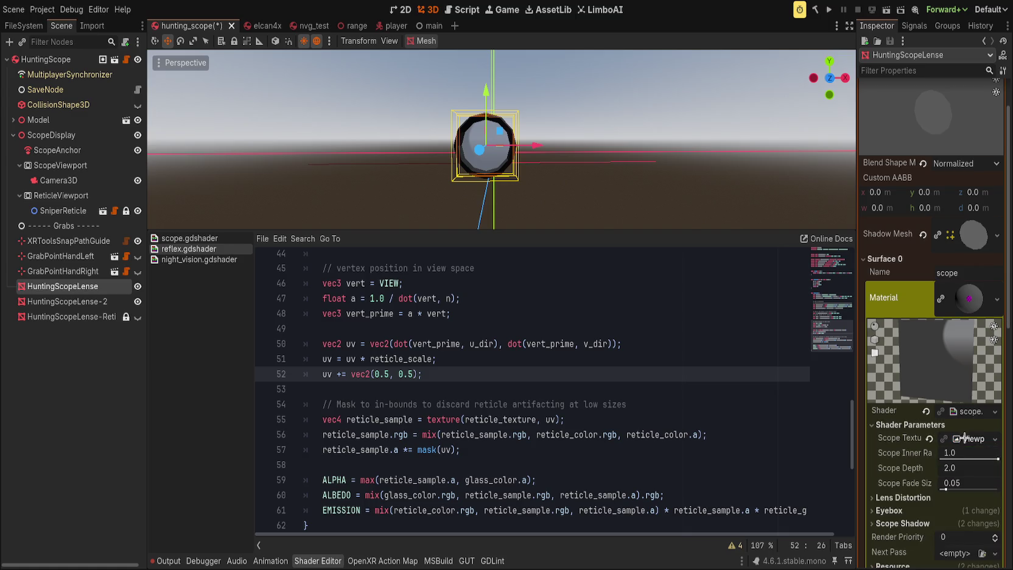
pyautogui.click(908, 424)
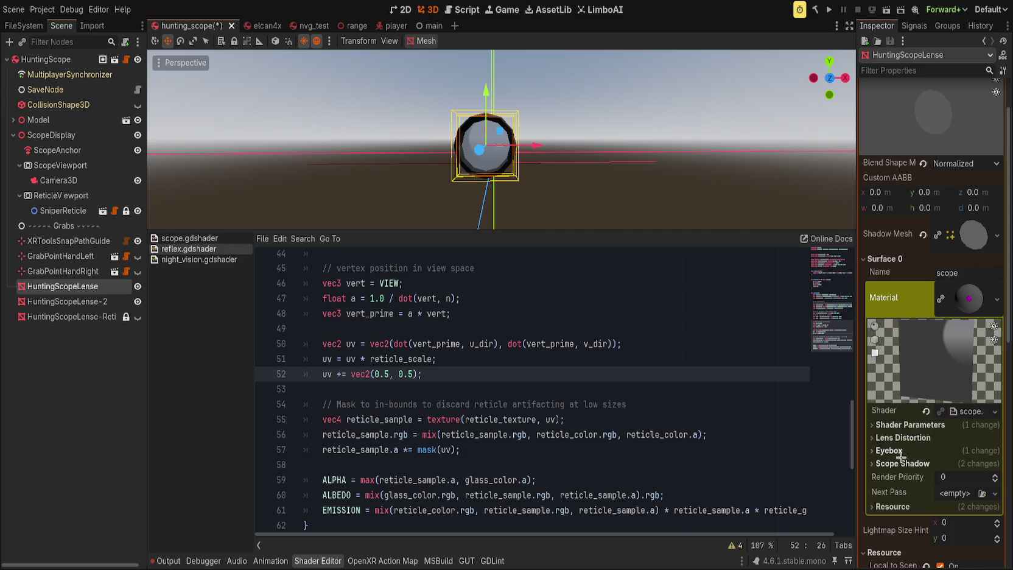
pyautogui.click(967, 290)
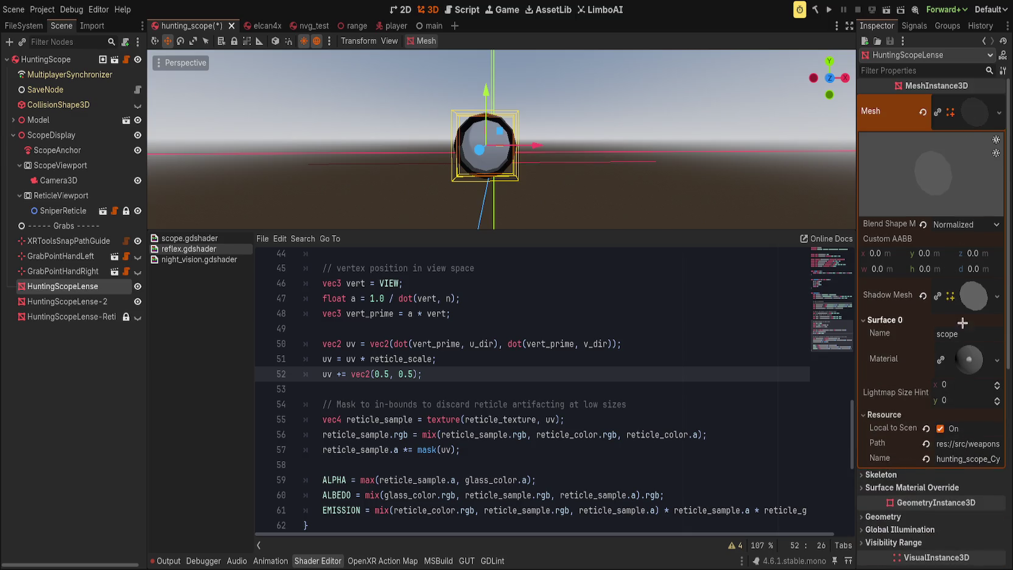
pyautogui.click(976, 107)
pyautogui.hotkey('ctrl', 's')
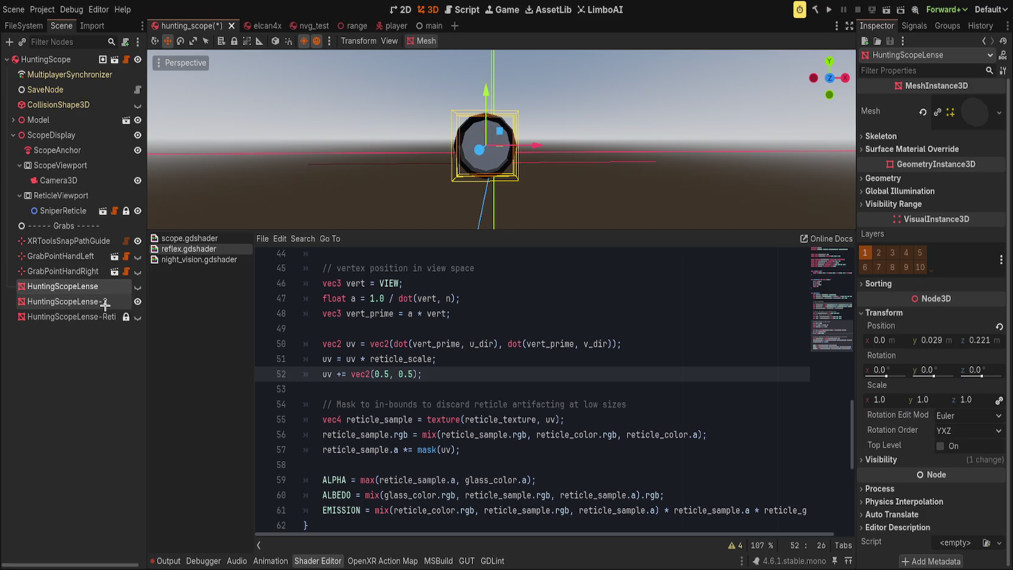
# Select HuntingScopeLense-2 and reveal its material's reticle shader parameters.
pyautogui.click(109, 301)
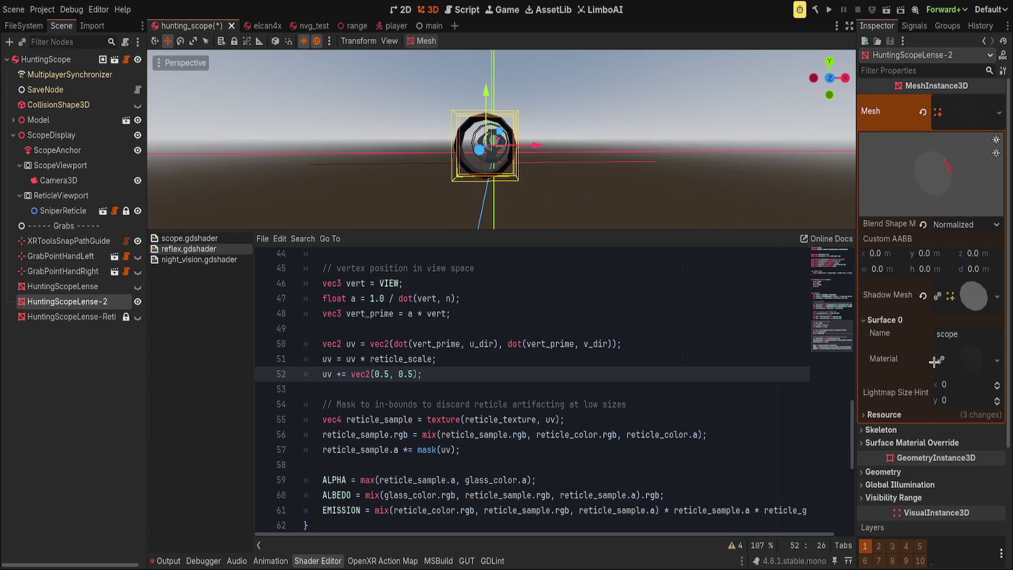
pyautogui.click(940, 360)
pyautogui.scroll(-3, 919, 390)
pyautogui.click(901, 409)
pyautogui.click(901, 409)
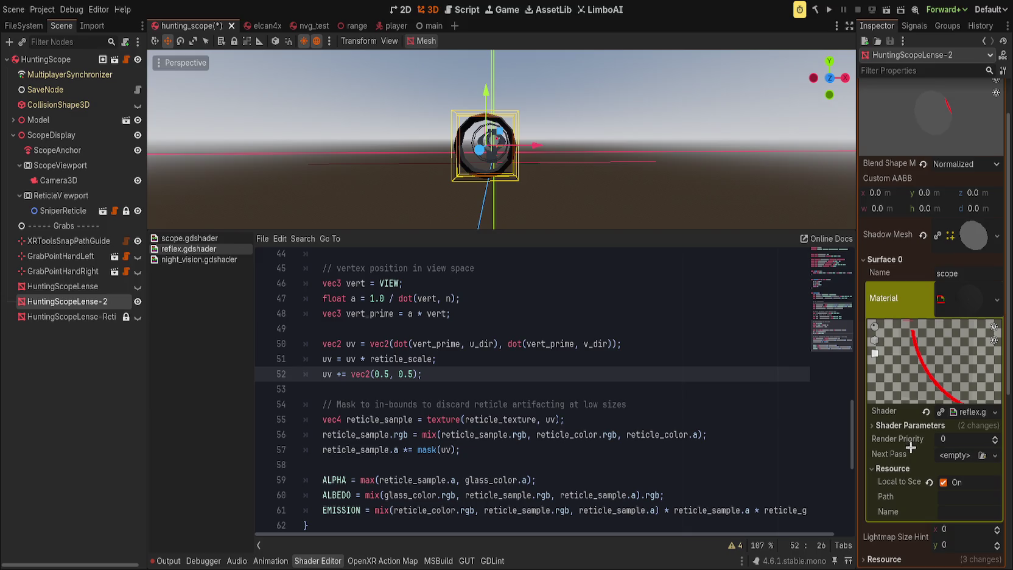
pyautogui.click(910, 425)
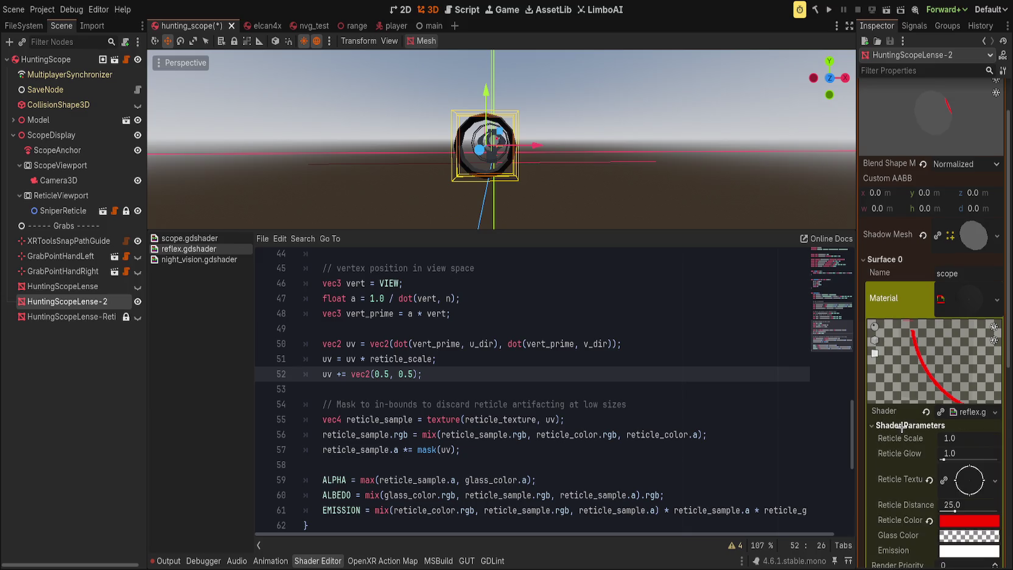
pyautogui.scroll(-2, 928, 377)
pyautogui.scroll(5, 645, 188)
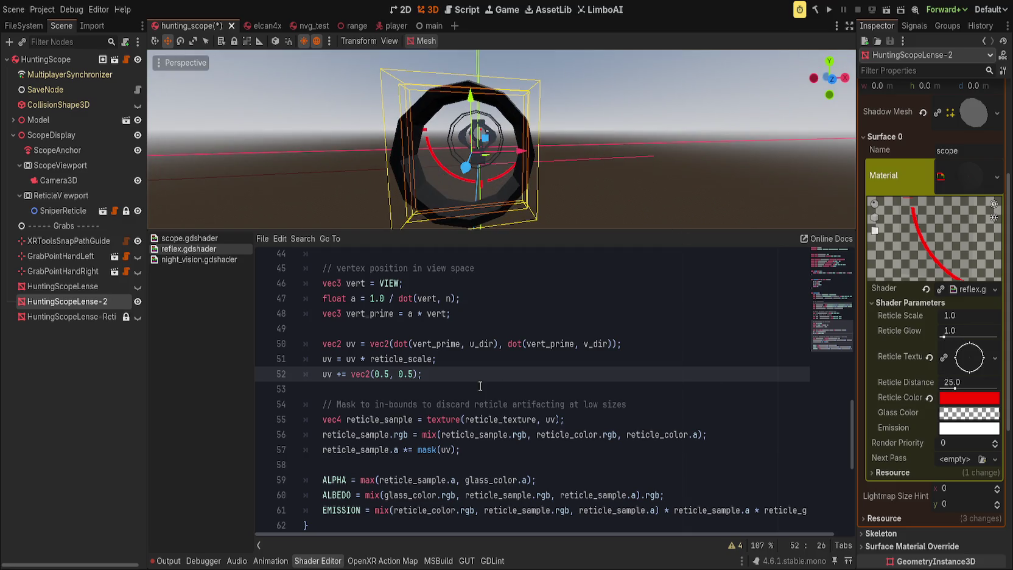
# Delete the reticle_distance uniform line from the shader and save.
pyautogui.scroll(12, 577, 389)
pyautogui.scroll(-2, 577, 378)
pyautogui.scroll(1, 602, 359)
pyautogui.click(615, 334)
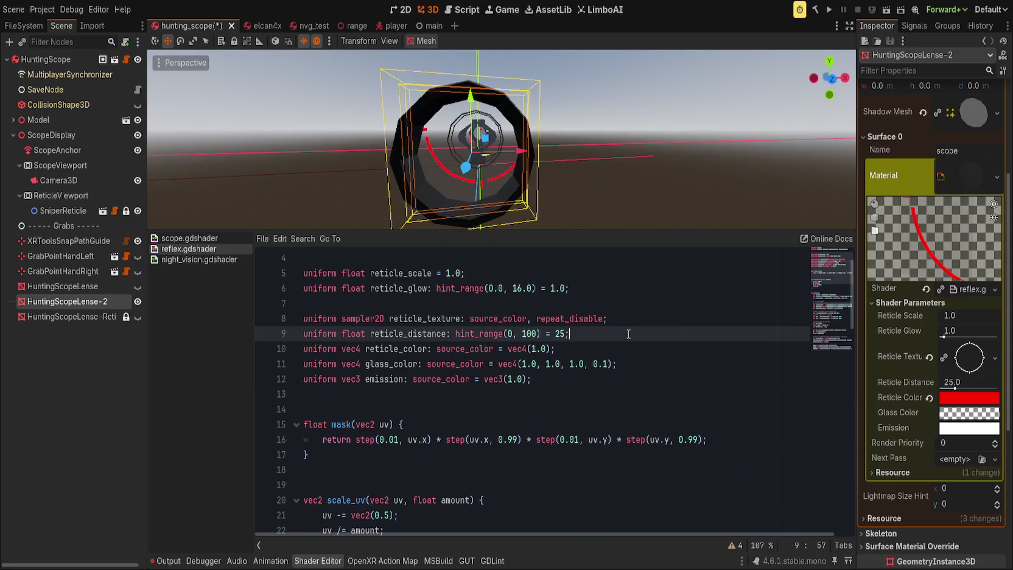
pyautogui.hotkey('ctrl', 'shift', 'k')
pyautogui.scroll(1, 613, 353)
pyautogui.hotkey('ctrl', 's')
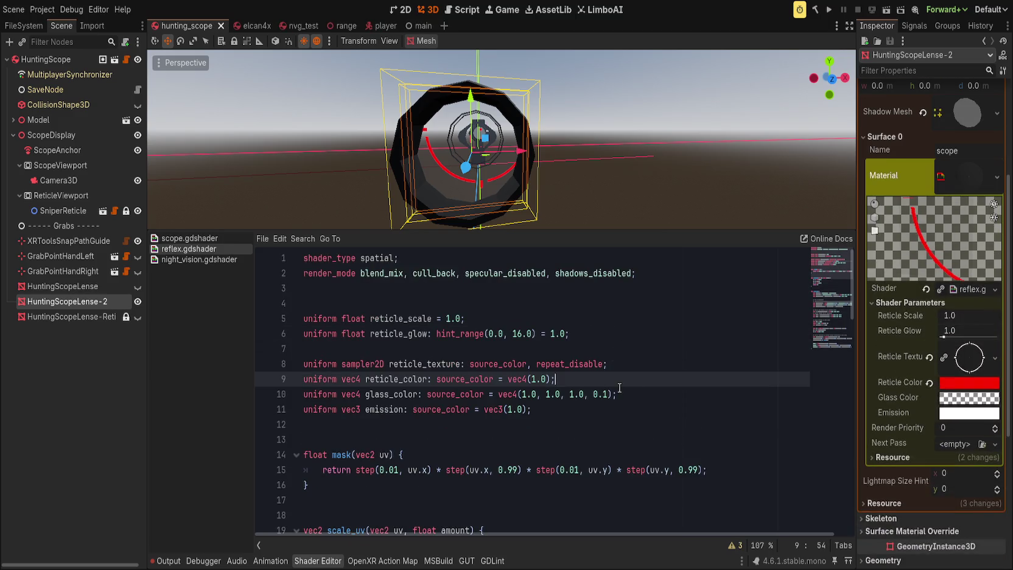
# Move the reticle_scale and reticle_glow uniforms below emission and remove the empty line above them.
pyautogui.click(416, 333)
pyautogui.moveTo(416, 333); pyautogui.dragTo(409, 318)
pyautogui.hotkey('alt', 'Down')
pyautogui.hotkey('alt', 'Down')
pyautogui.hotkey('alt', 'Down')
pyautogui.hotkey('ctrl', 's')
pyautogui.click(535, 274)
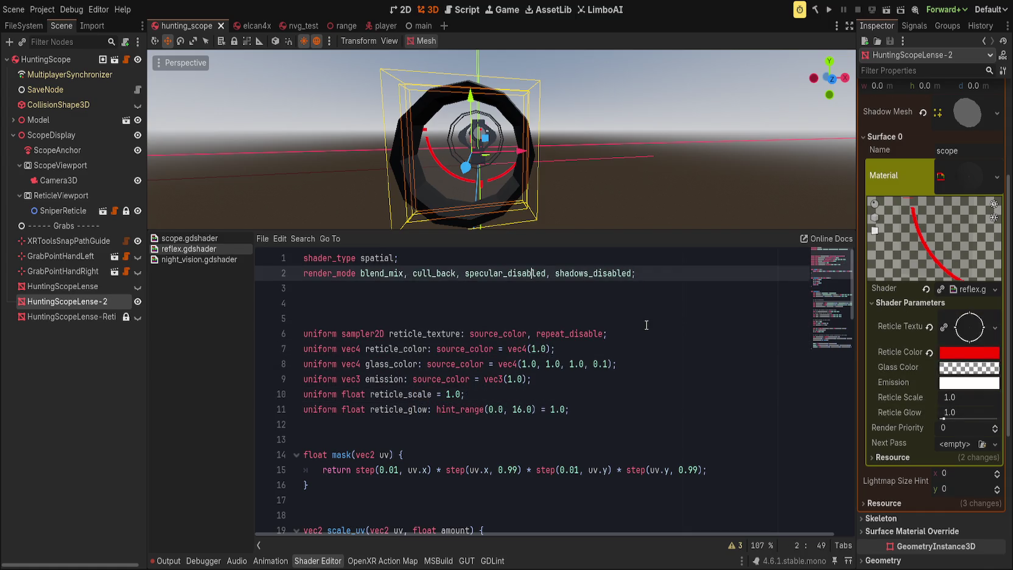
pyautogui.click(655, 319)
pyautogui.press('Delete')
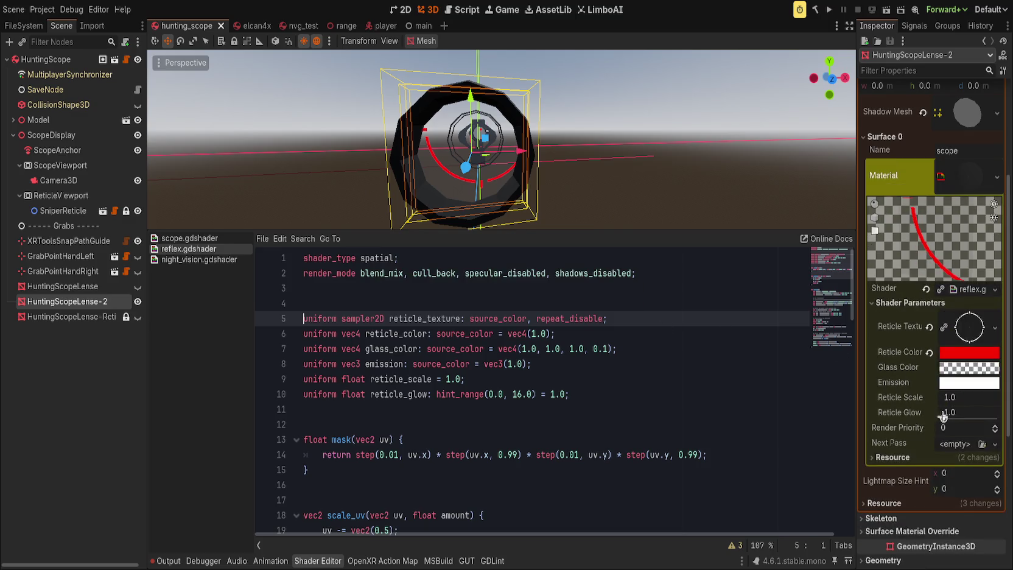
# Try a larger Reticle Scale and shifting HuntingScopeLense-2, undo the move, and show HuntingScopeLense again.
pyautogui.moveTo(950, 397); pyautogui.dragTo(992, 397)
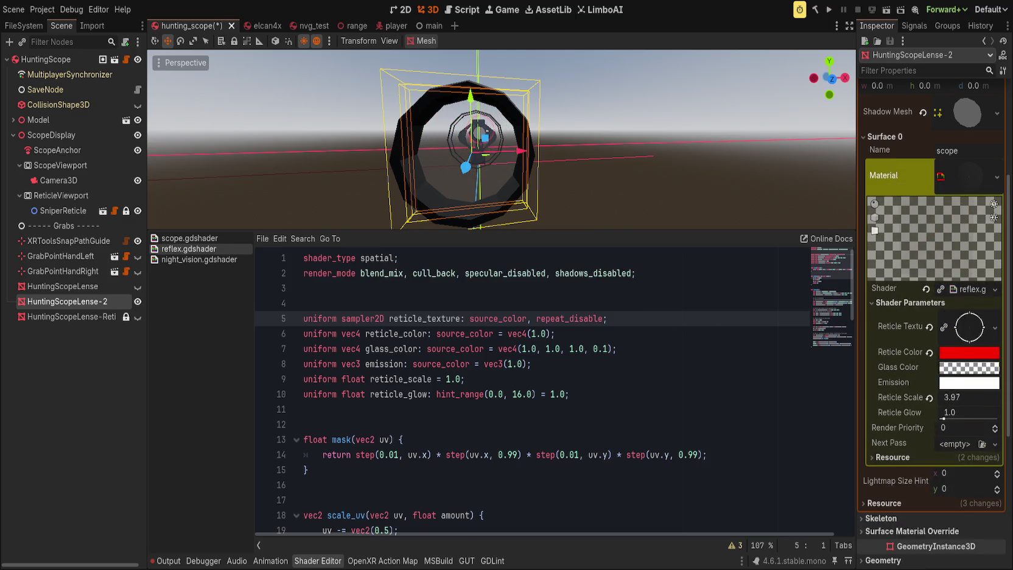
pyautogui.moveTo(518, 149); pyautogui.dragTo(654, 175)
pyautogui.click(138, 286)
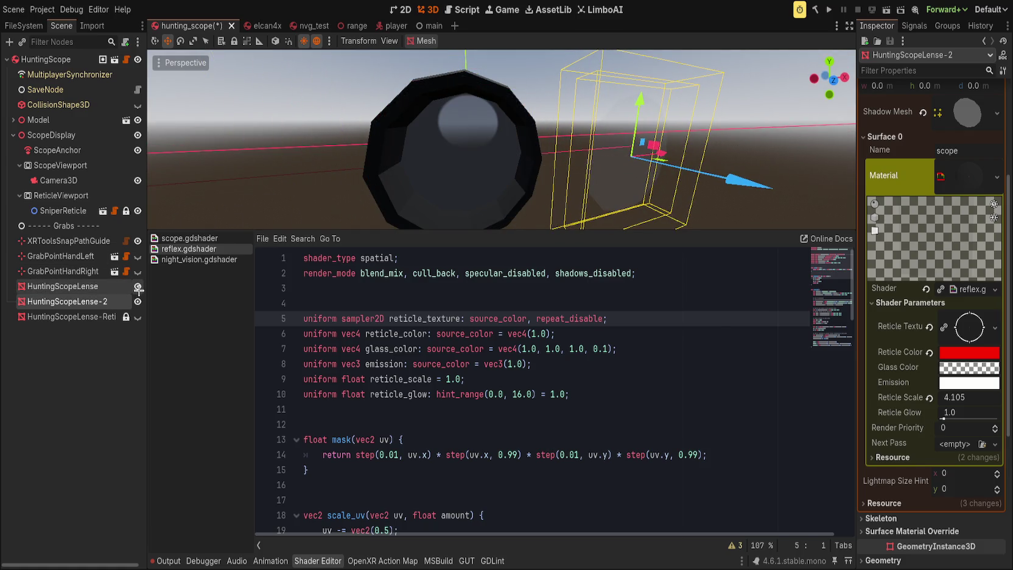
pyautogui.hotkey('ctrl', 'z')
pyautogui.hotkey('ctrl', 'z')
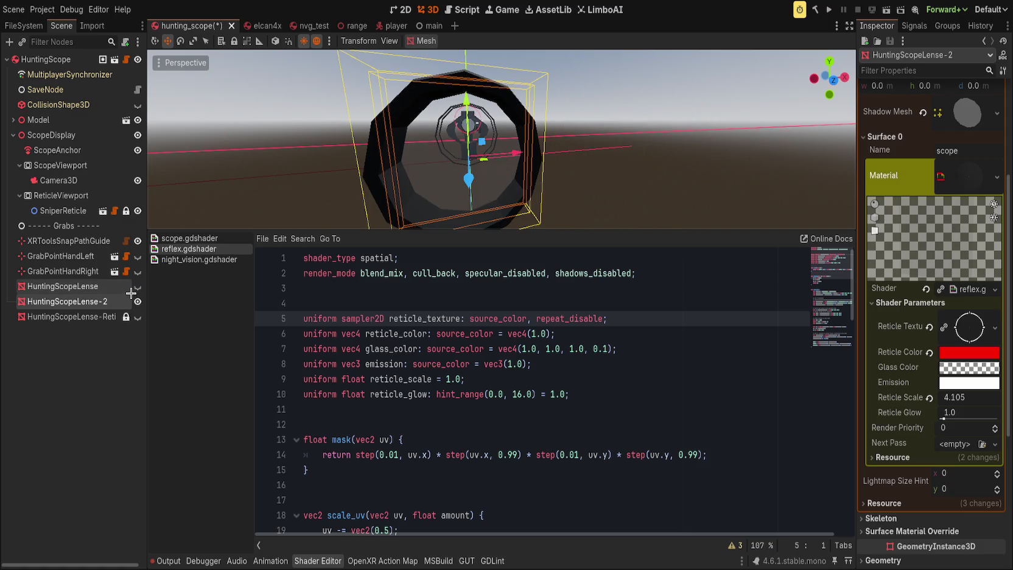
pyautogui.click(137, 286)
pyautogui.click(628, 145)
pyautogui.scroll(-4, 505, 124)
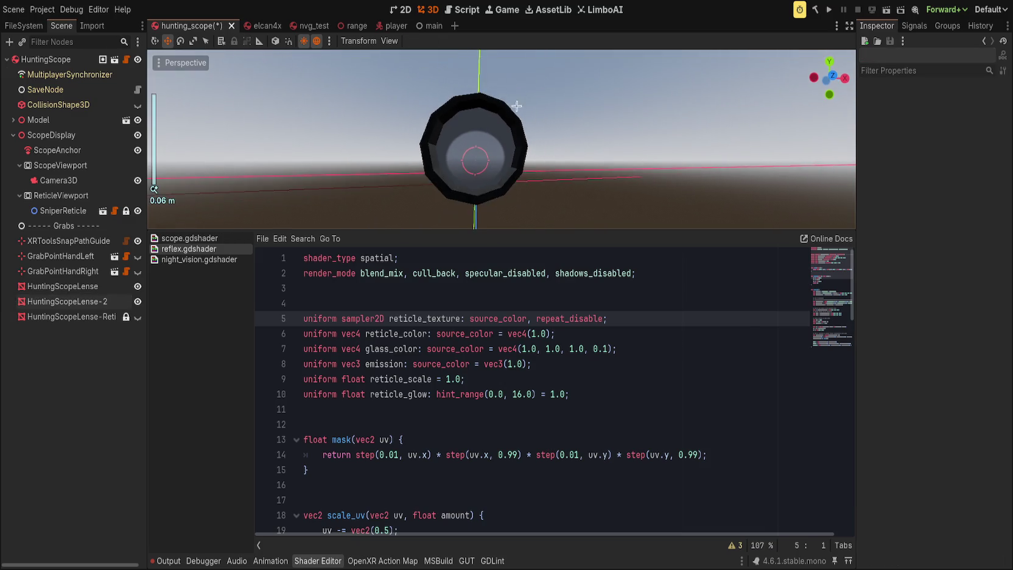
pyautogui.click(67, 301)
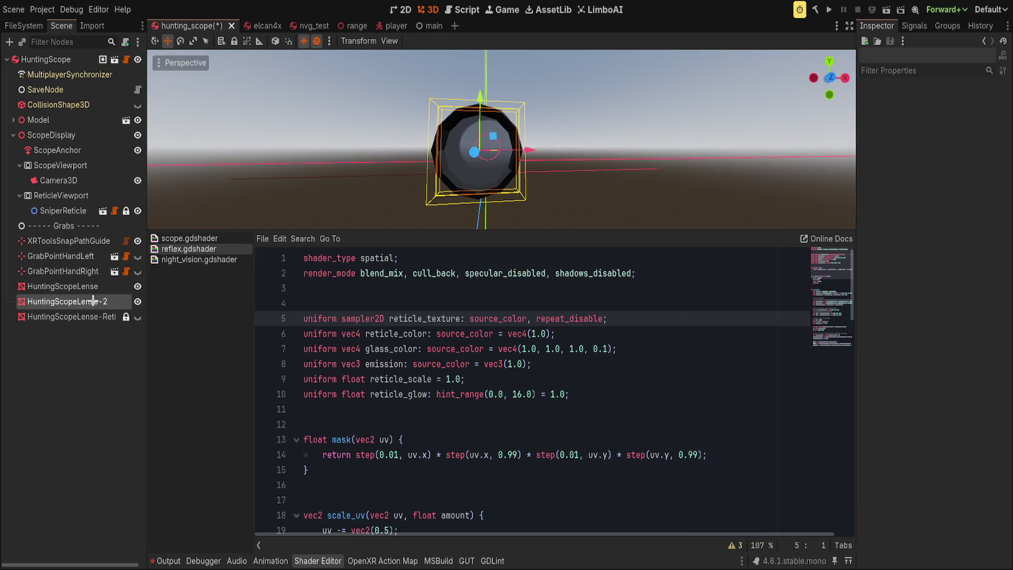
# Set HuntingScopeLense-2's Reticle Scale to 6 and save the scene.
pyautogui.moveTo(949, 399); pyautogui.dragTo(967, 399)
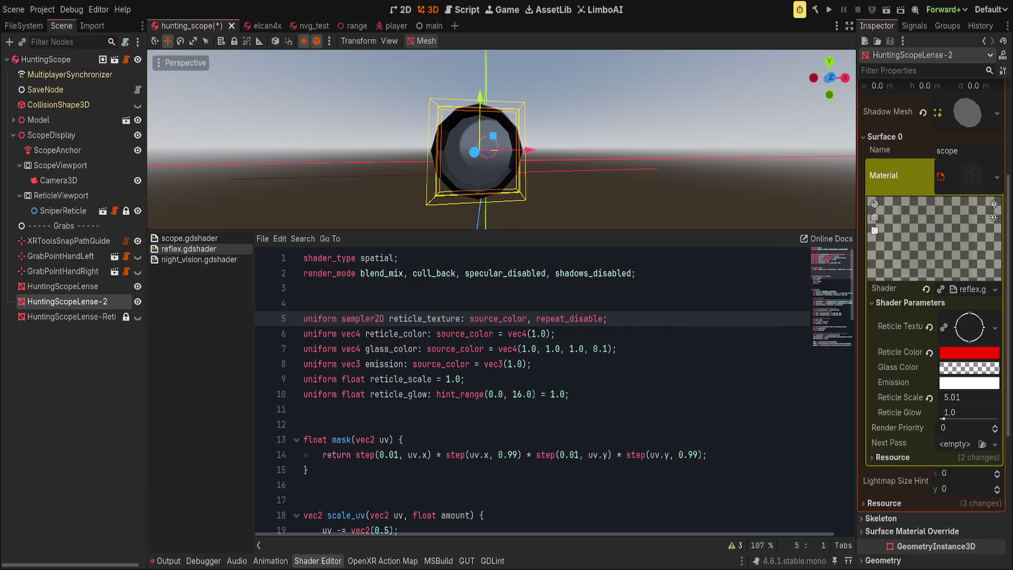
pyautogui.click(972, 397)
pyautogui.write('6')
pyautogui.hotkey('ctrl', 's')
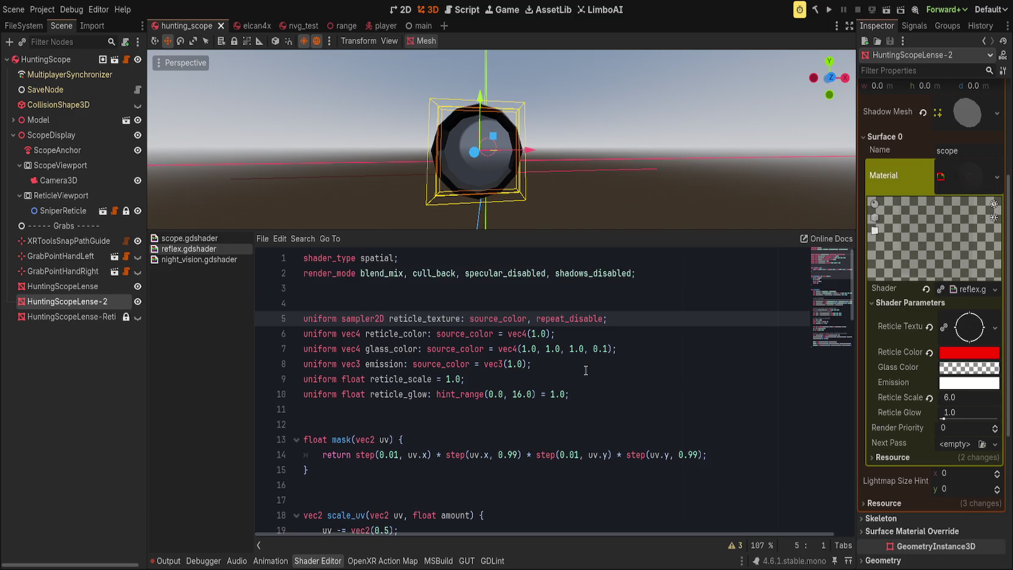
pyautogui.click(594, 366)
pyautogui.scroll(2, 366, 174)
pyautogui.click(365, 175)
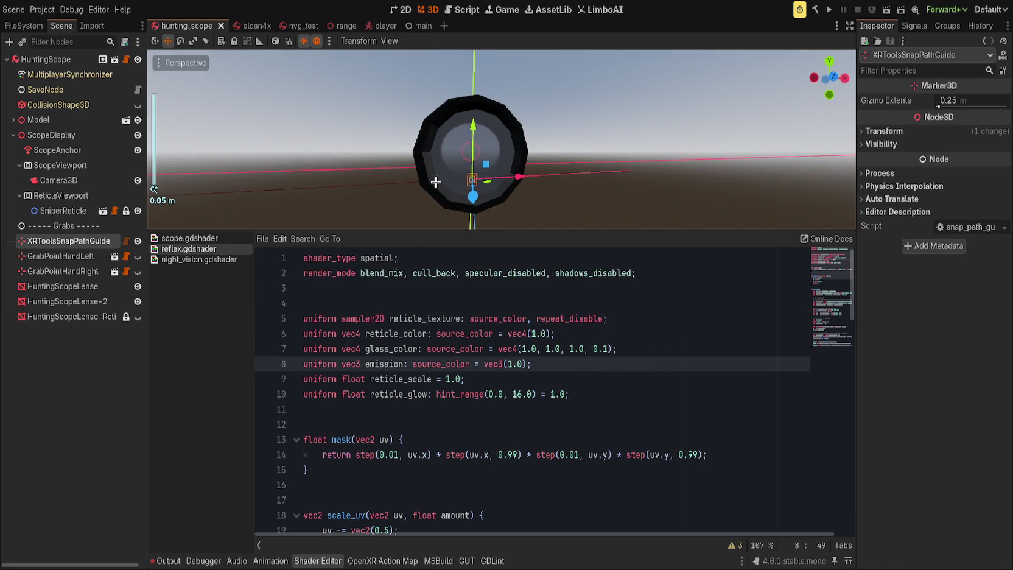
# Hide the shader editor with Ctrl+J to orbit around the scope lens, then reopen reflex.gdshader.
pyautogui.click(475, 189)
pyautogui.moveTo(598, 51)
pyautogui.mouseDown()
pyautogui.moveTo(599, 147)
pyautogui.moveTo(563, 190)
pyautogui.moveTo(614, 80)
pyautogui.moveTo(616, 92)
pyautogui.mouseUp()
pyautogui.hotkey('ctrl', 'j')
pyautogui.scroll(-5, 596, 217)
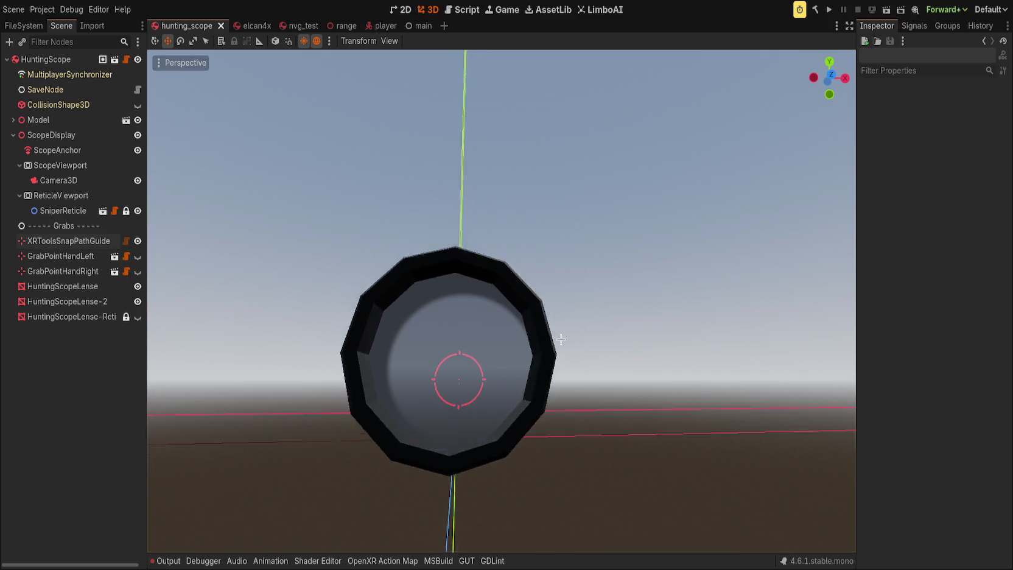
pyautogui.moveTo(560, 339)
pyautogui.mouseDown()
pyautogui.moveTo(560, 366)
pyautogui.moveTo(550, 357)
pyautogui.moveTo(626, 313)
pyautogui.moveTo(653, 345)
pyautogui.moveTo(643, 335)
pyautogui.moveTo(789, 354)
pyautogui.moveTo(314, 285)
pyautogui.moveTo(700, 335)
pyautogui.moveTo(380, 314)
pyautogui.moveTo(433, 319)
pyautogui.moveTo(181, 347)
pyautogui.mouseUp()
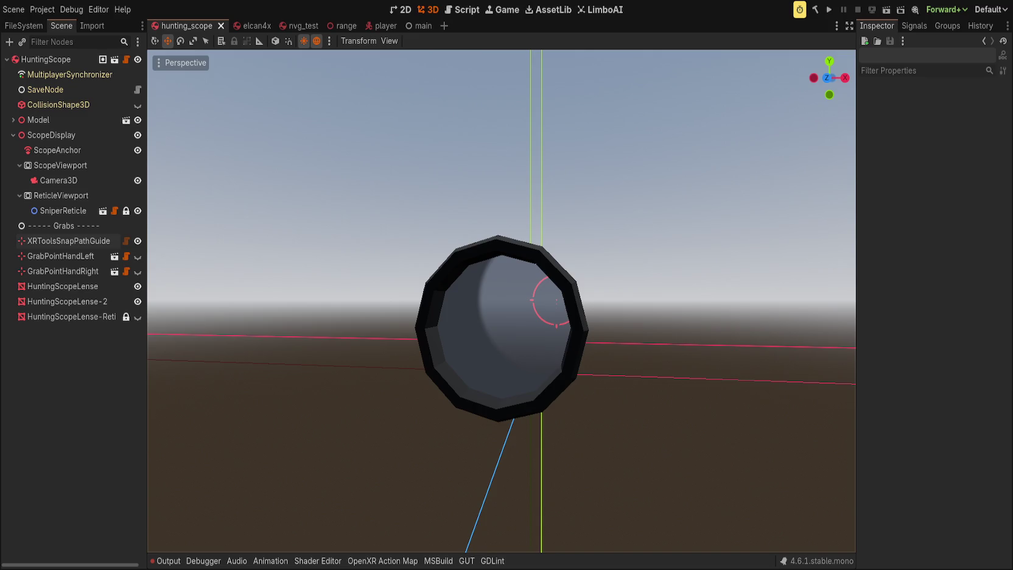
pyautogui.click(318, 561)
# Delete the clip-space and mesh_center_uv lines and add blank lines before fragment().
pyautogui.scroll(-5, 416, 416)
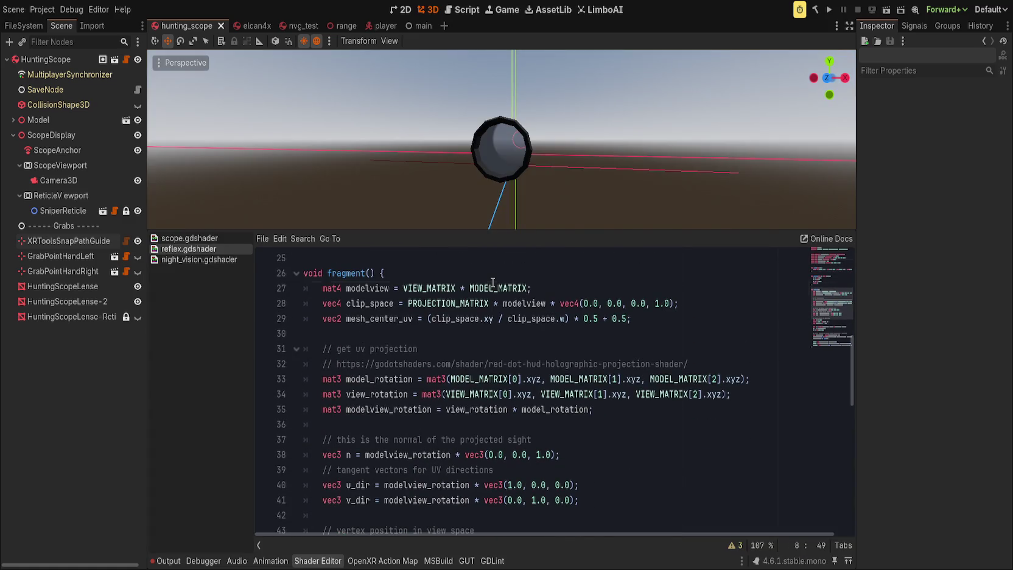
pyautogui.click(493, 282)
pyautogui.hotkey('ctrl', 'shift', 'k')
pyautogui.hotkey('ctrl', 'shift', 'k')
pyautogui.hotkey('ctrl', 'shift', 'k')
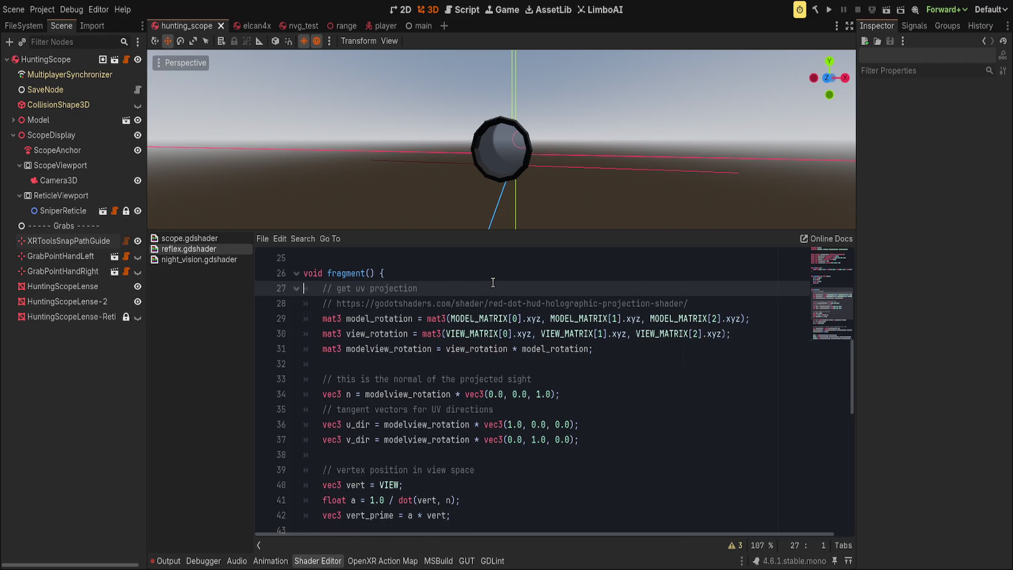
pyautogui.scroll(3, 503, 302)
pyautogui.click(431, 281)
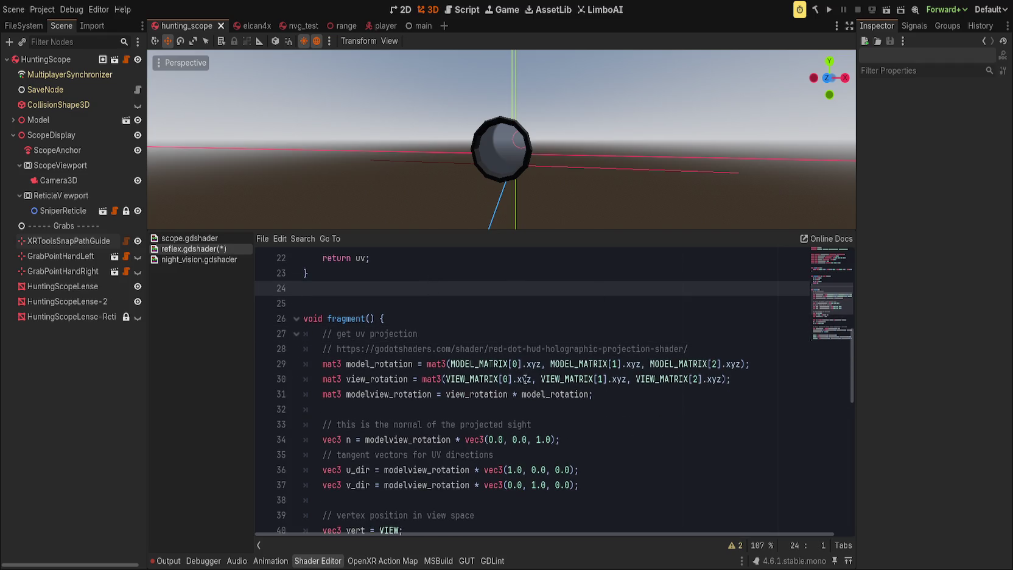
pyautogui.scroll(4, 521, 386)
pyautogui.scroll(-2, 528, 301)
pyautogui.press('Return')
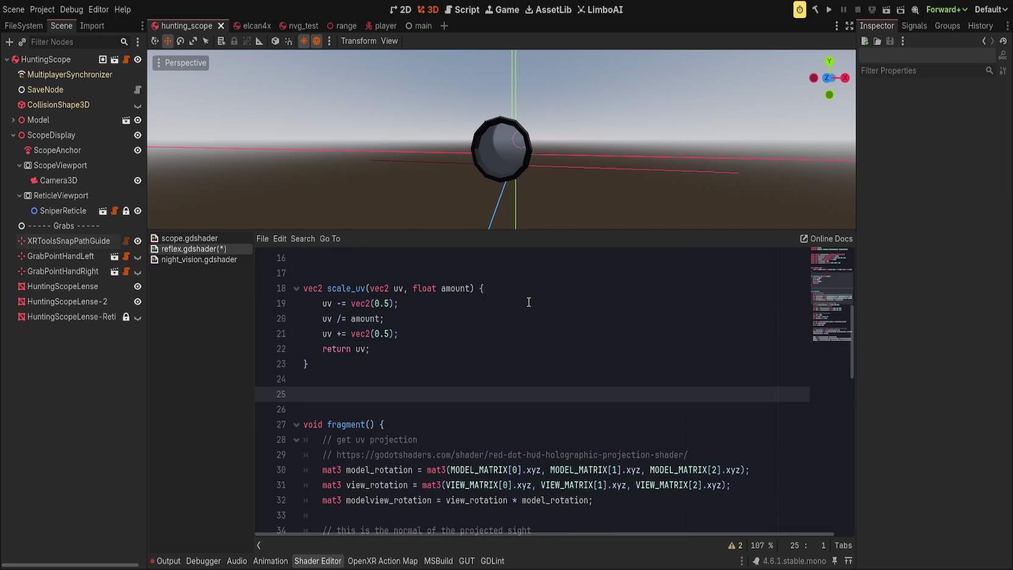
pyautogui.scroll(-2, 524, 316)
pyautogui.press('Return')
pyautogui.press('Up')
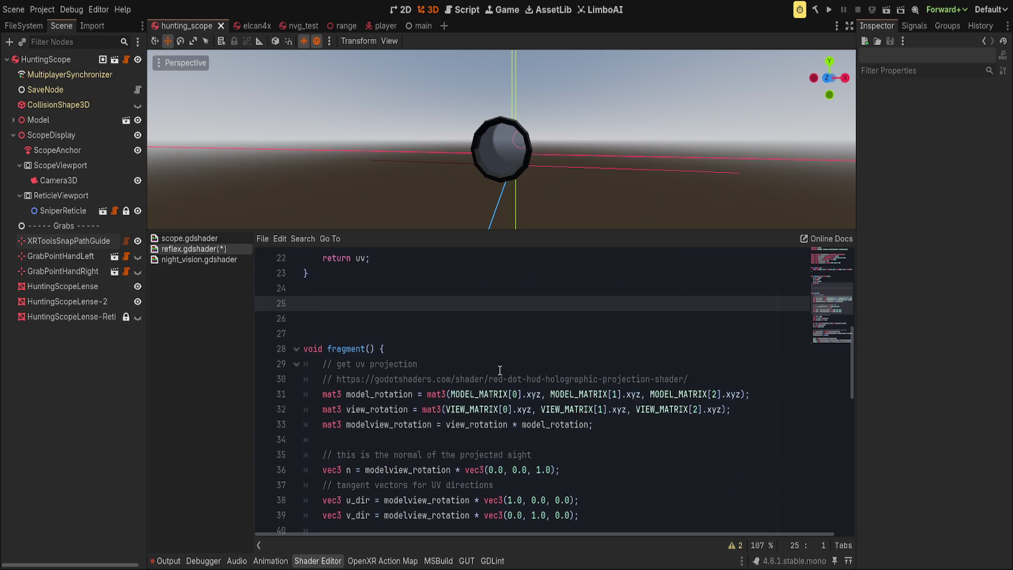
pyautogui.press('Return')
# Type the holographic_uv signature with mat4 model_matrix, mat4 view_matrix and vec3 view parameters.
pyautogui.write('vec2 get_uv')
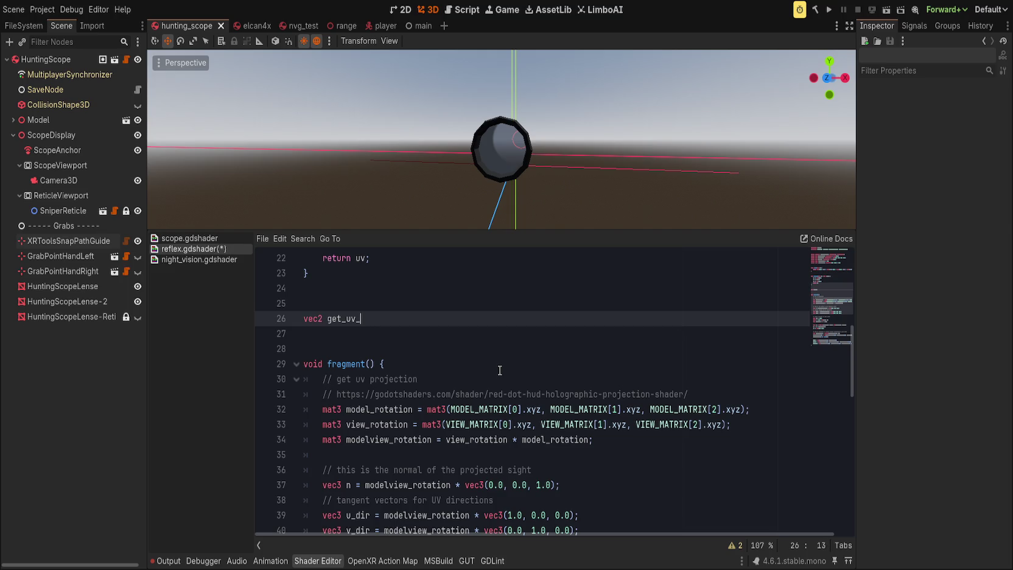
pyautogui.hotkey('ctrl', 'BackSpace')
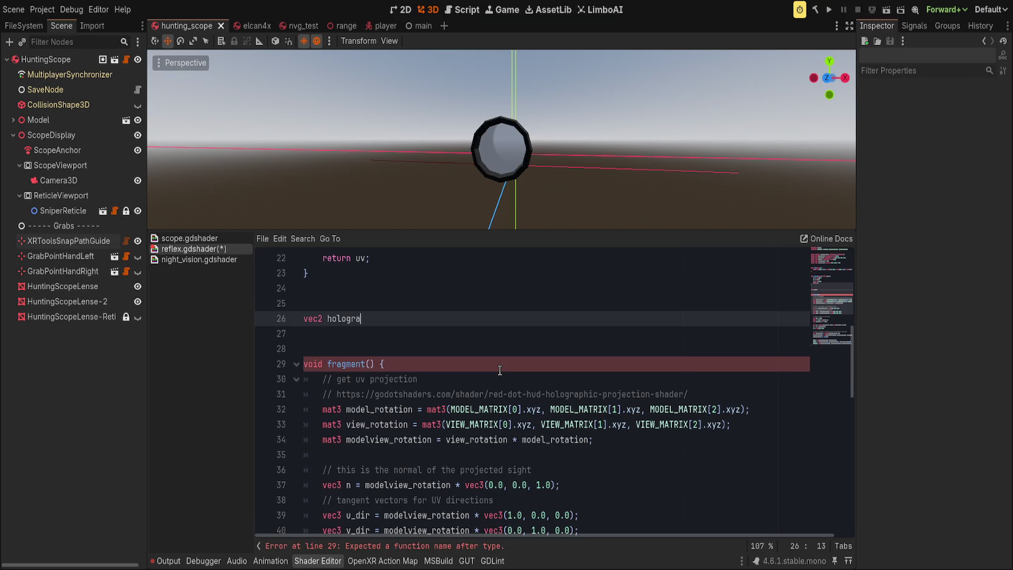
pyautogui.write('(')
pyautogui.press('BackSpace')
pyautogui.press('BackSpace')
pyautogui.write('model_matr')
pyautogui.hotkey('ctrl', 'BackSpace')
pyautogui.write('mat4')
pyautogui.press('BackSpace')
pyautogui.write('o')
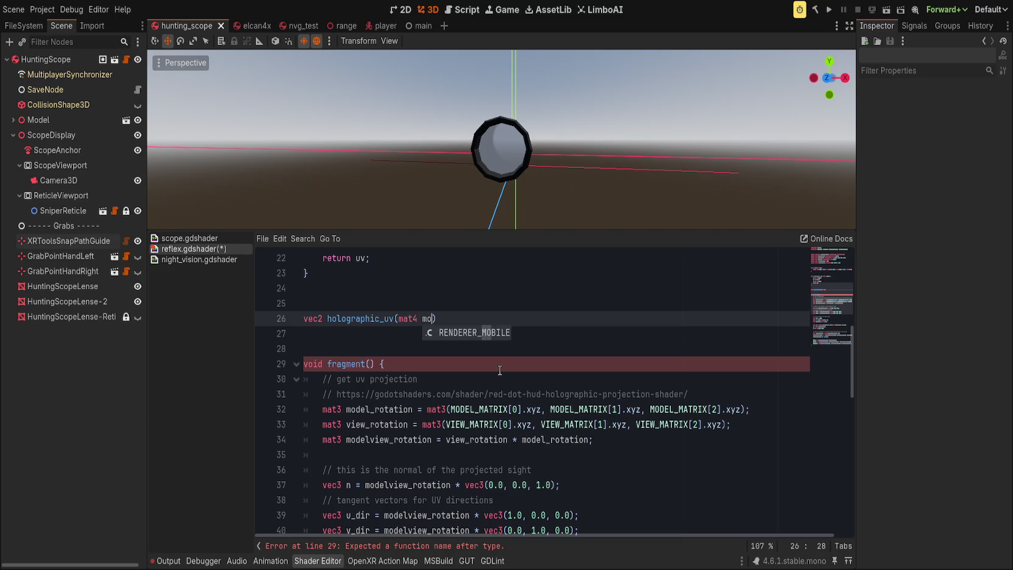
pyautogui.write('del')
pyautogui.write(', mat4 ')
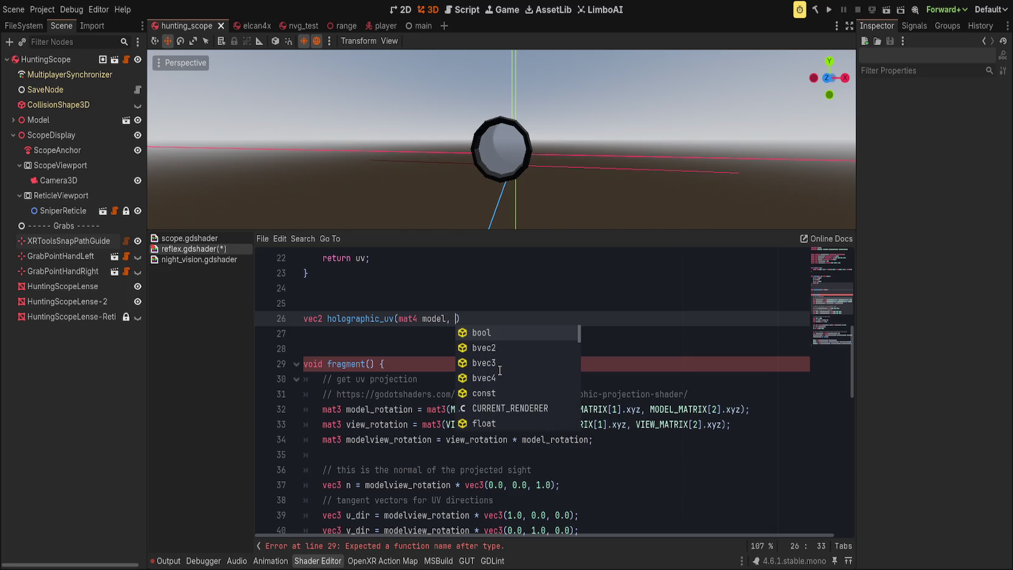
pyautogui.write('view,')
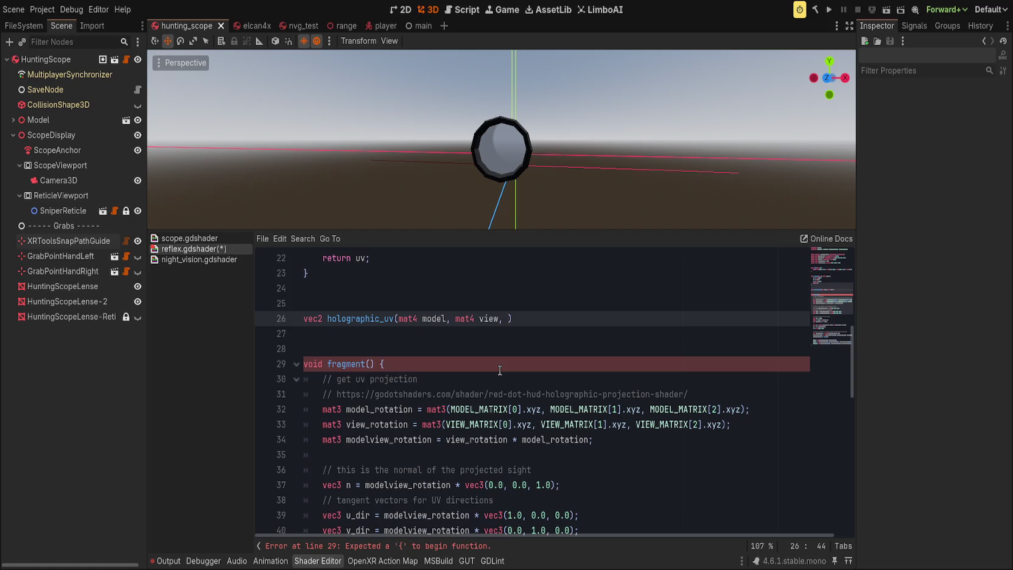
pyautogui.scroll(-2, 493, 345)
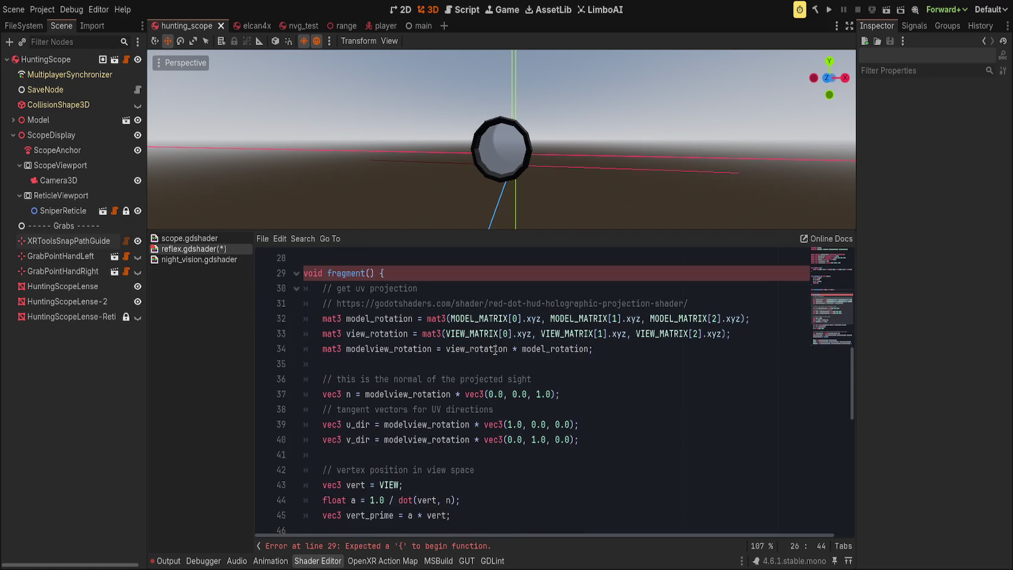
pyautogui.write('view')
pyautogui.press('BackSpace')
pyautogui.press('BackSpace')
pyautogui.press('BackSpace')
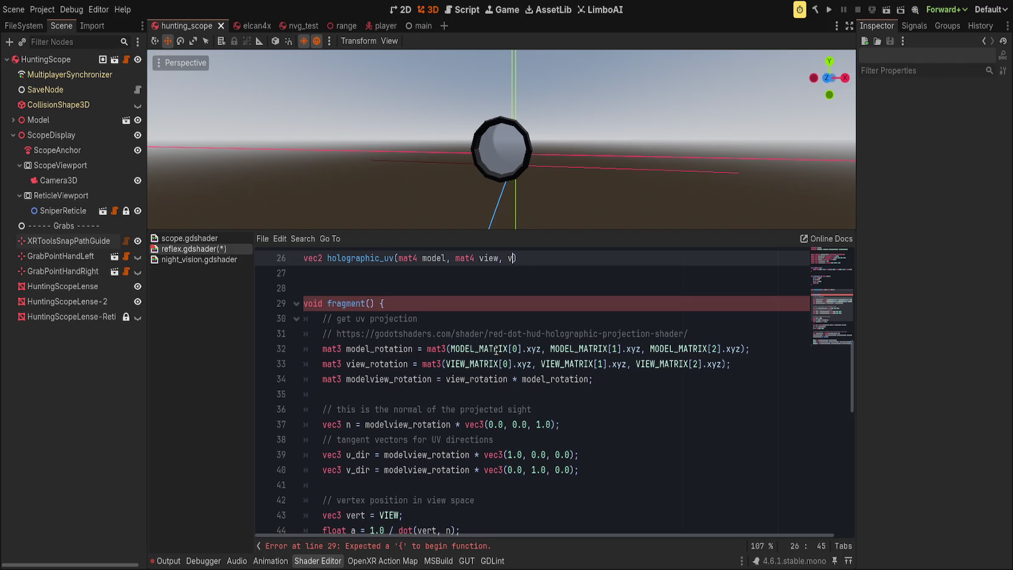
pyautogui.write('vec')
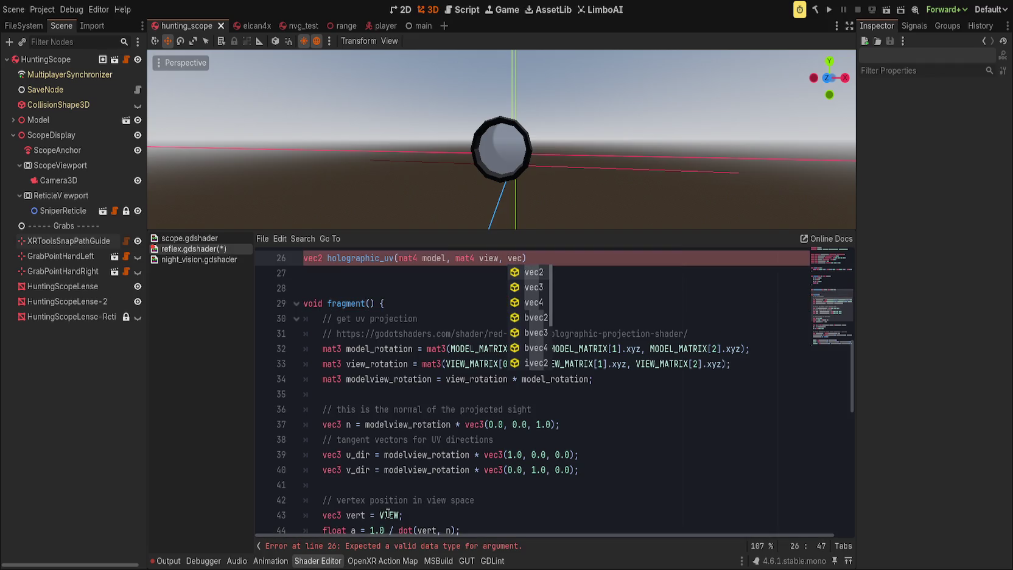
pyautogui.write('3')
pyautogui.press('Escape')
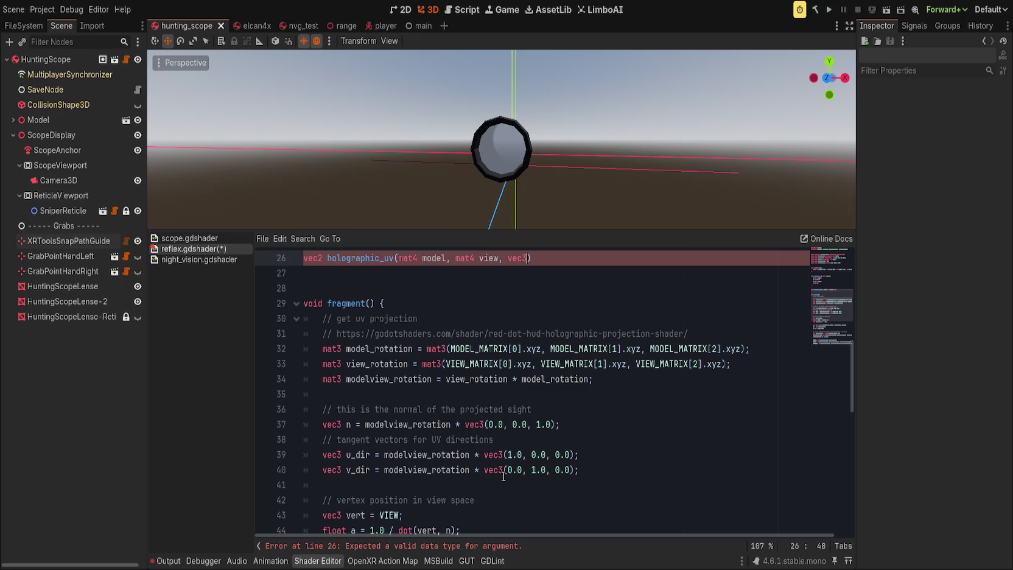
pyautogui.write('view')
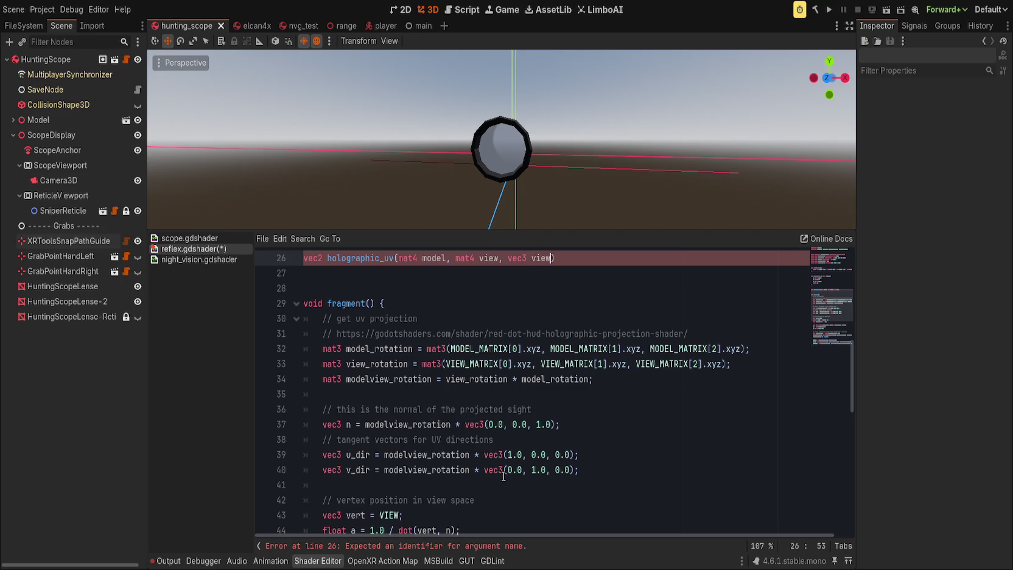
pyautogui.write('_mat')
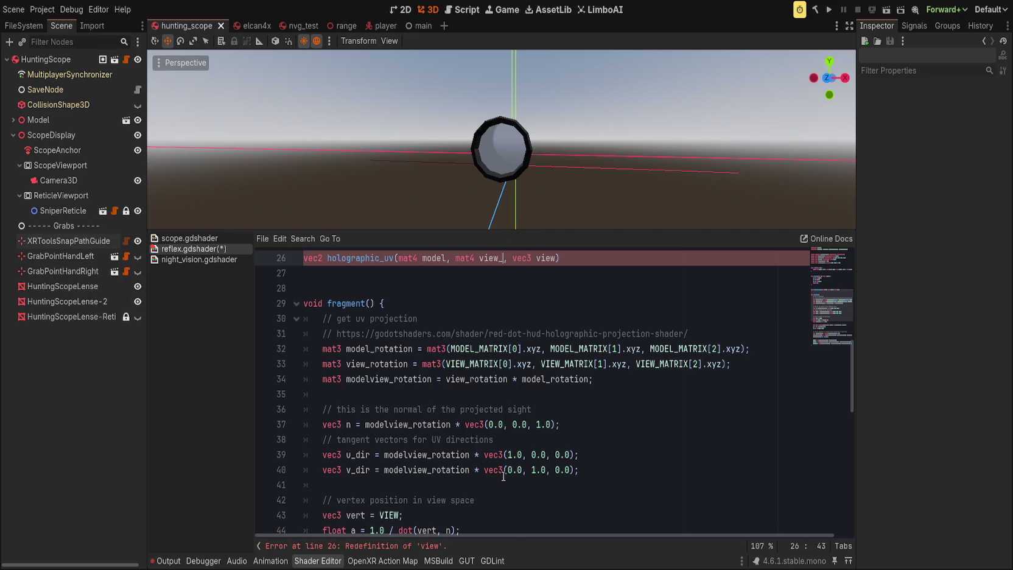
pyautogui.write('rix')
pyautogui.write('_matrix')
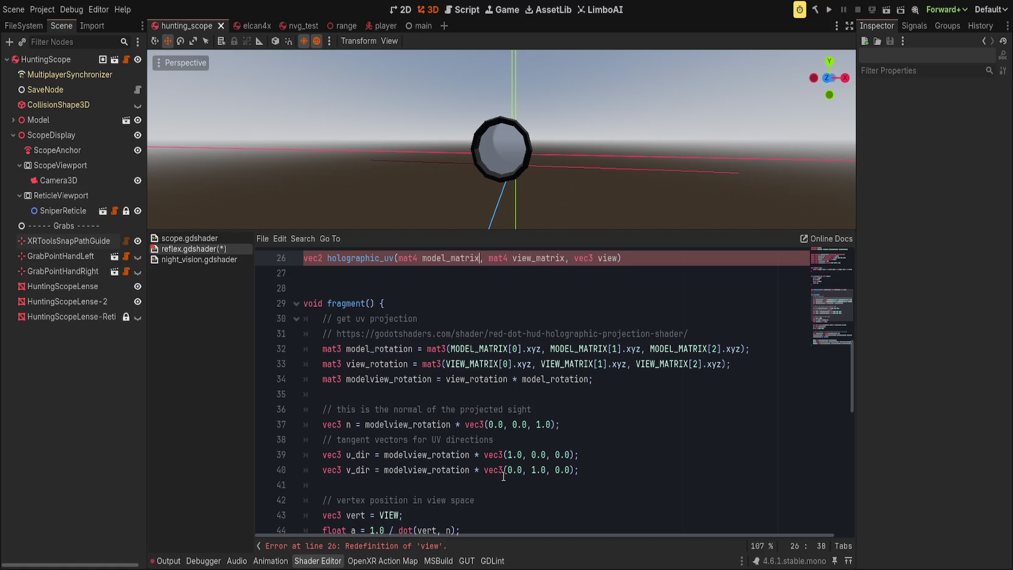
pyautogui.press('BackSpace')
# Scroll through the shader and highlight uv to see where it is used.
pyautogui.scroll(-3, 485, 469)
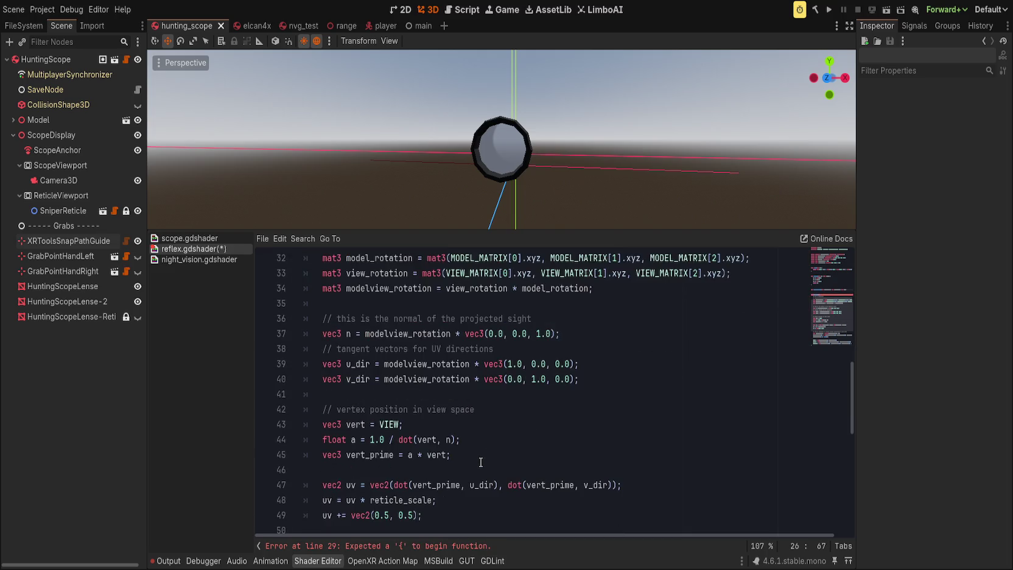
pyautogui.scroll(-1, 374, 473)
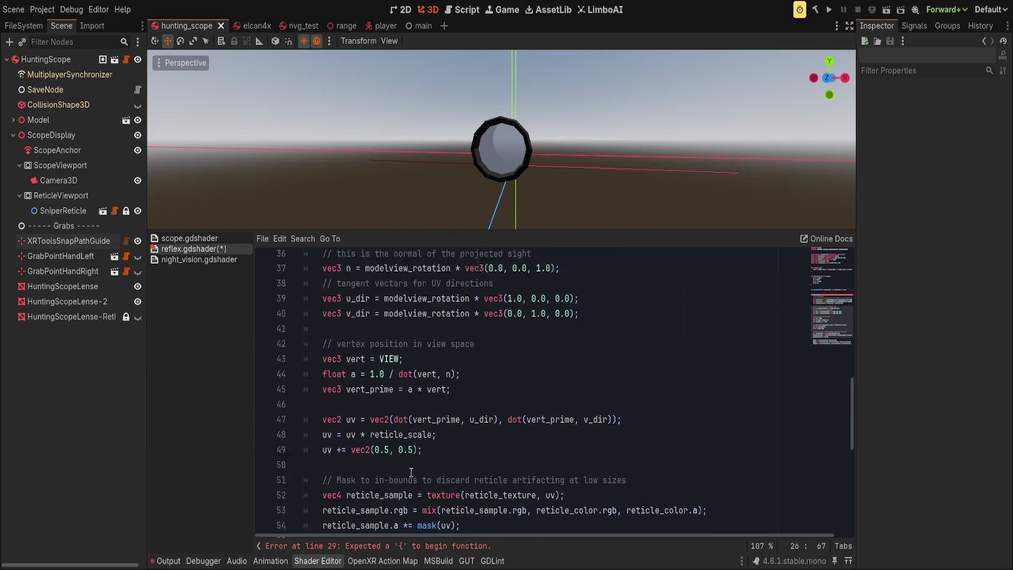
pyautogui.scroll(5, 387, 313)
pyautogui.scroll(-5, 397, 308)
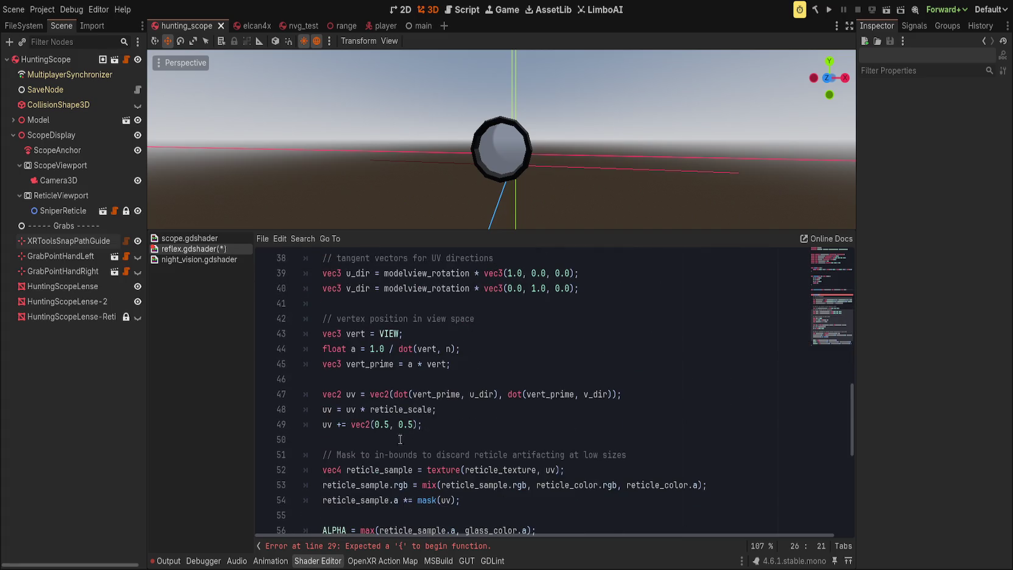
pyautogui.doubleClick(352, 394)
pyautogui.scroll(6, 609, 389)
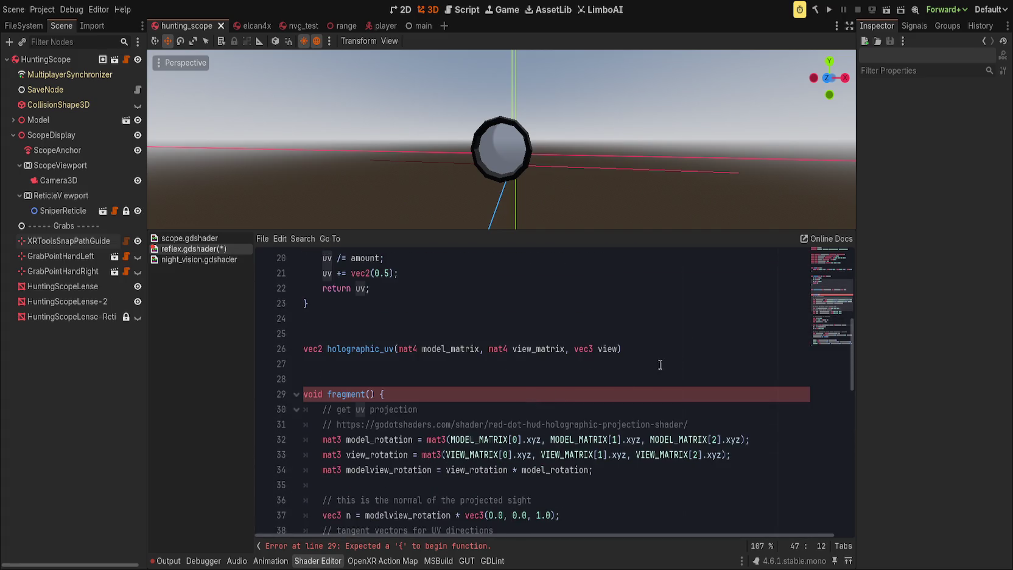
# Give the holographic_uv signature braces and an empty body.
pyautogui.click(670, 347)
pyautogui.write(') {')
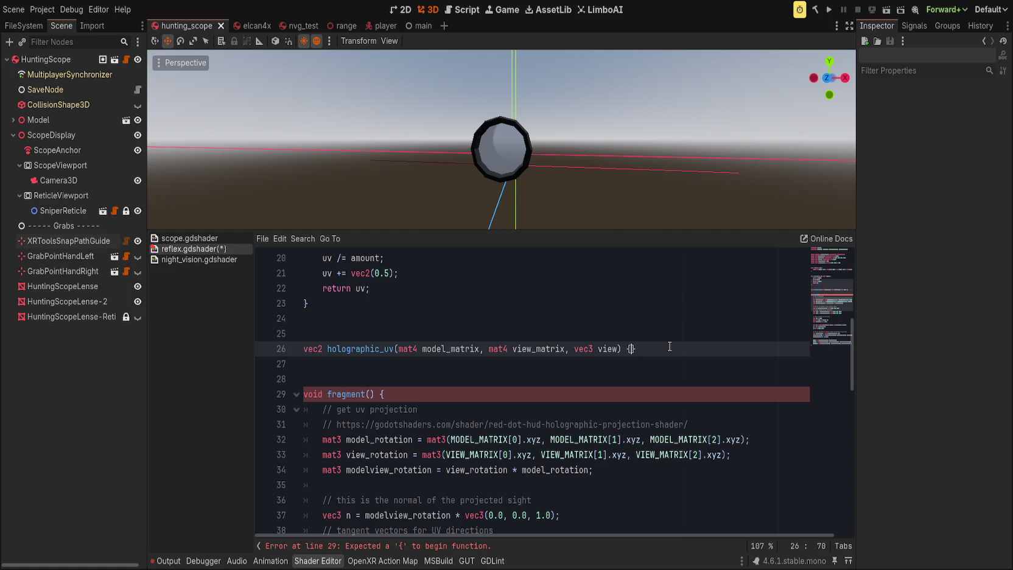
pyautogui.press('Return')
pyautogui.scroll(-4, 661, 324)
pyautogui.scroll(2, 420, 343)
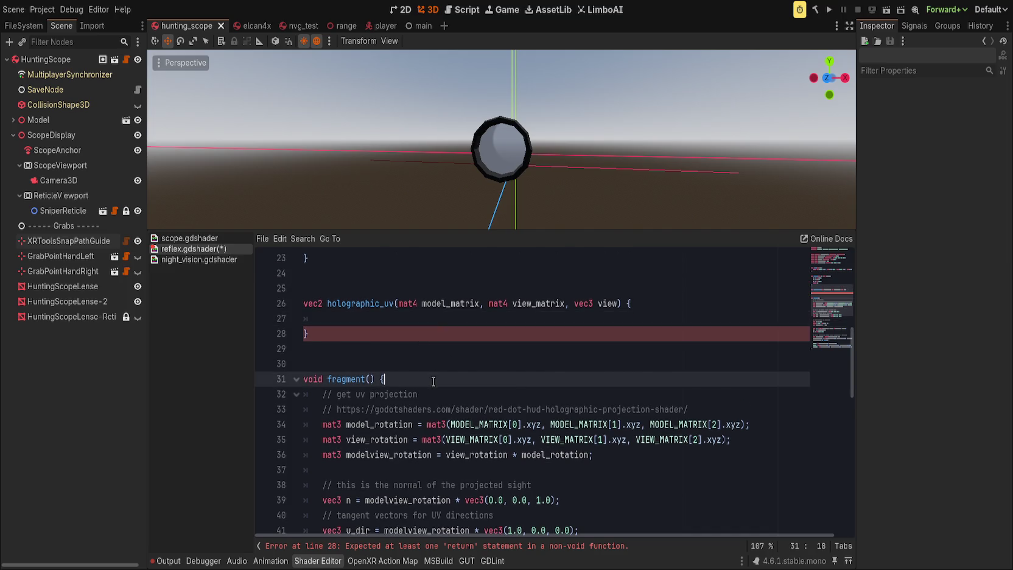
# Delete the get uv projection comment and move the source URL comment above holographic_uv.
pyautogui.click(418, 364)
pyautogui.click(403, 349)
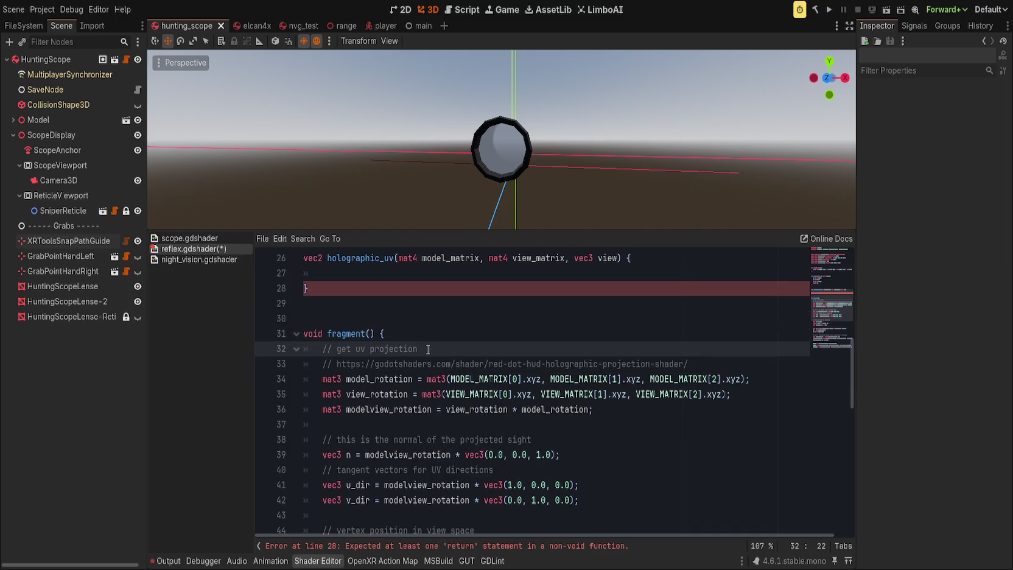
pyautogui.hotkey('ctrl', 'shift', 'k')
pyautogui.hotkey('alt', 'Up')
pyautogui.hotkey('alt', 'Up')
pyautogui.hotkey('alt', 'Up')
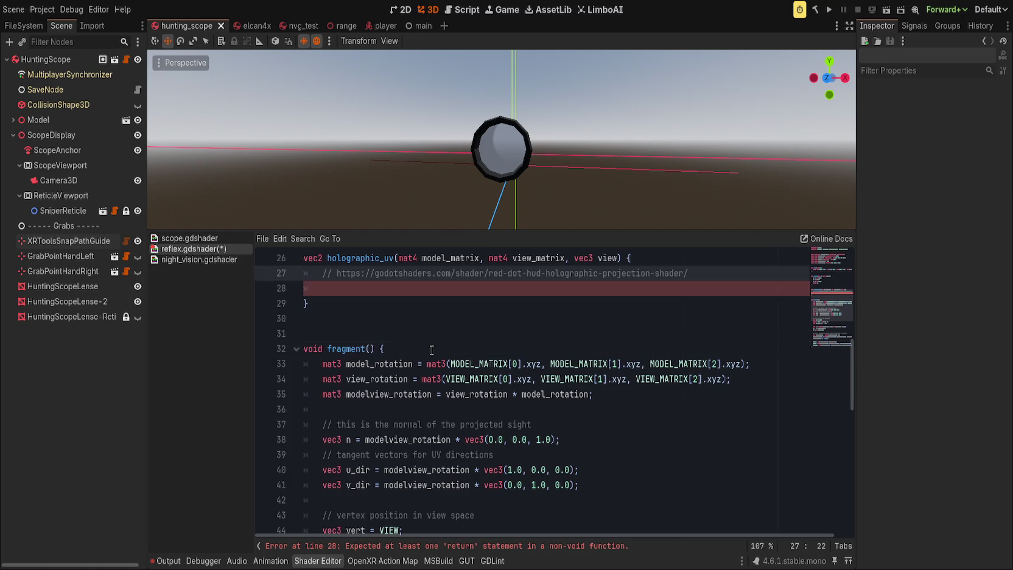
pyautogui.moveTo(375, 366); pyautogui.dragTo(443, 394)
pyautogui.scroll(-5, 454, 441)
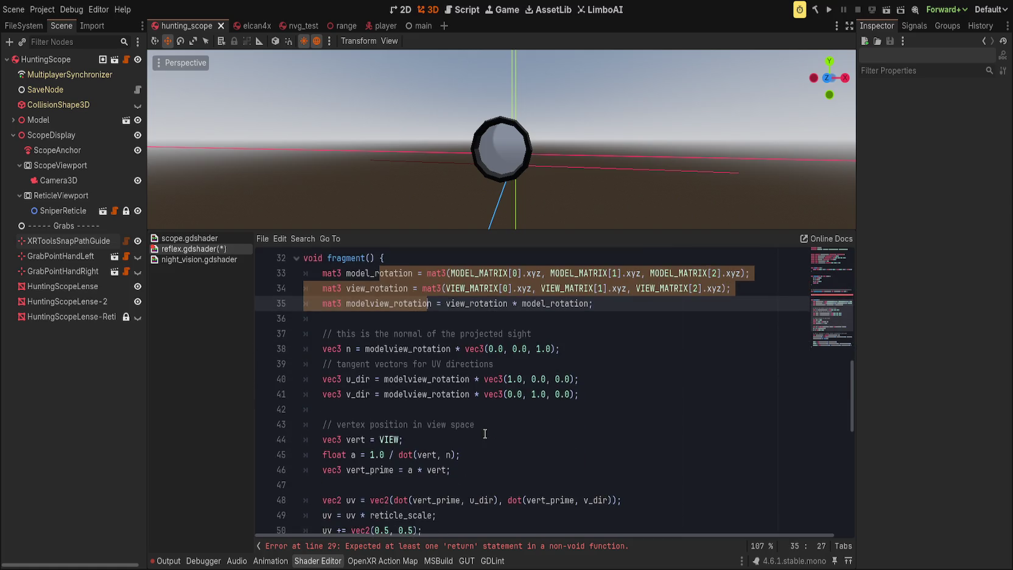
pyautogui.keyDown('shift'); pyautogui.click(444, 396); pyautogui.keyUp('shift')
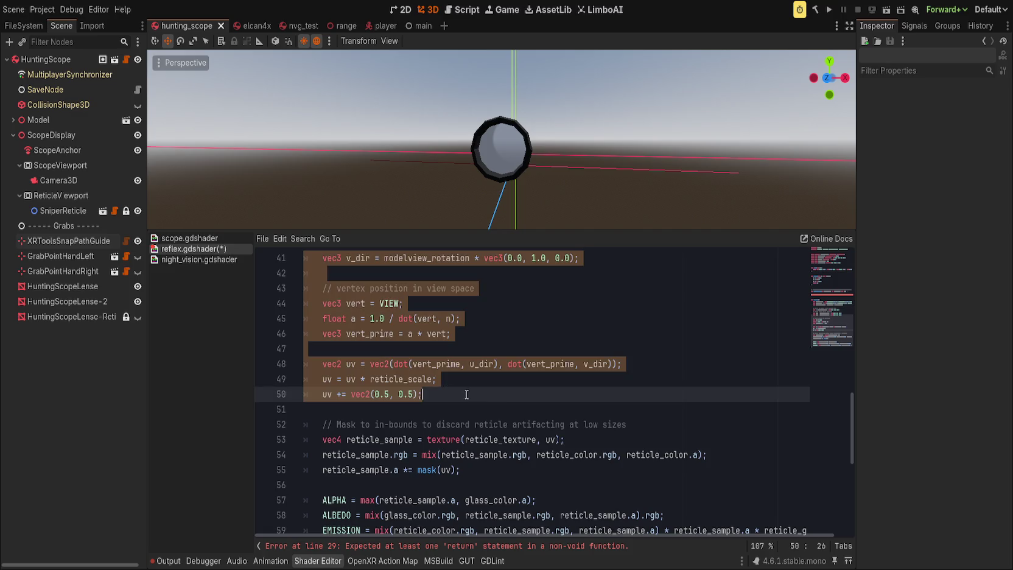
pyautogui.scroll(5, 518, 422)
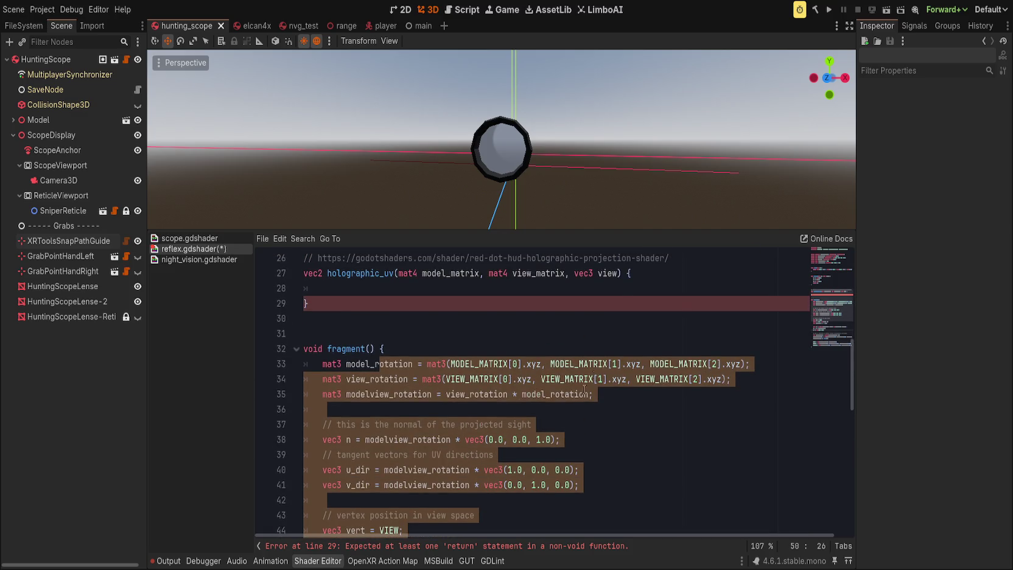
# Add a 'float scale' parameter after view in holographic_uv's signature.
pyautogui.click(619, 279)
pyautogui.write(', scale')
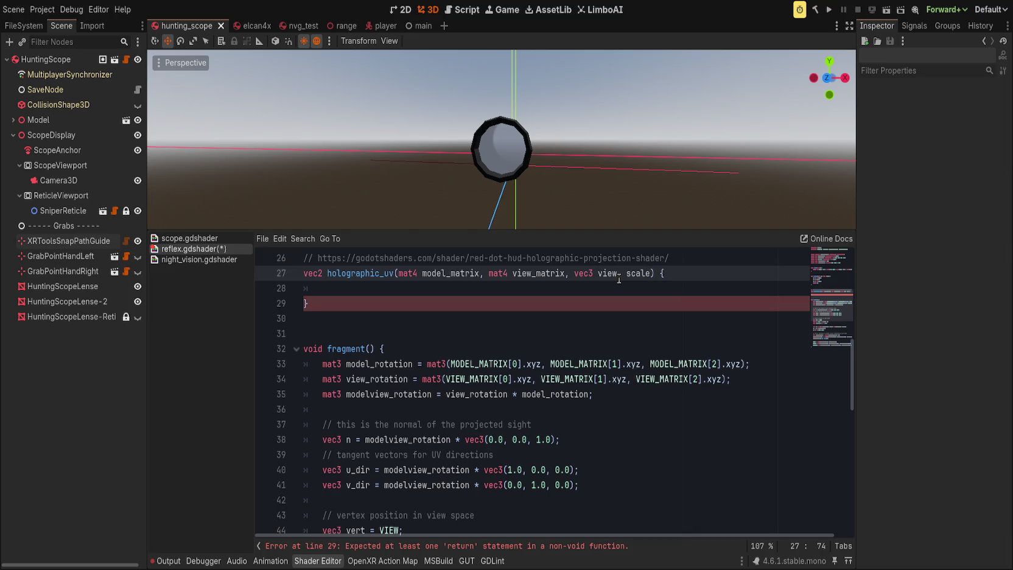
pyautogui.scroll(-3, 619, 278)
pyautogui.scroll(5, 487, 375)
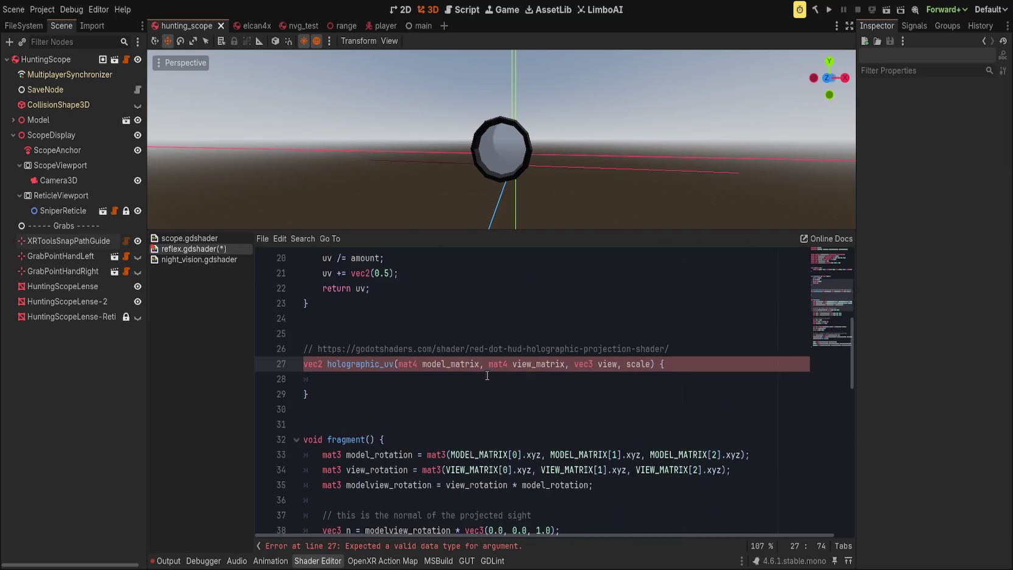
pyautogui.click(627, 363)
pyautogui.scroll(-5, 704, 353)
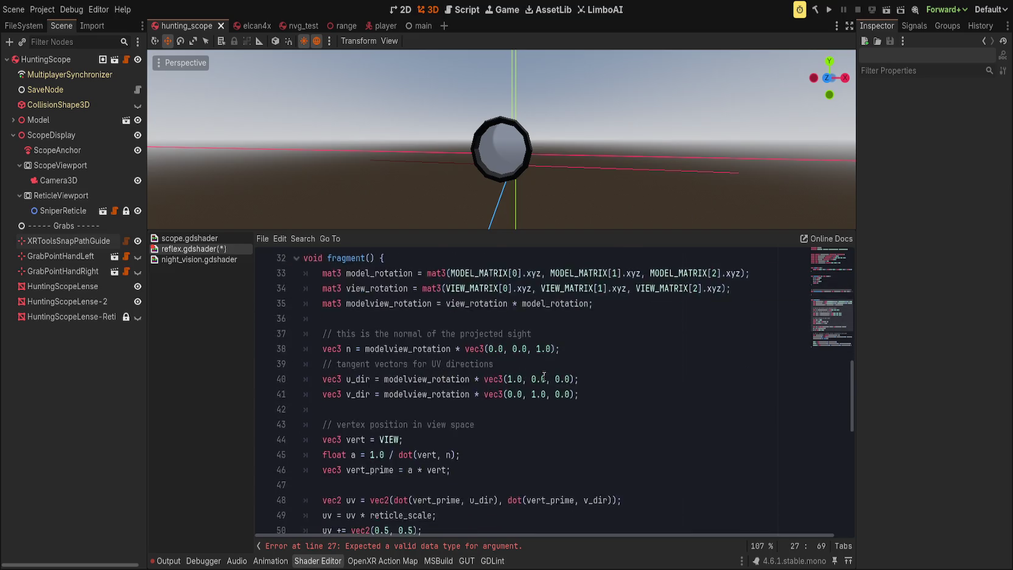
pyautogui.write('float')
pyautogui.press('Left')
pyautogui.press('Left')
pyautogui.press('Left')
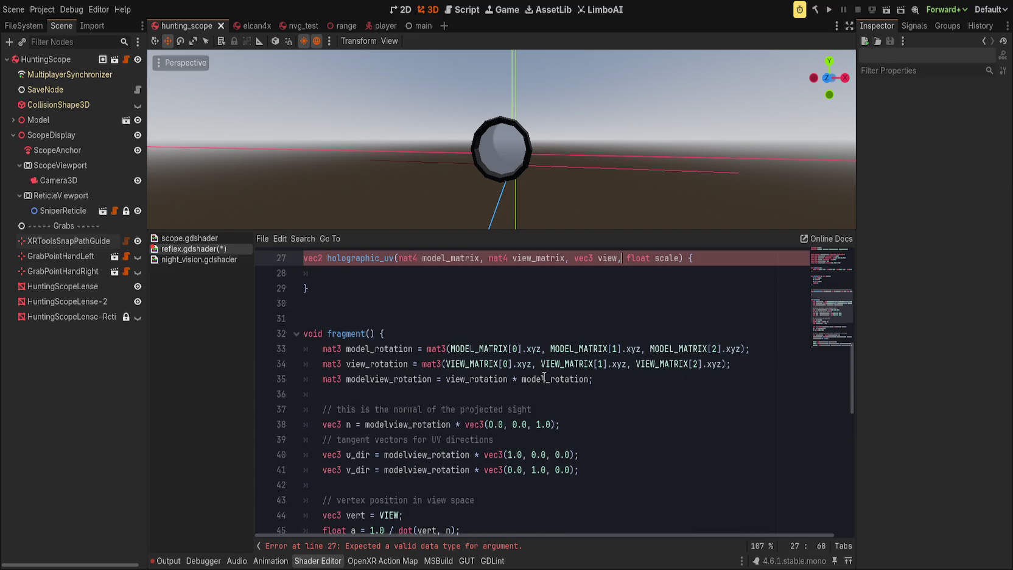
pyautogui.scroll(-3, 419, 357)
# Move the projection code on lines 33–50 up into holographic_uv's body, leaving a fresh line in fragment.
pyautogui.click(416, 474)
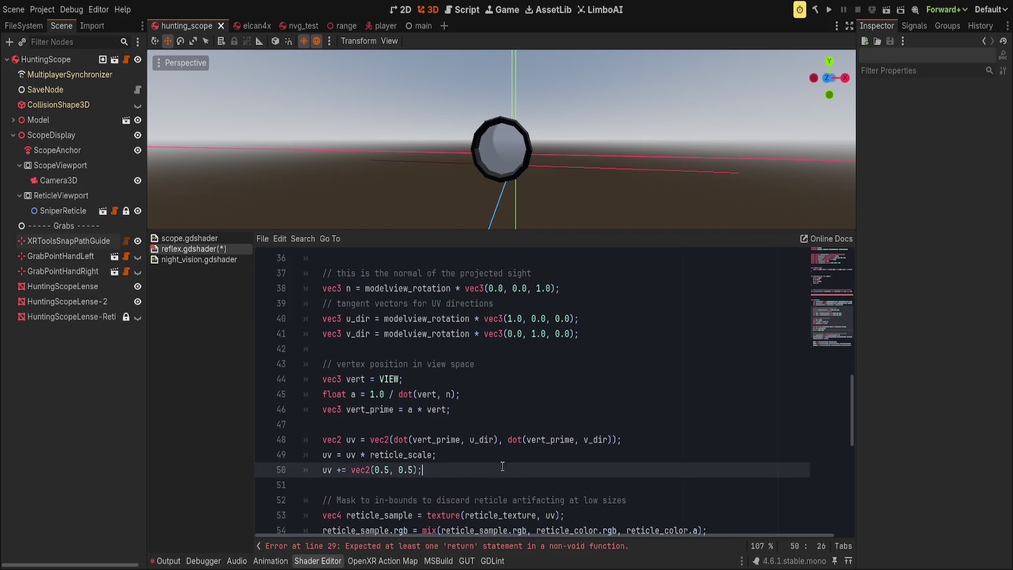
pyautogui.scroll(3, 395, 432)
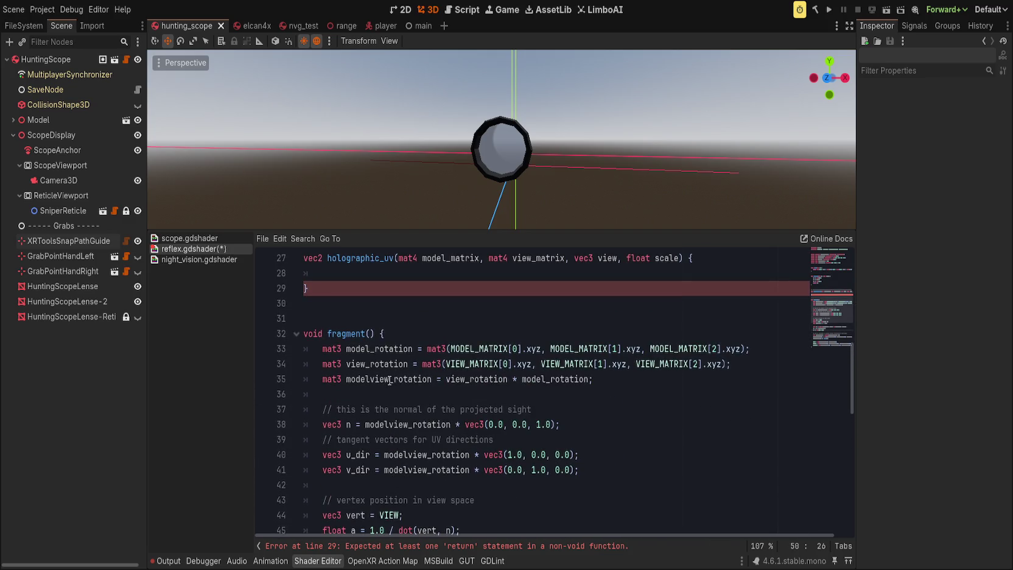
pyautogui.keyDown('shift'); pyautogui.click(378, 347); pyautogui.keyUp('shift')
pyautogui.hotkey('alt', 'Up')
pyautogui.hotkey('alt', 'Up')
pyautogui.hotkey('alt', 'Up')
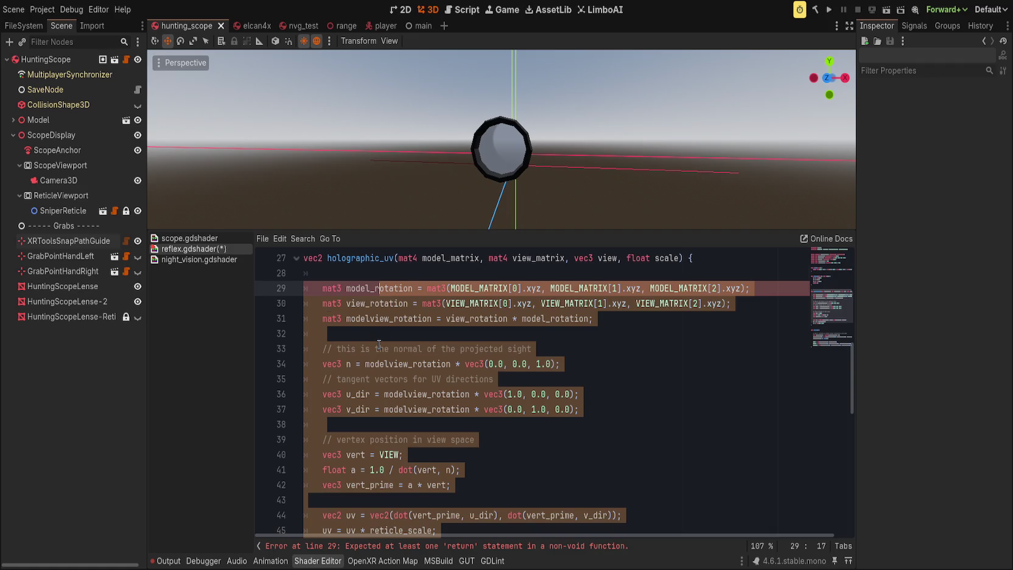
pyautogui.scroll(-6, 378, 345)
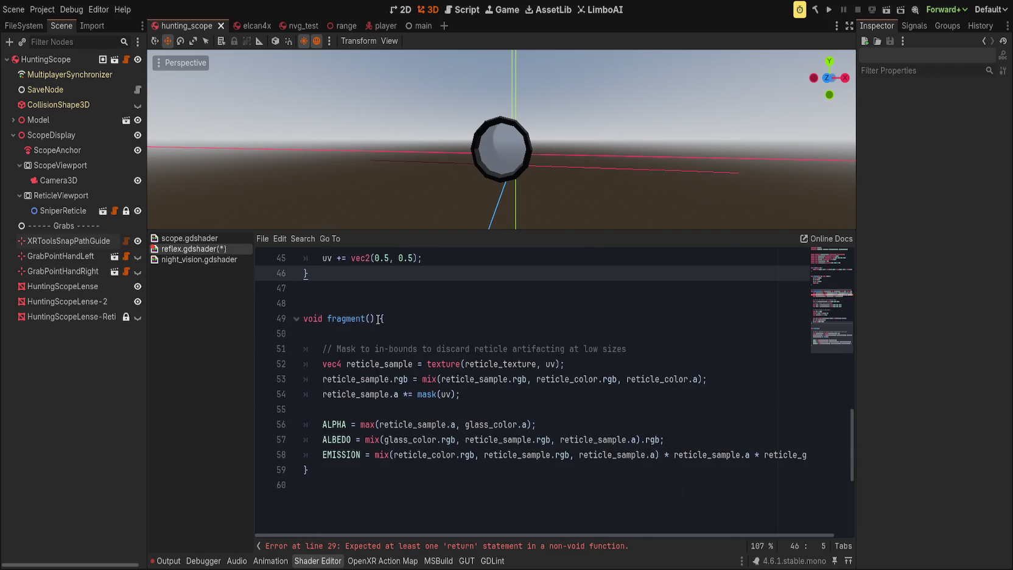
pyautogui.click(409, 329)
pyautogui.press('Return')
pyautogui.press('Up')
# Declare 'vec2 uv = holographic_uv();' at the top of fragment().
pyautogui.press('Tab')
pyautogui.write('vec')
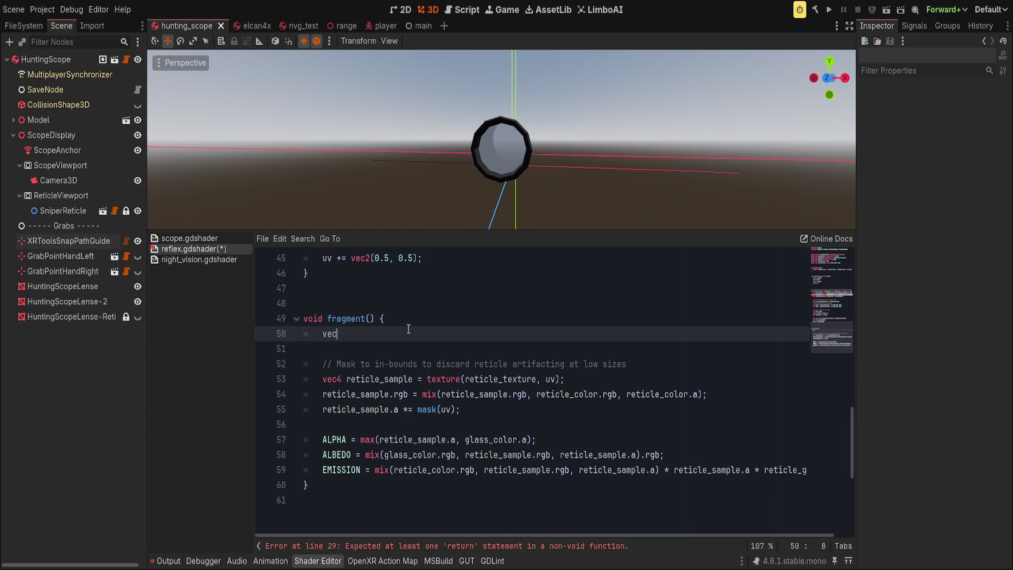
pyautogui.write('2 uv = get')
pyautogui.press('BackSpace')
pyautogui.press('BackSpace')
pyautogui.press('BackSpace')
pyautogui.write('holographic_uv(')
pyautogui.write(');')
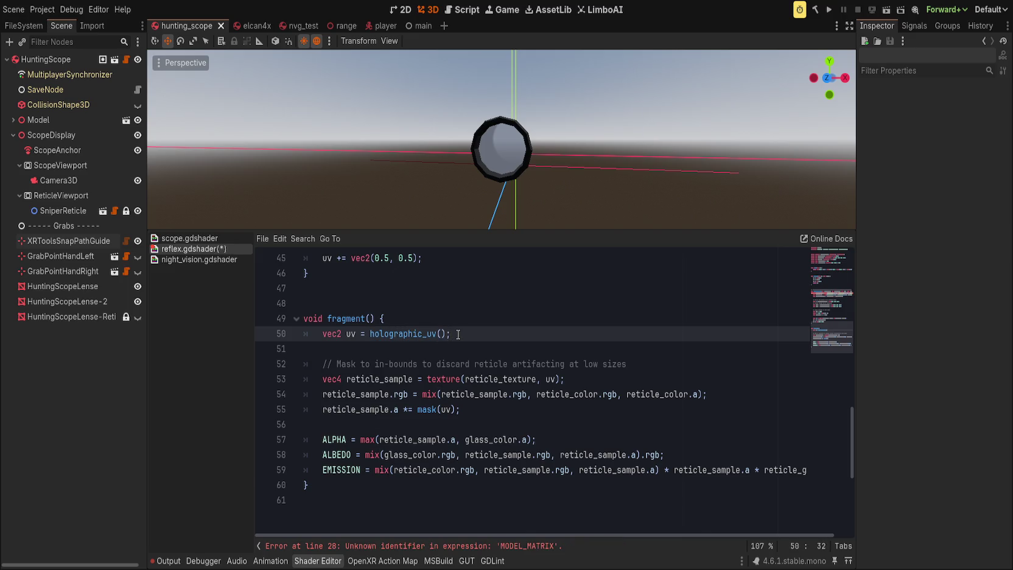
# Replace the three MODEL_MATRIX uses on line 28 with the model_matrix parameter.
pyautogui.scroll(3, 458, 335)
pyautogui.click(498, 391)
pyautogui.scroll(5, 499, 405)
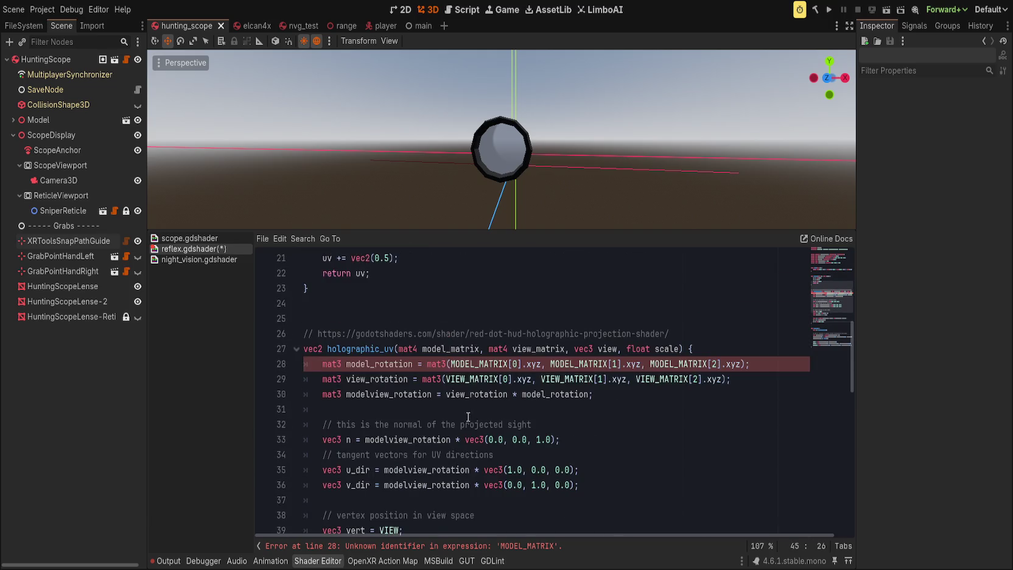
pyautogui.doubleClick(458, 347)
pyautogui.hotkey('ctrl', 'c')
pyautogui.click(479, 364)
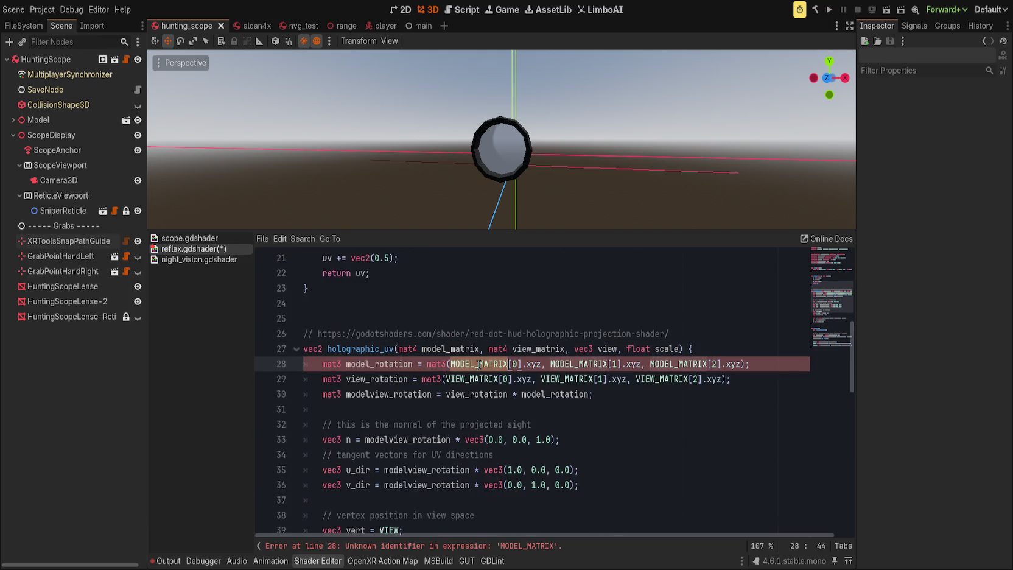
pyautogui.doubleClick(488, 363)
pyautogui.hotkey('ctrl', 'v')
pyautogui.doubleClick(578, 363)
pyautogui.hotkey('ctrl', 'v')
pyautogui.doubleClick(672, 364)
pyautogui.hotkey('ctrl', 'v')
# Replace the three VIEW_MATRIX uses on line 29 with the view_matrix parameter.
pyautogui.doubleClick(542, 349)
pyautogui.hotkey('ctrl', 'c')
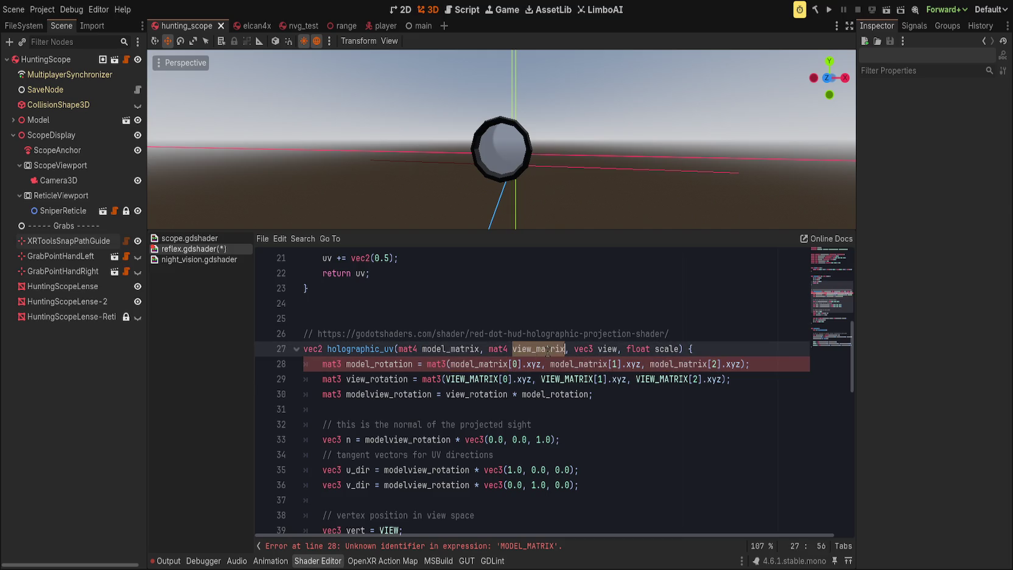
pyautogui.doubleClick(474, 379)
pyautogui.hotkey('ctrl', 'v')
pyautogui.doubleClick(566, 378)
pyautogui.hotkey('ctrl', 'v')
pyautogui.doubleClick(661, 379)
pyautogui.hotkey('ctrl', 'v')
# Swap VIEW and vert references for the view parameter and delete the redundant vert declaration.
pyautogui.doubleClick(662, 348)
pyautogui.scroll(-4, 578, 434)
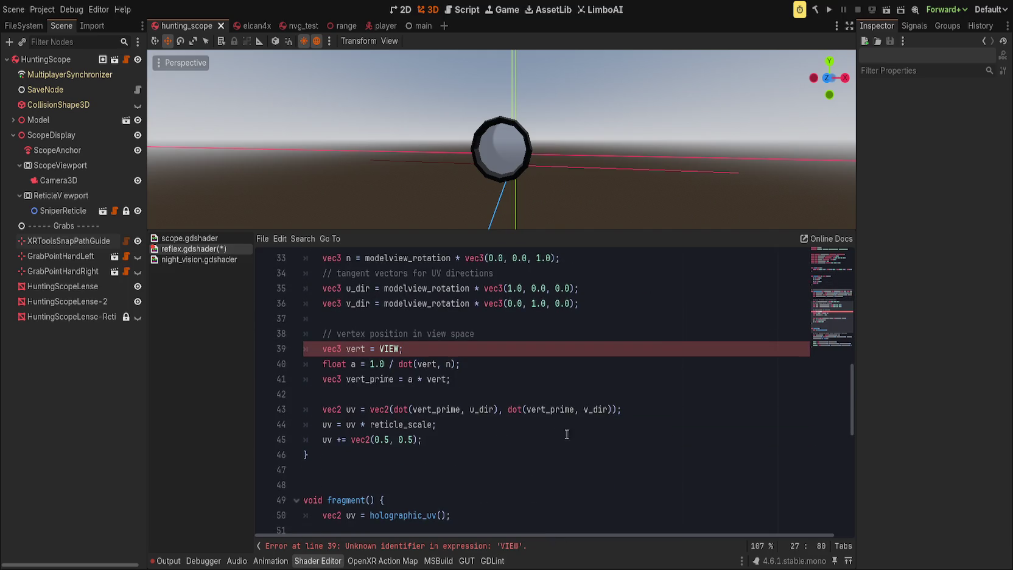
pyautogui.doubleClick(388, 349)
pyautogui.write('view')
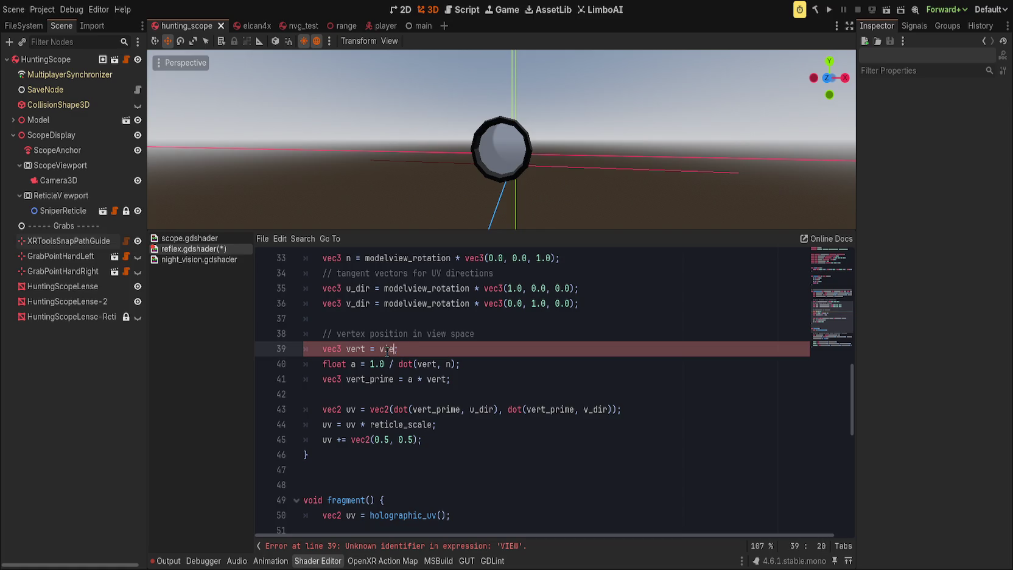
pyautogui.click(434, 362)
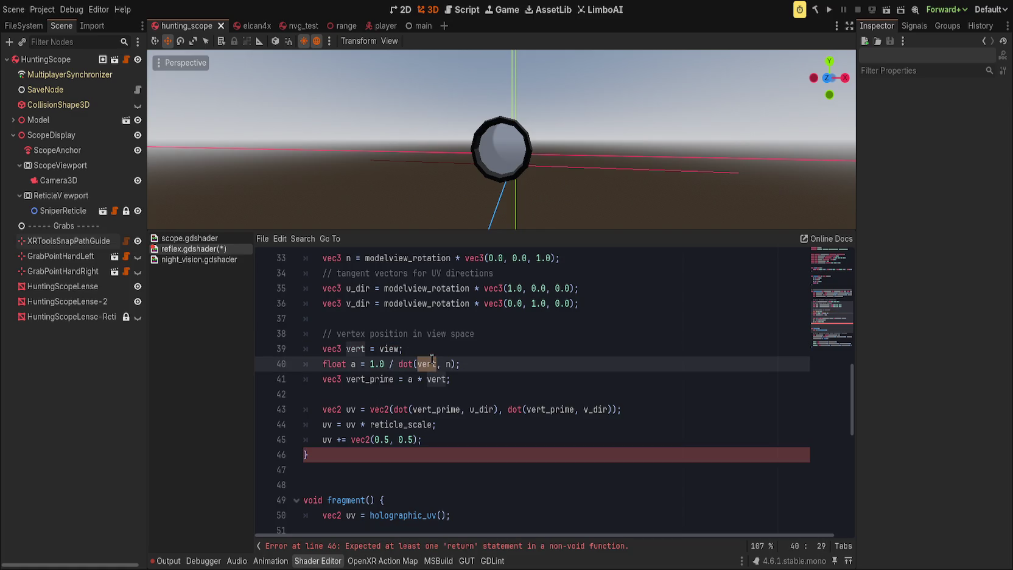
pyautogui.write('view')
pyautogui.press('Return')
pyautogui.press('Down')
pyautogui.press('BackSpace')
pyautogui.press('BackSpace')
pyautogui.press('BackSpace')
pyautogui.write('view')
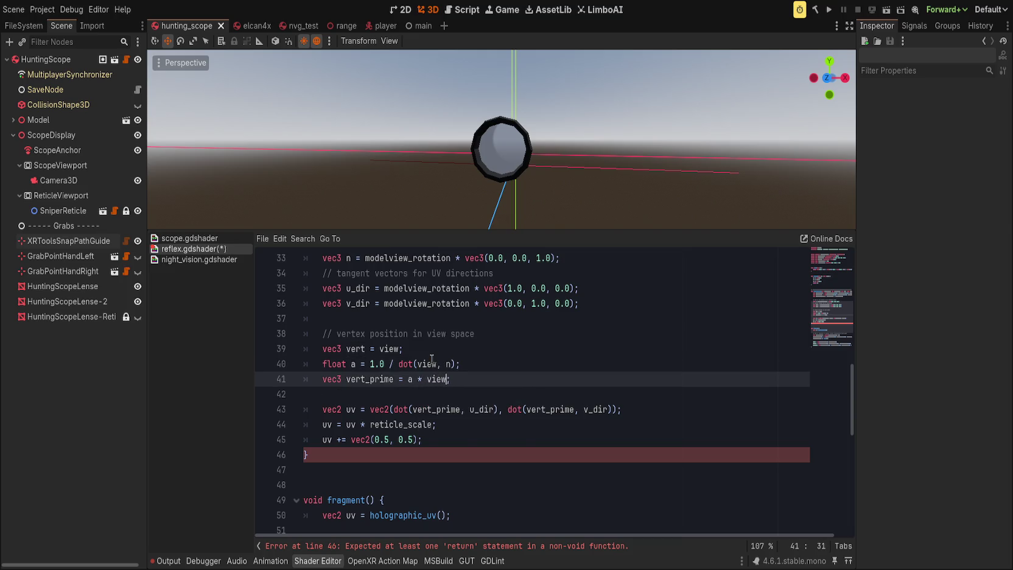
pyautogui.click(431, 352)
pyautogui.hotkey('ctrl', 'shift', 'k')
# Capitalize the Vertex, Tangent and This comments and tidy the blank lines in holographic_uv.
pyautogui.click(340, 334)
pyautogui.press('BackSpace')
pyautogui.write('V')
pyautogui.press('Escape')
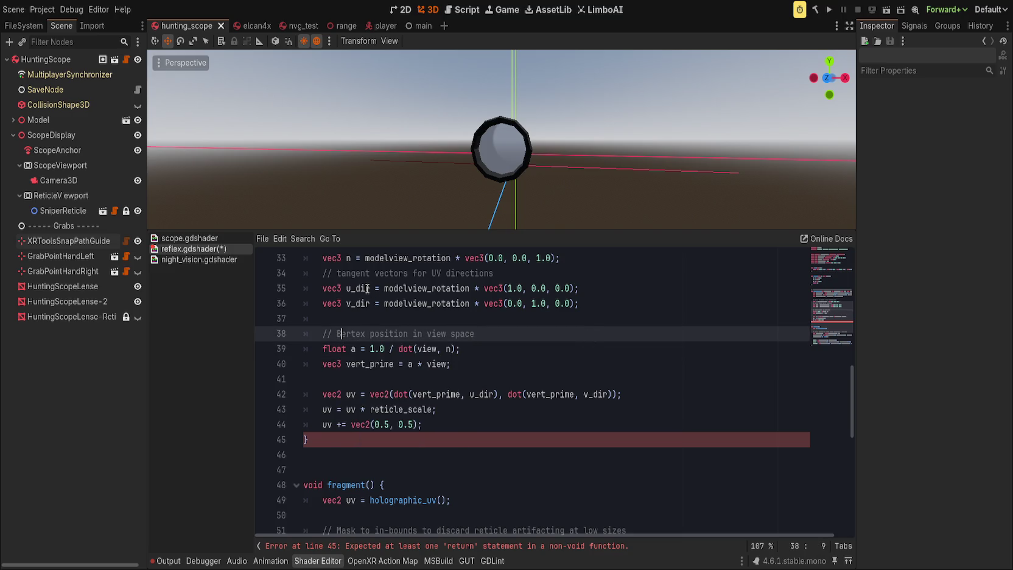
pyautogui.scroll(2, 368, 289)
pyautogui.press('Up')
pyautogui.press('Up')
pyautogui.press('Up')
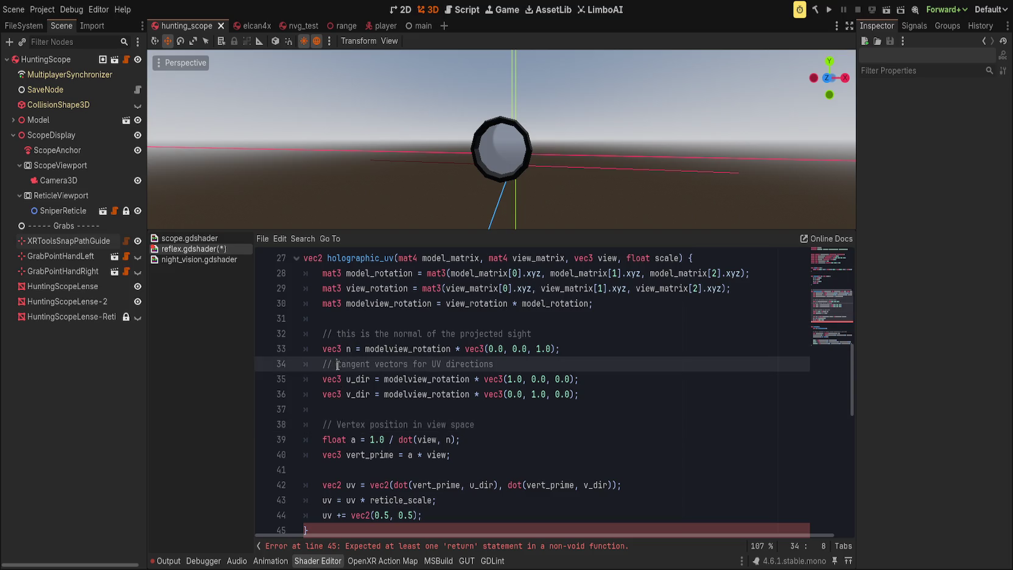
pyautogui.press('Delete')
pyautogui.write('T')
pyautogui.click(342, 340)
pyautogui.press('Delete')
pyautogui.write('T')
pyautogui.click(657, 350)
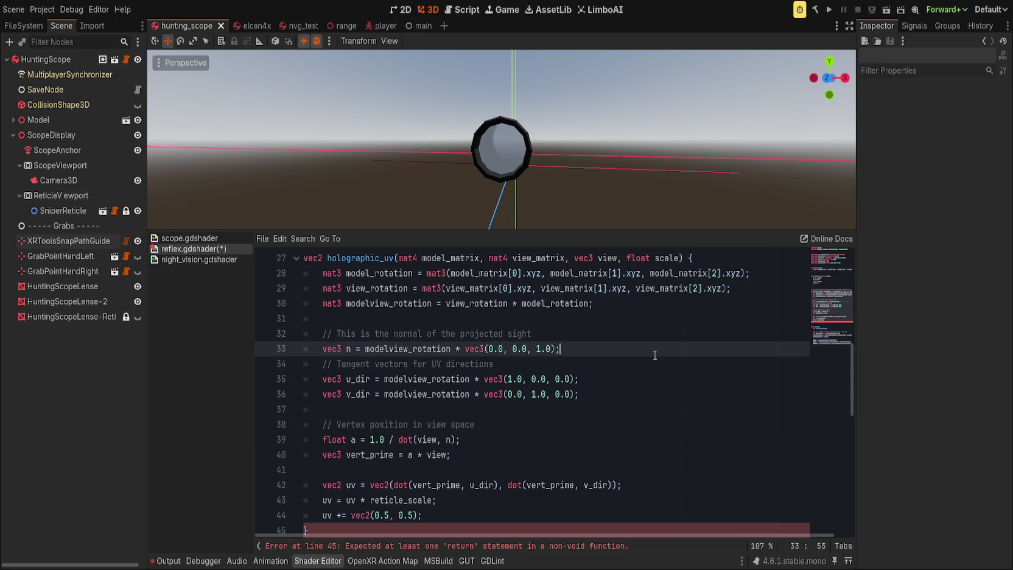
pyautogui.press('Return')
pyautogui.press('BackSpace')
pyautogui.click(515, 318)
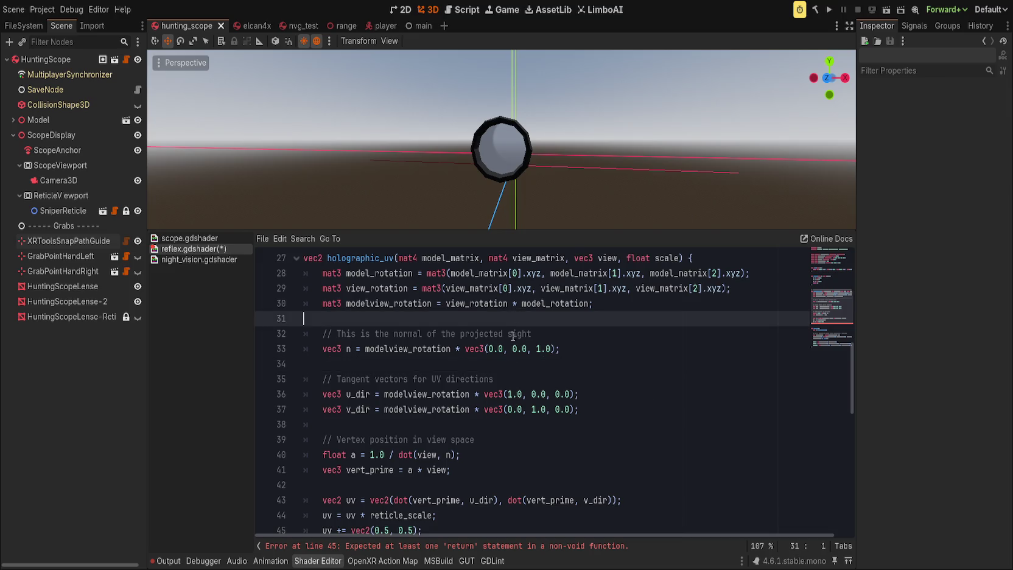
# End holographic_uv with 'return uv += vec2(0.5)' and delete the old uv offset line.
pyautogui.scroll(-1, 378, 394)
pyautogui.click(379, 384)
pyautogui.scroll(-1, 390, 390)
pyautogui.click(469, 441)
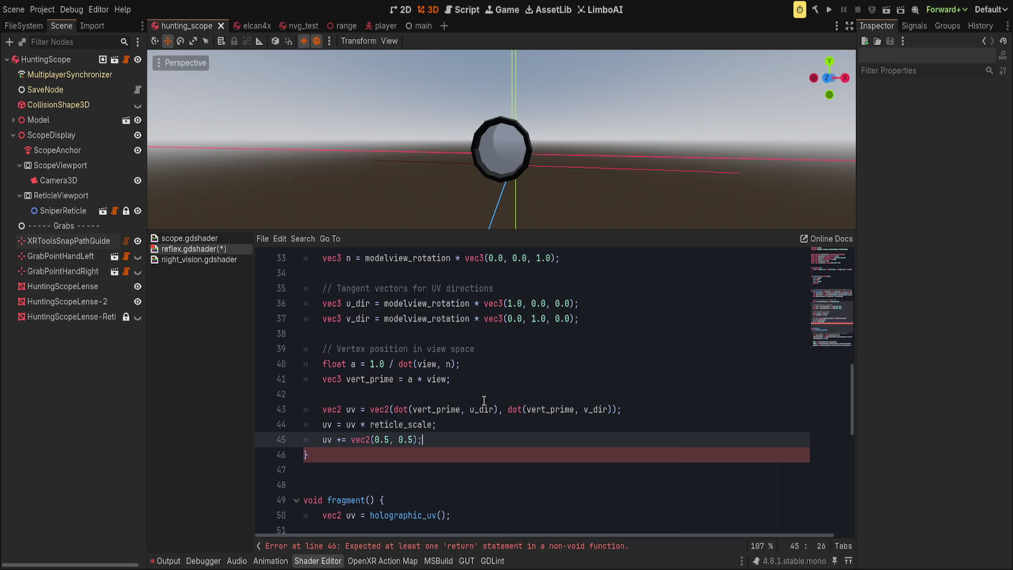
pyautogui.press('Return')
pyautogui.write('return uv')
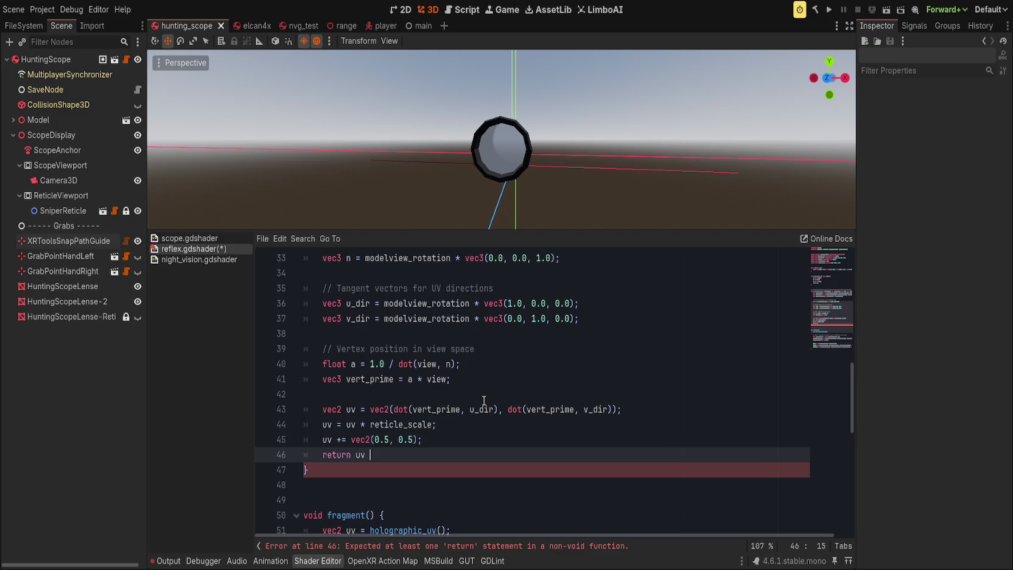
pyautogui.write(' += vec2(0.5')
pyautogui.click(429, 440)
pyautogui.hotkey('ctrl', 'shift', 'k')
# Complete the call as holographic_uv(MODEL_MATRIX, VIEW_MATRIX, VIEW, reticle_scale); in fragment().
pyautogui.scroll(-2, 471, 435)
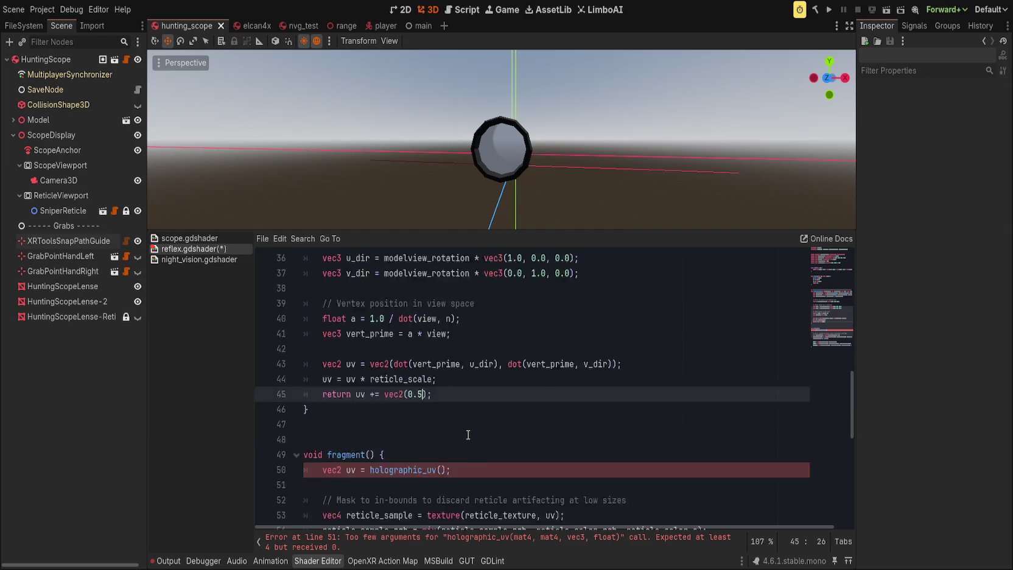
pyautogui.click(493, 426)
pyautogui.click(443, 425)
pyautogui.write('MODEL')
pyautogui.press('Return')
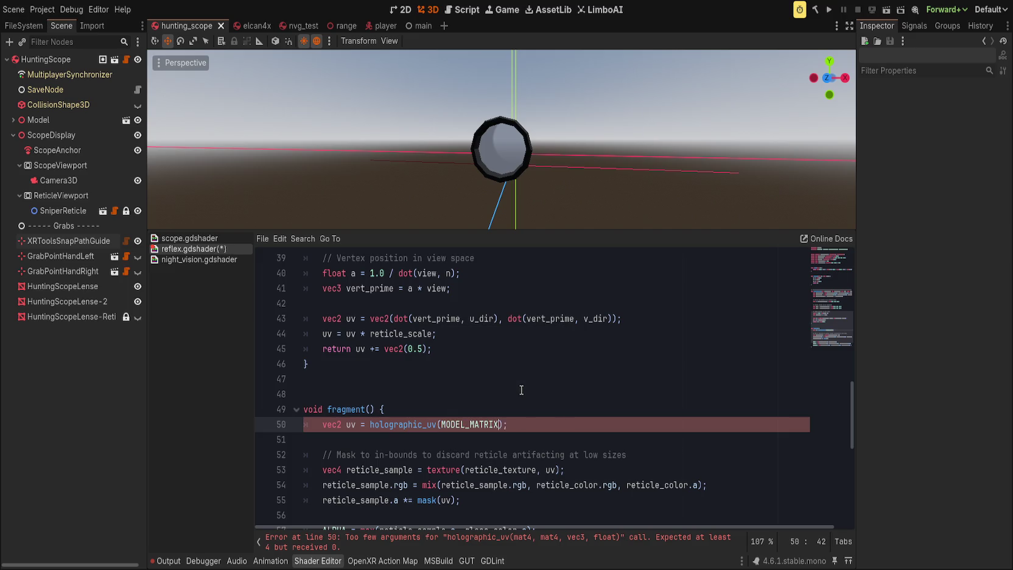
pyautogui.write(', VIEWMAT')
pyautogui.press('Return')
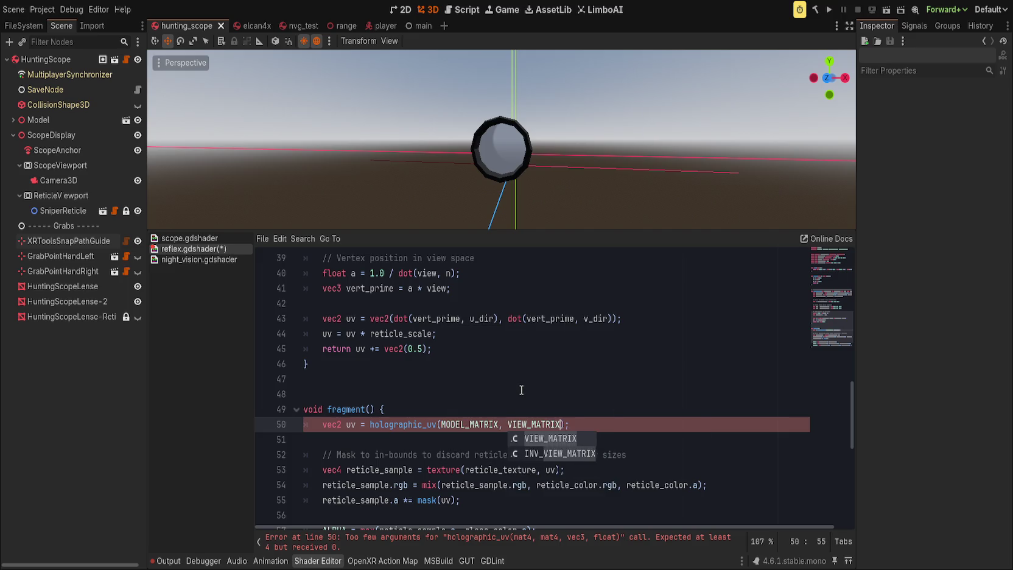
pyautogui.write(', VIEW, ')
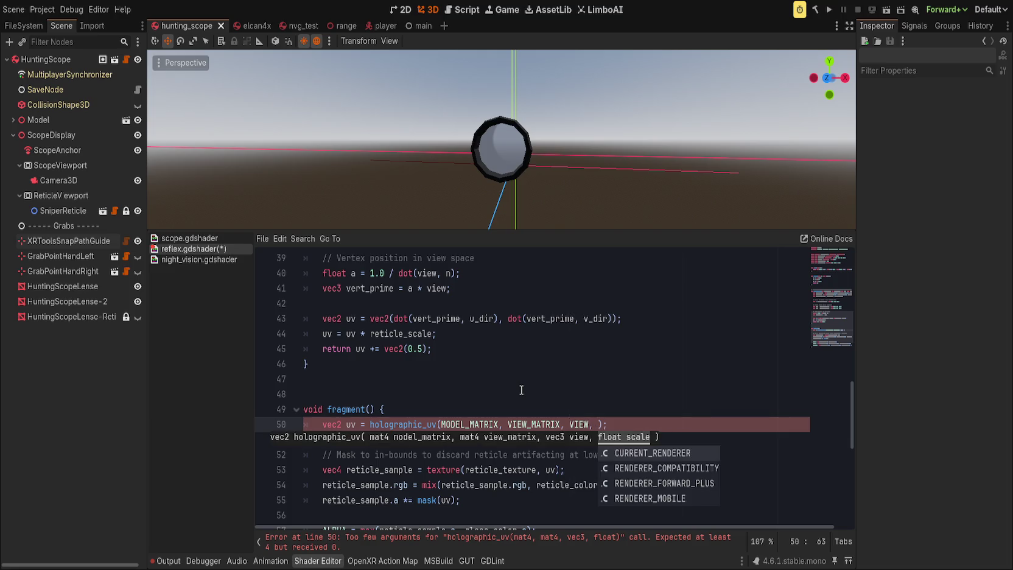
pyautogui.write('reticle_s')
pyautogui.press('Return')
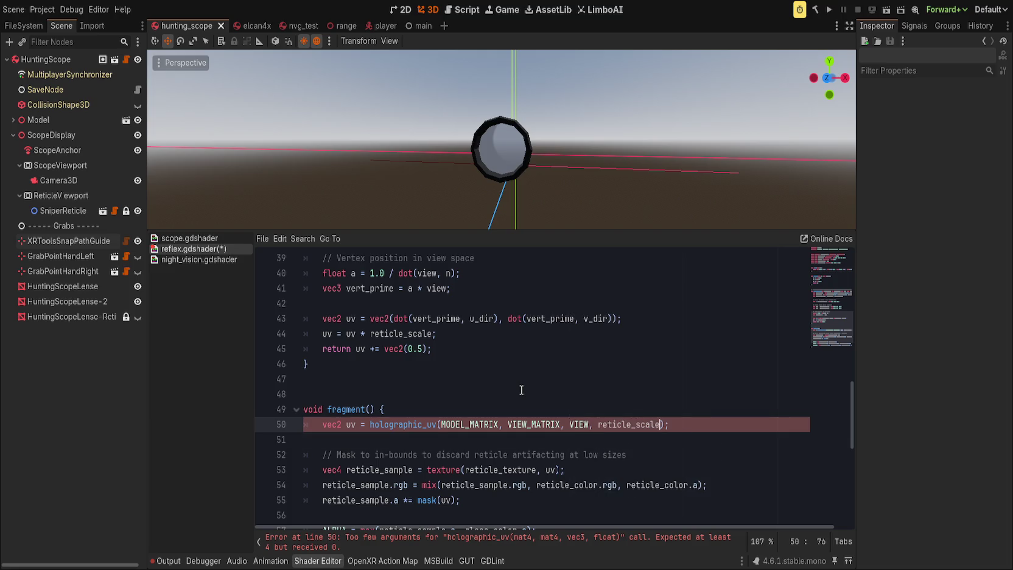
pyautogui.write(';')
pyautogui.click(495, 392)
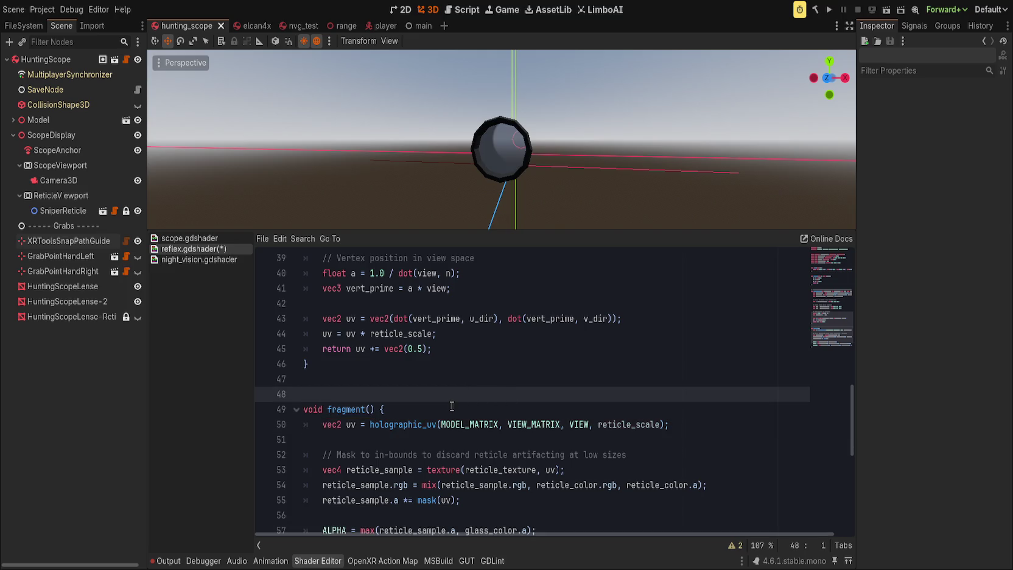
# Save the reflex shader with Ctrl+S.
pyautogui.moveTo(505, 146); pyautogui.dragTo(525, 138)
pyautogui.hotkey('ctrl', 's')
pyautogui.scroll(-2, 529, 390)
pyautogui.scroll(4, 529, 390)
# Copy the holographic_uv function block and open scope.gdshader.
pyautogui.click(342, 455)
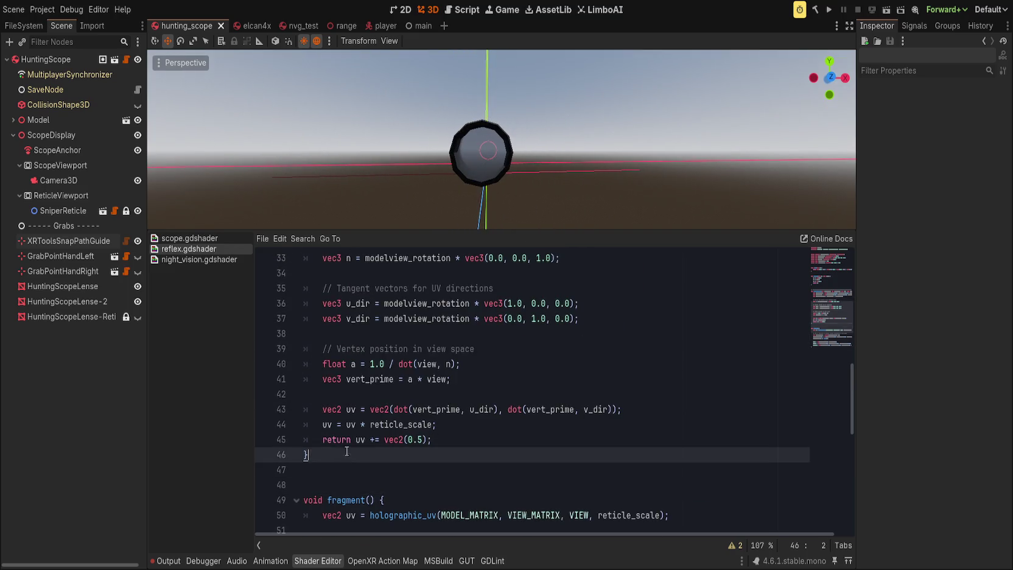
pyautogui.scroll(5, 303, 403)
pyautogui.keyDown('shift'); pyautogui.click(304, 379); pyautogui.keyUp('shift')
pyautogui.click(307, 348)
pyautogui.scroll(3, 308, 365)
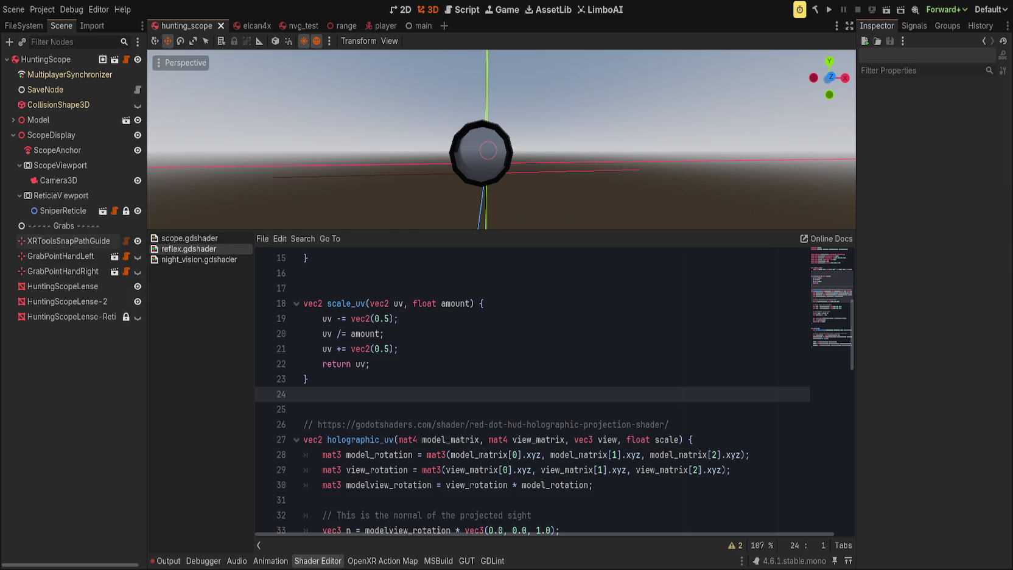
pyautogui.click(197, 240)
# Paste the copied holographic_uv function into scope.gdshader just after remap()'s closing brace.
pyautogui.scroll(5, 406, 408)
pyautogui.scroll(5, 406, 408)
pyautogui.scroll(-4, 407, 407)
pyautogui.click(289, 329)
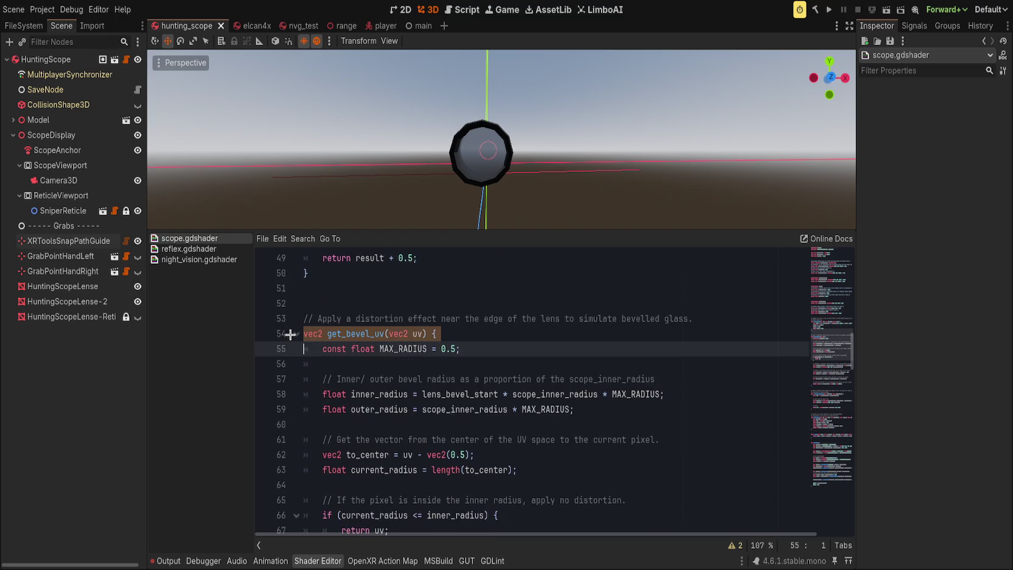
pyautogui.scroll(-20, 378, 406)
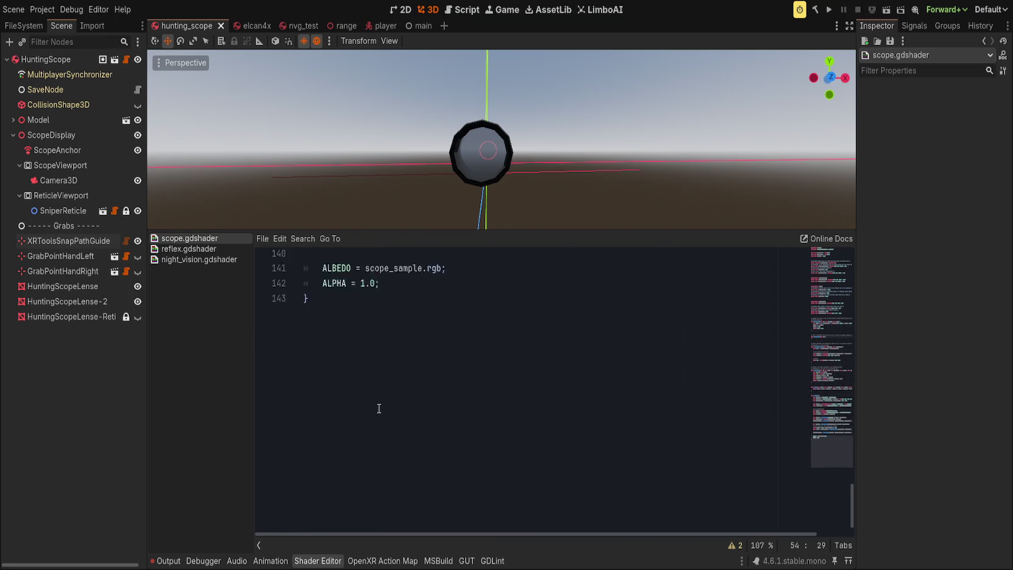
pyautogui.scroll(15, 381, 412)
pyautogui.scroll(2, 380, 412)
pyautogui.click(350, 460)
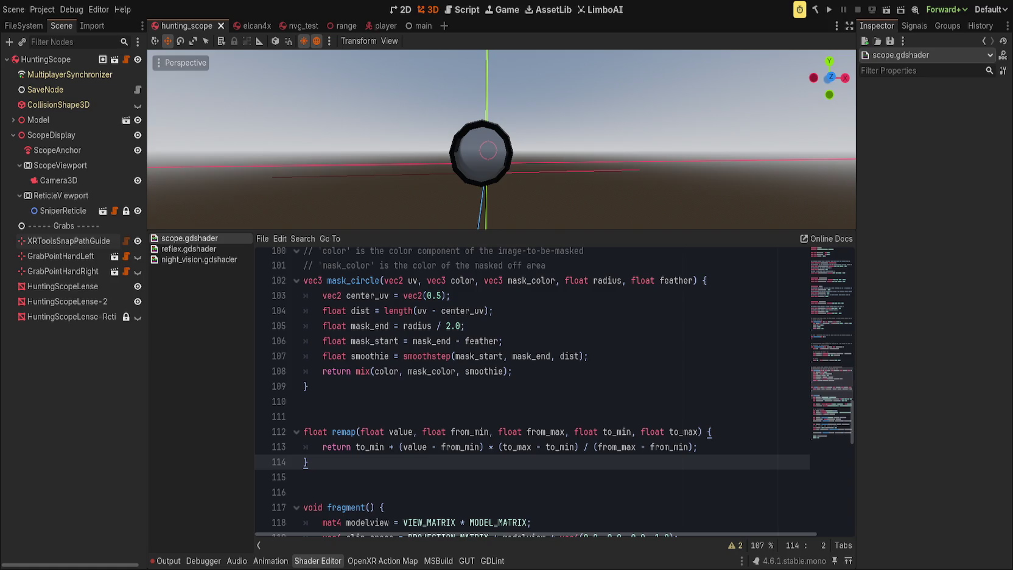
pyautogui.scroll(-3, 388, 371)
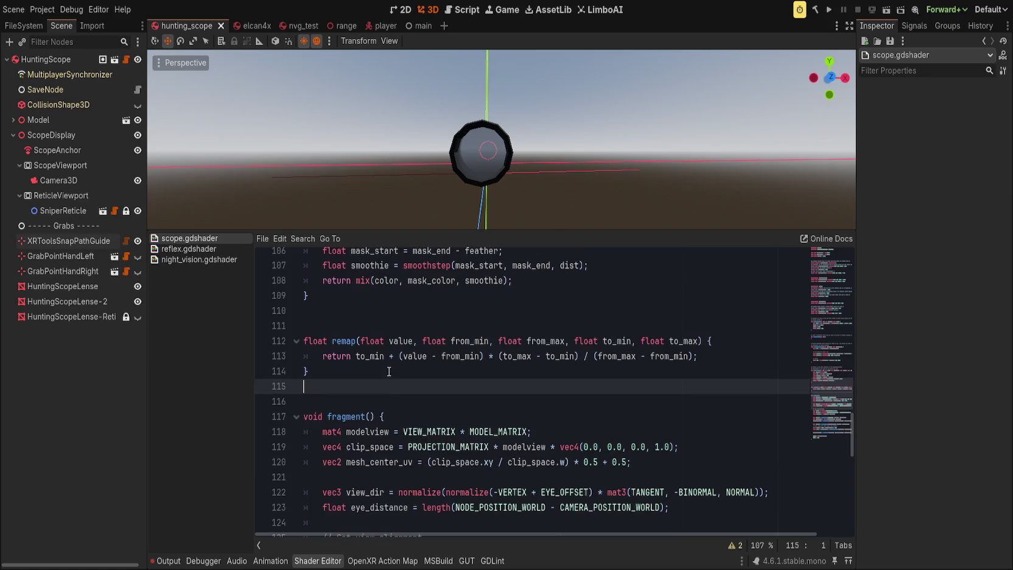
pyautogui.press('Return')
pyautogui.press('Return')
pyautogui.write('// https://godotshaders.com/shader/red-dot-hud-holographic-projection-shader/ vec2 holographic_uv(mat4 model_matrix, mat4 view_matrix, vec3 view, float scale) { \tmat3 model_rotation = mat3(model_matrix[0].xyz, model_matrix[1].xyz, model_matrix[2].xyz); \tmat3 view_rotation = mat3(view_matrix[0].xyz, view_matrix[1].xyz, view_matrix[2].xyz); \tmat3 modelview_rotation = view_rotation * model_rotation;  \t// This is the normal of the projected sight \tvec3 n = modelview_rotation * vec3(0.0, 0.0, 1.0);  \t// Tangent vectors for UV directions \tvec3 u_dir = modelview_rotation * vec3(1.0, 0.0, 0.0); \tvec3 v_dir = modelview_rotation * vec3(0.0, 1.0, 0.0);  \t// Vertex position in view space \tfloat a = 1.0 / dot(view, n); \tvec3 vert_prime = a * view;  \tvec2 uv = vec2(dot(vert_prime, u_dir), dot(vert_prime, v_dir)); \tuv = uv * reticle_scale; \treturn uv += vec2(0.5); }')
pyautogui.scroll(4, 338, 391)
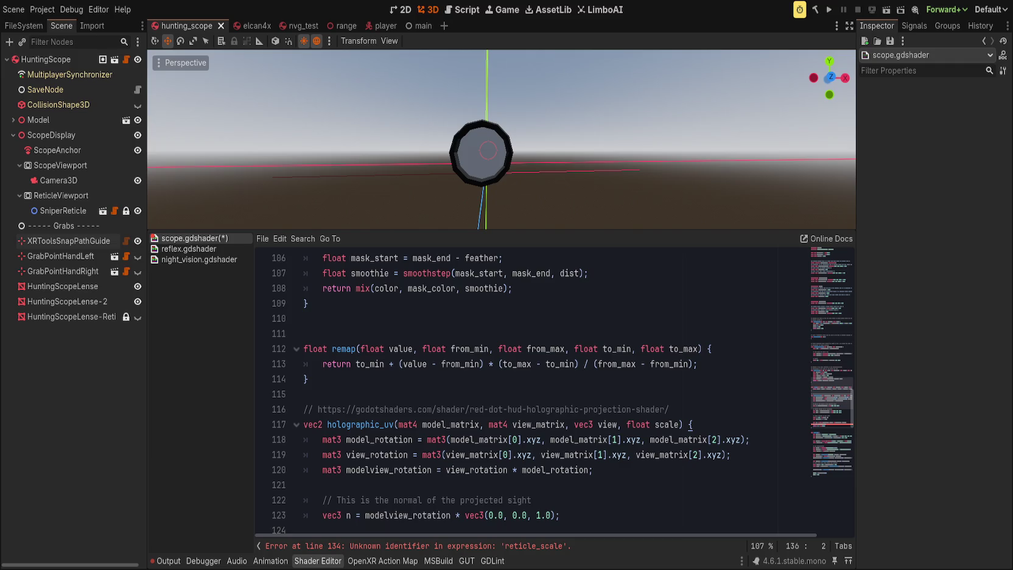
# In reflex.gdshader, replace reticle_scale on line 44 with scale and save.
pyautogui.click(669, 424)
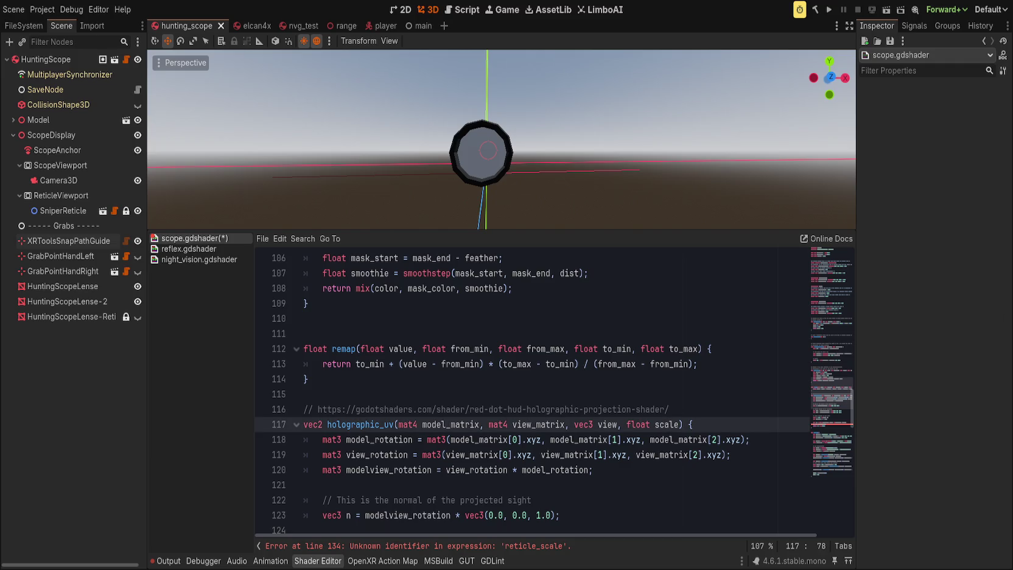
pyautogui.click(617, 410)
pyautogui.scroll(-8, 536, 375)
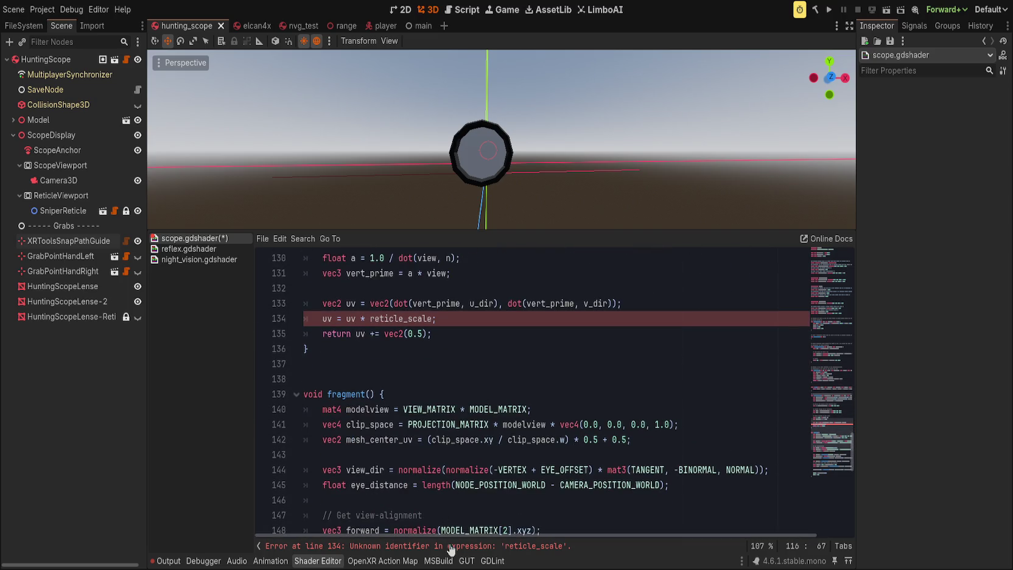
pyautogui.scroll(1, 426, 378)
pyautogui.doubleClick(401, 364)
pyautogui.click(205, 248)
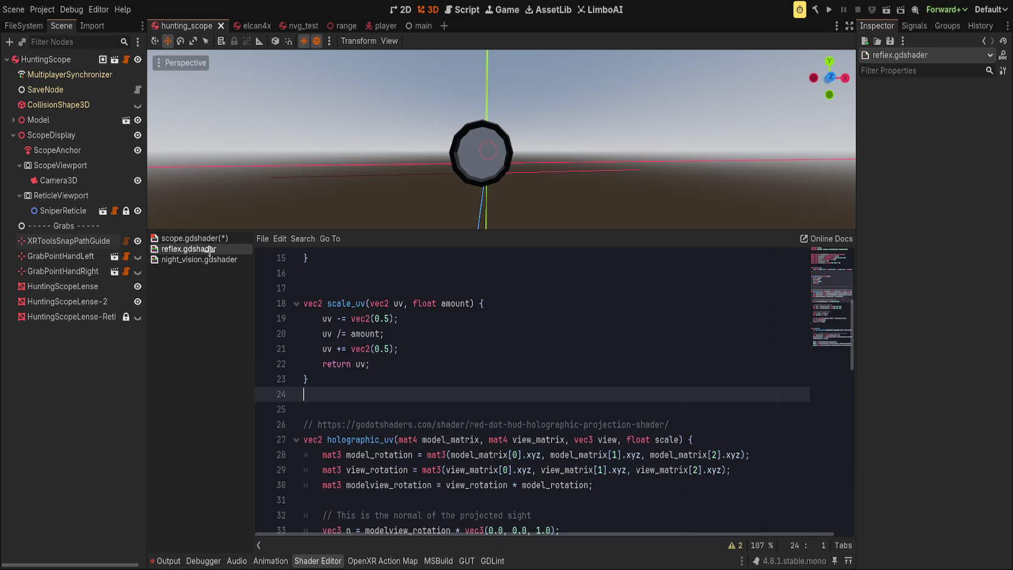
pyautogui.scroll(-5, 420, 365)
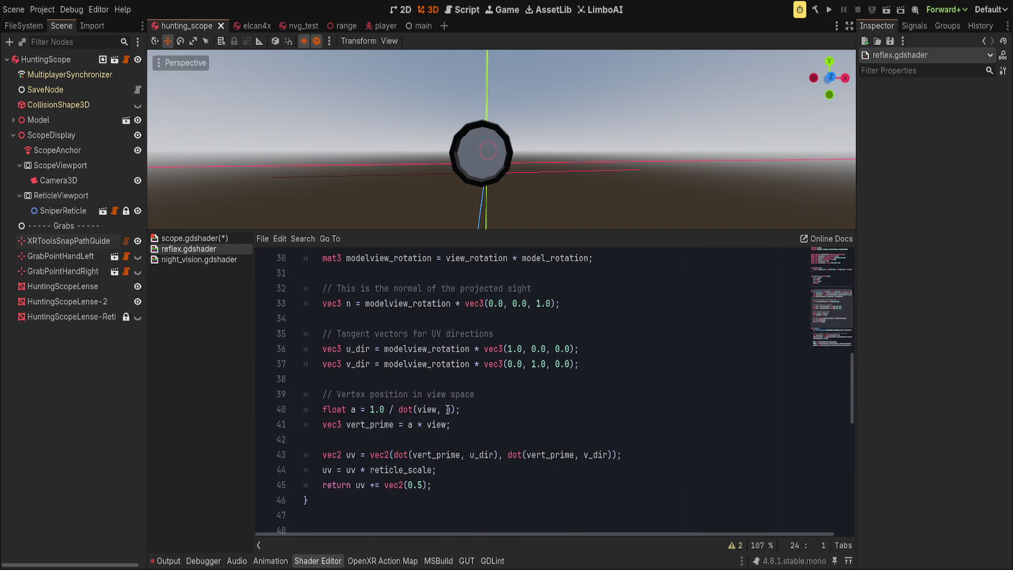
pyautogui.scroll(6, 444, 405)
pyautogui.scroll(-6, 438, 425)
pyautogui.doubleClick(424, 470)
pyautogui.write('s')
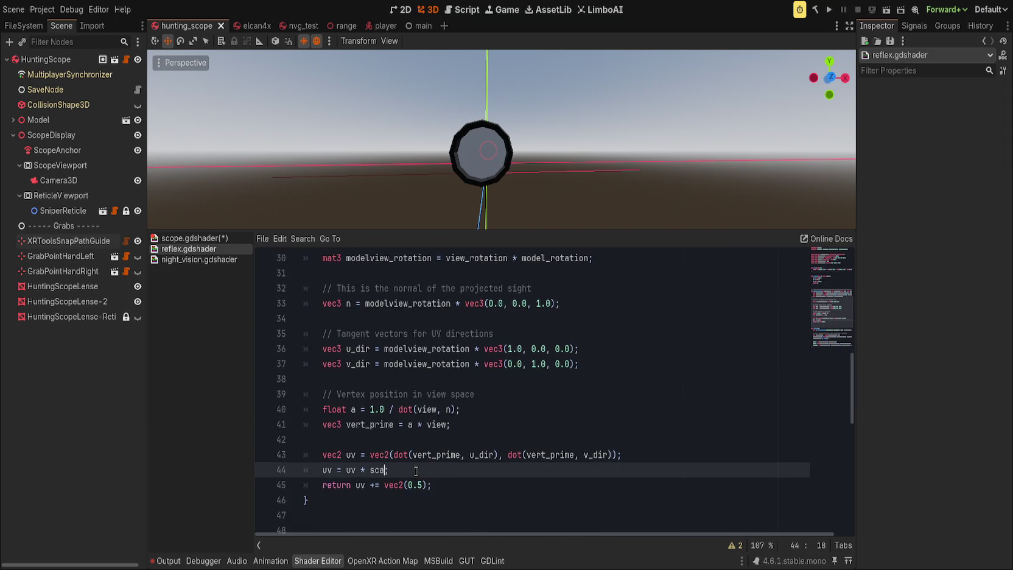
pyautogui.press('Return')
pyautogui.hotkey('ctrl', 's')
# In scope.gdshader, change reticle_scale on line 134 to scale and save.
pyautogui.click(190, 238)
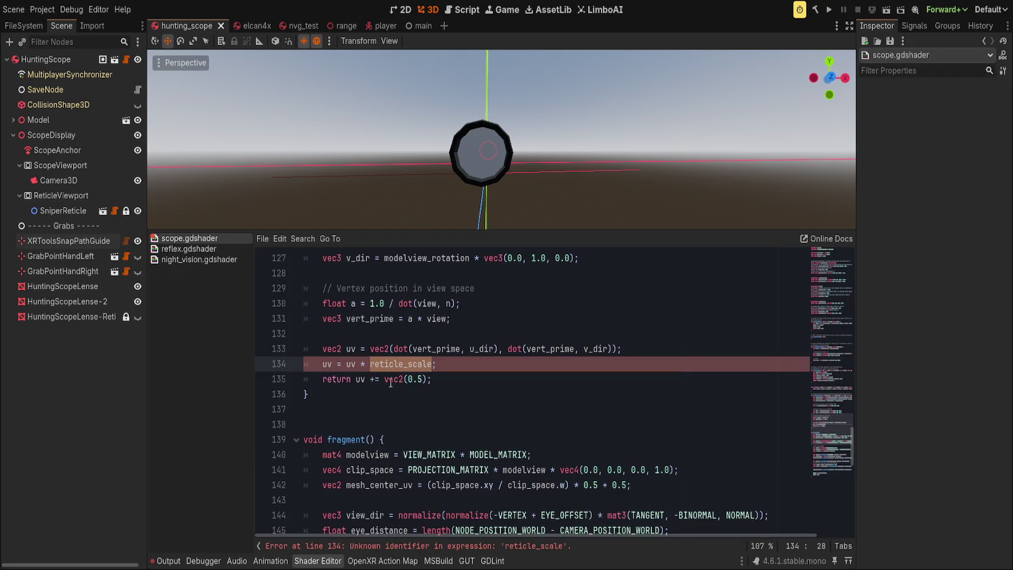
pyautogui.doubleClick(395, 364)
pyautogui.write('scale')
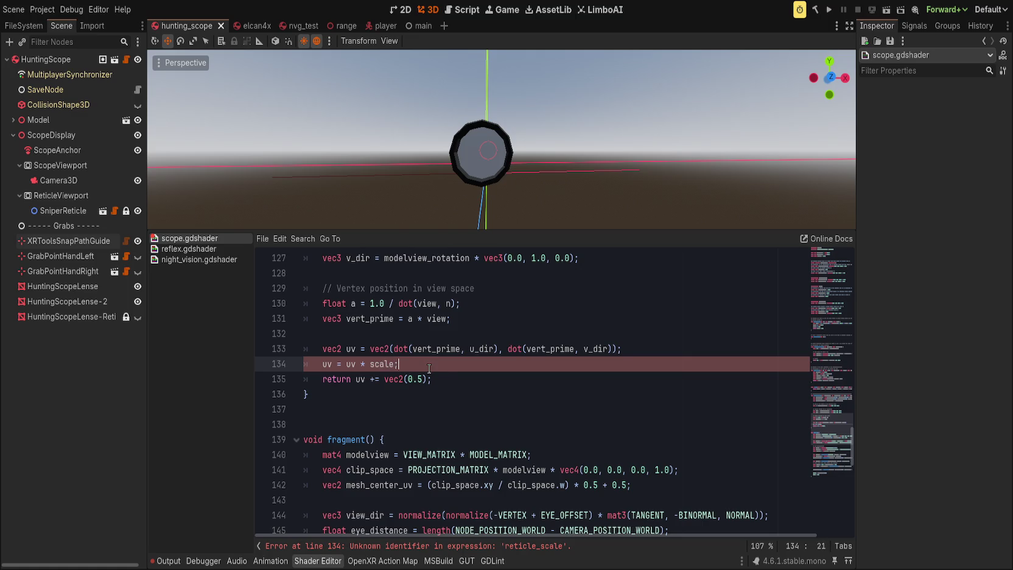
pyautogui.scroll(4, 449, 389)
pyautogui.hotkey('ctrl', 's')
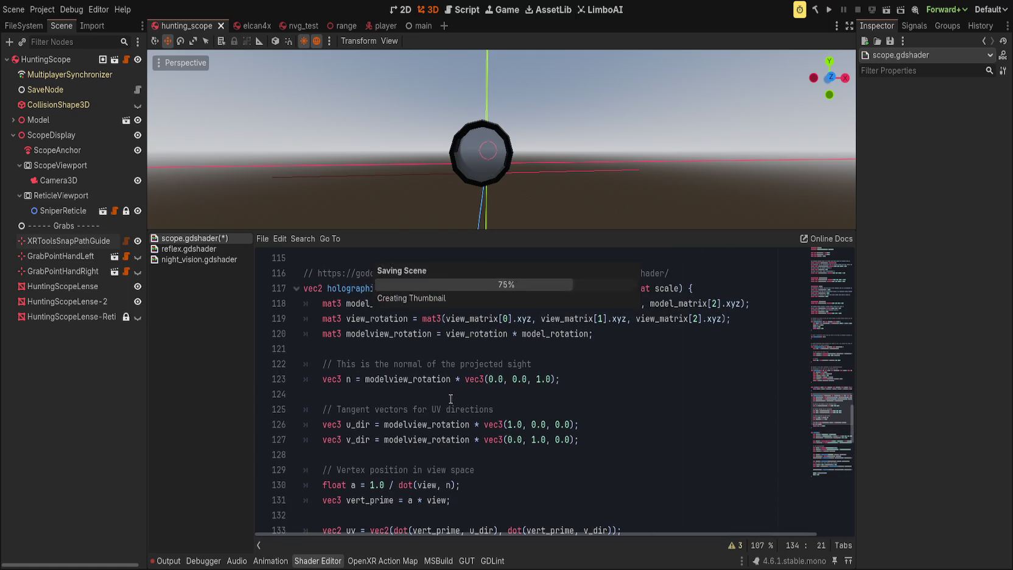
# Fold the holographic_uv function body in scope.gdshader.
pyautogui.scroll(-5, 451, 399)
pyautogui.scroll(5, 456, 422)
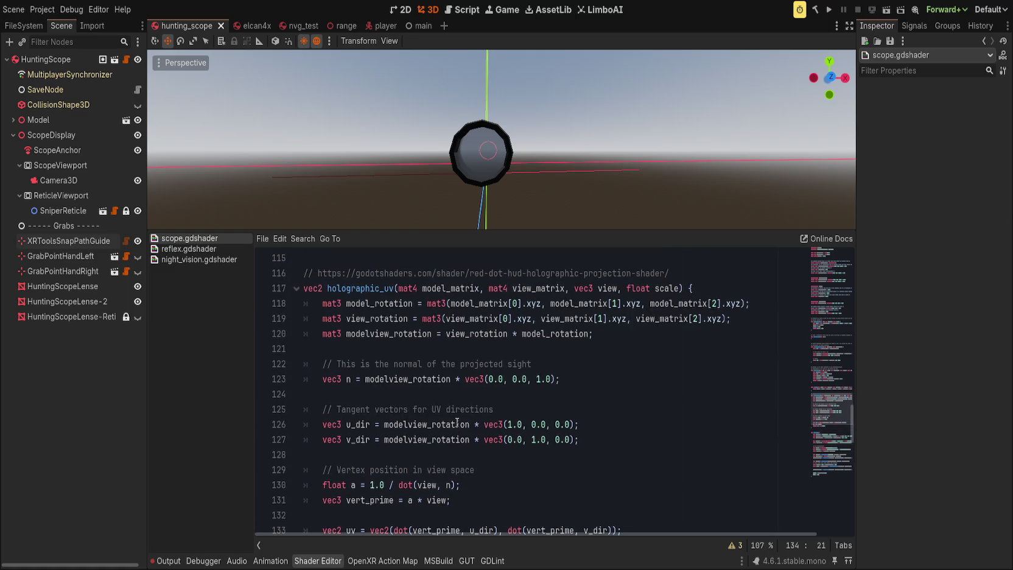
pyautogui.click(295, 289)
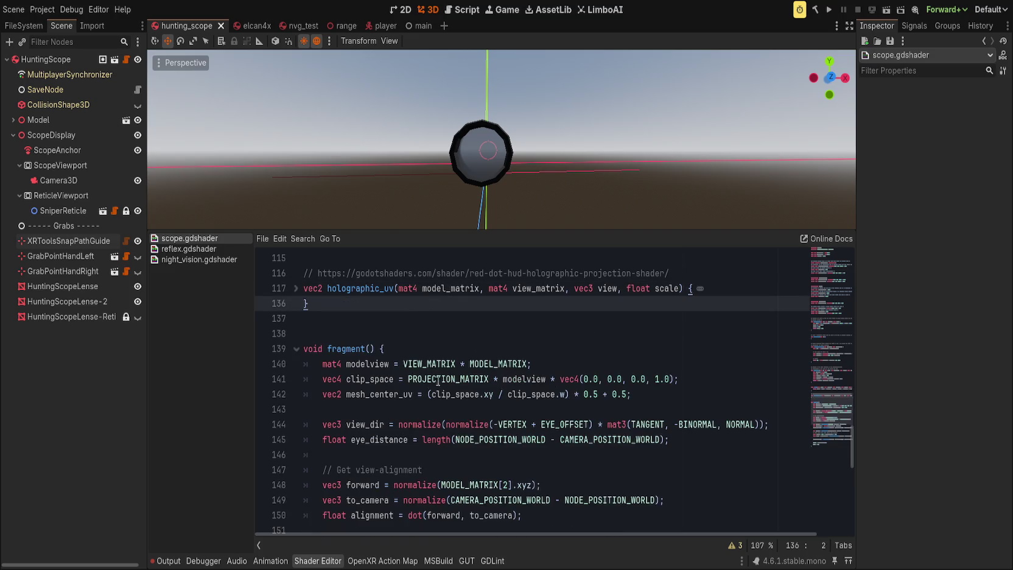
pyautogui.scroll(-3, 337, 440)
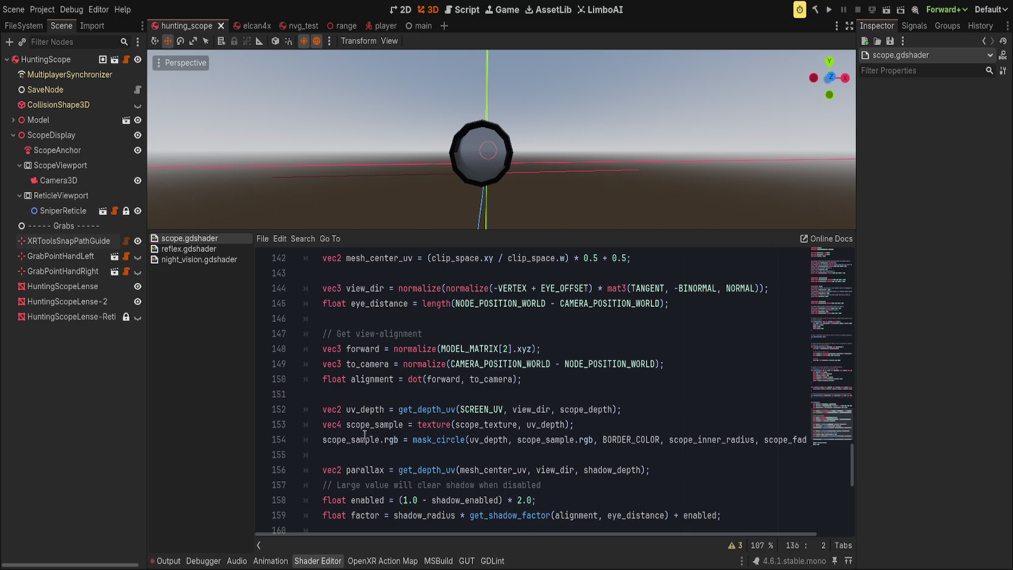
# On line 152, comment out get_depth_uv and use holographic_uv(MODEL_MATRIX, VIEW_MATRIX, VIEW, scope_depth).
pyautogui.click(399, 409)
pyautogui.write('//')
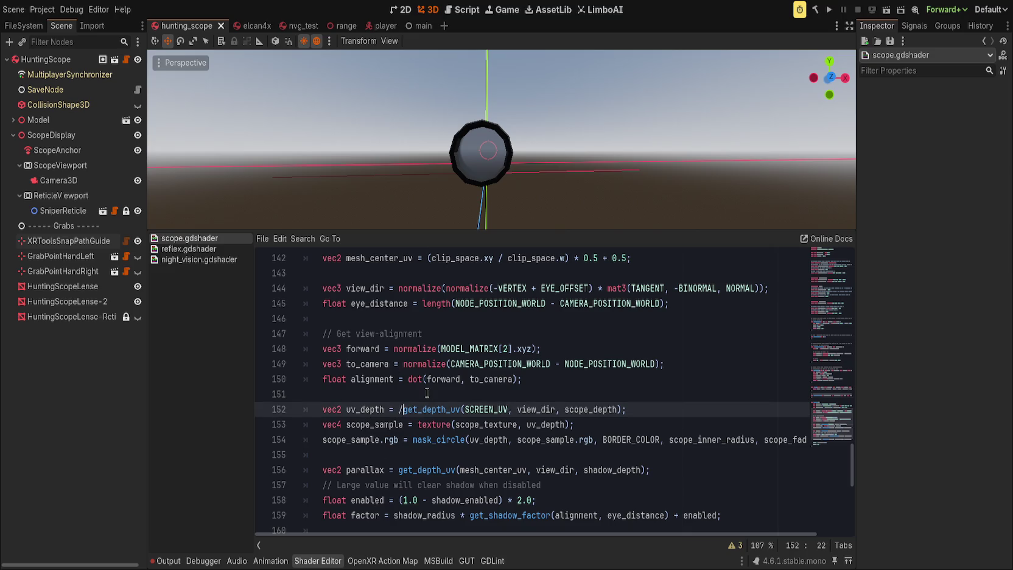
pyautogui.write('hologra/')
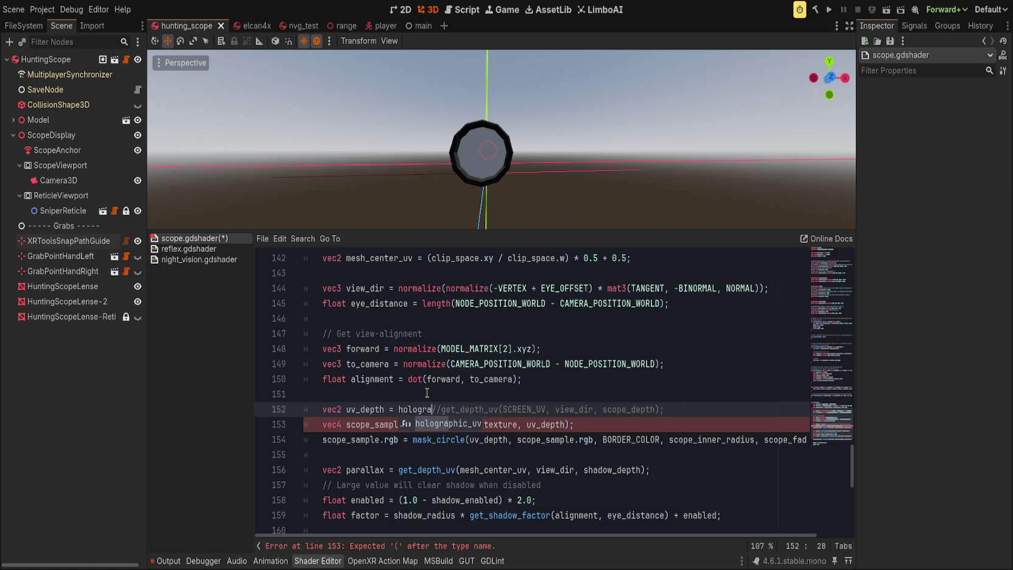
pyautogui.press('Return')
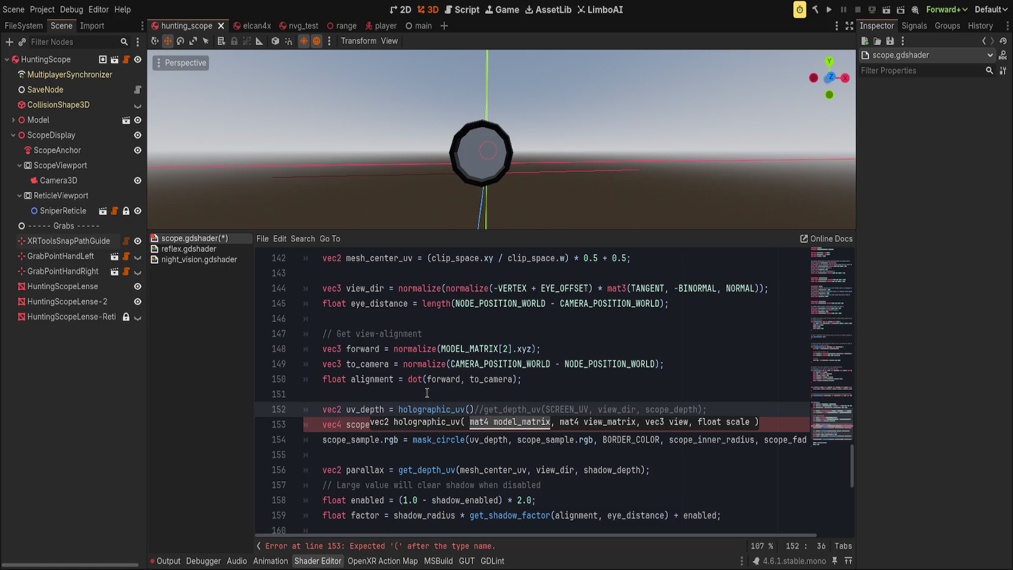
pyautogui.write('MODEL_MATRIX, ')
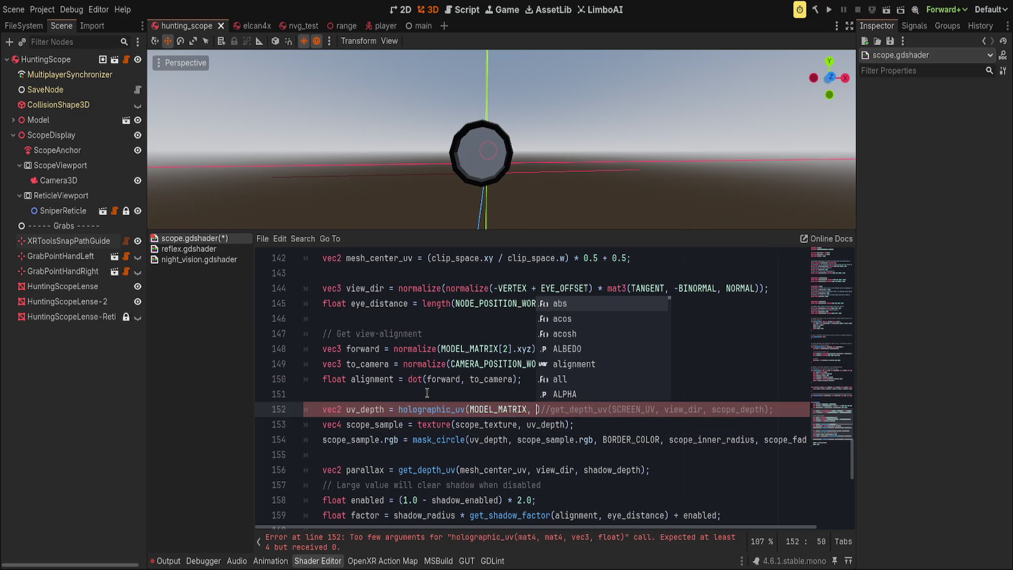
pyautogui.write('VIEW')
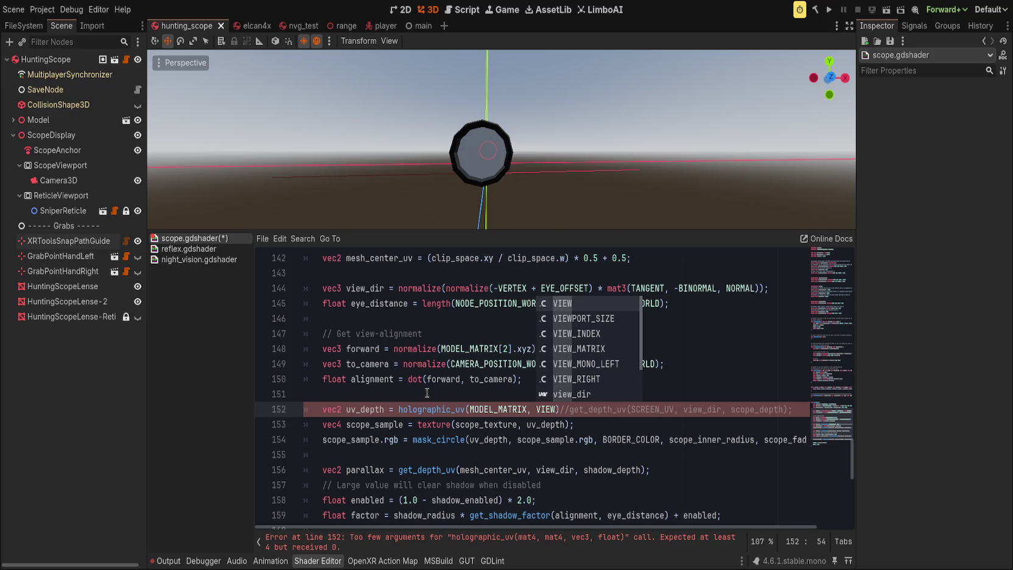
pyautogui.write('_MATRIX, VIEW<')
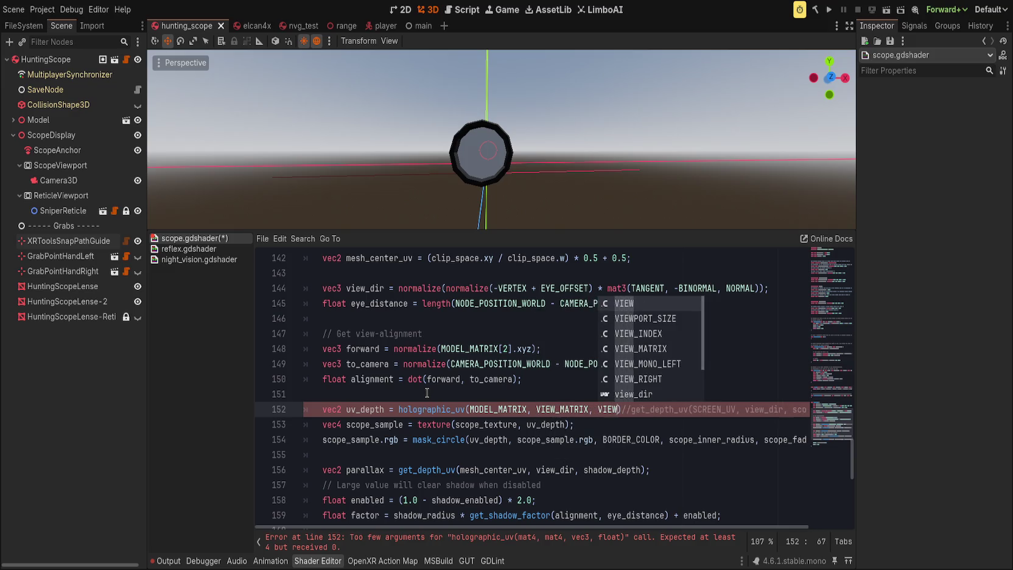
pyautogui.press('BackSpace')
pyautogui.press('BackSpace')
pyautogui.write(', ')
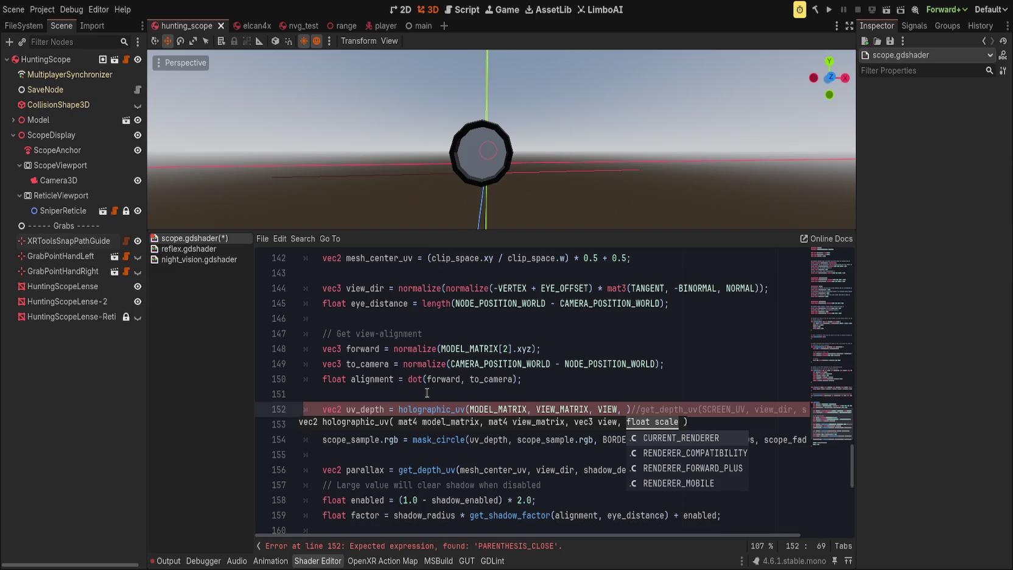
pyautogui.write('tube_depth')
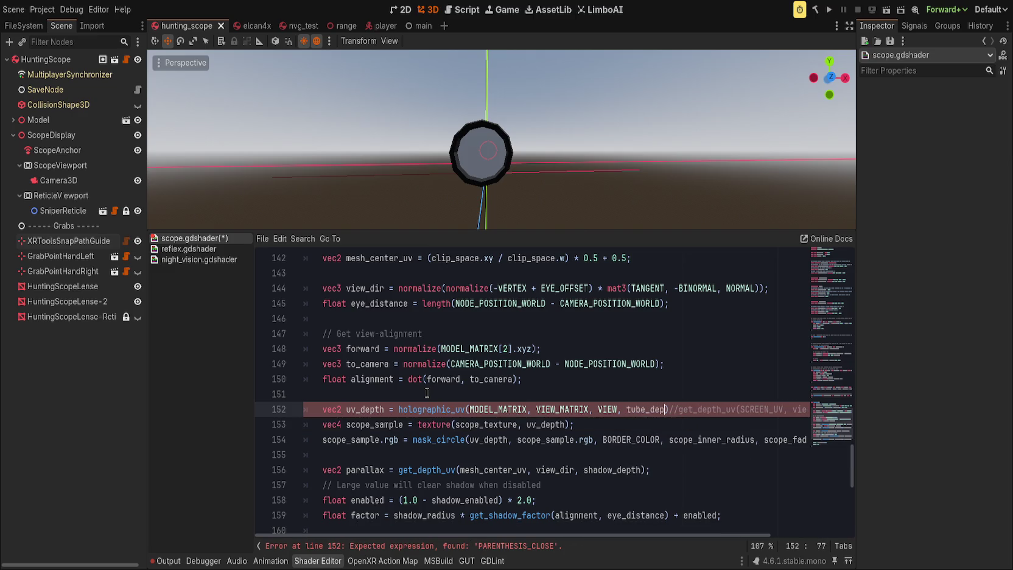
pyautogui.hotkey('ctrl', 'BackSpace')
pyautogui.write('scope_depth);')
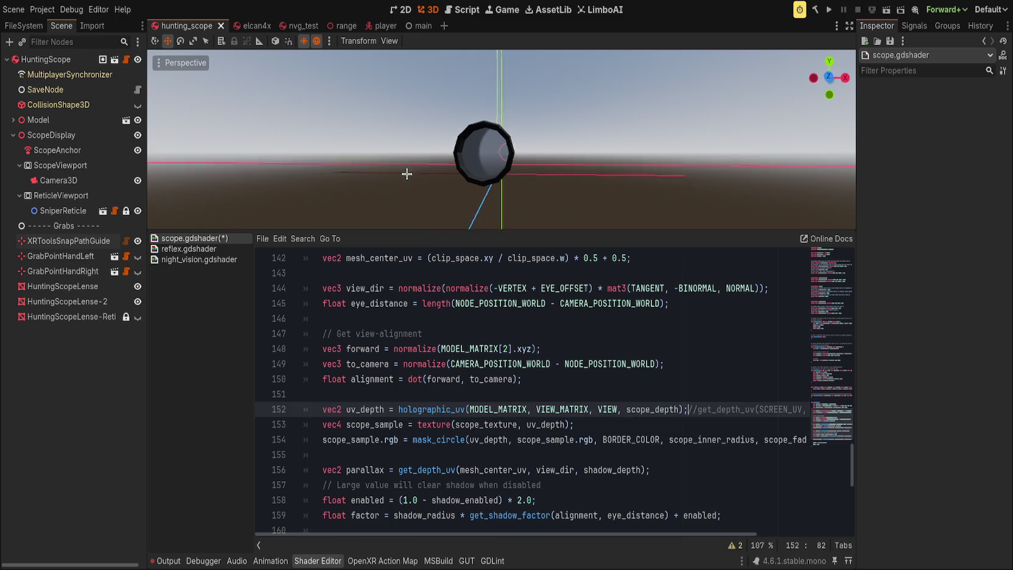
# Save scope.gdshader and orbit the 3D view to face the lens head-on.
pyautogui.click(484, 377)
pyautogui.hotkey('ctrl', 's')
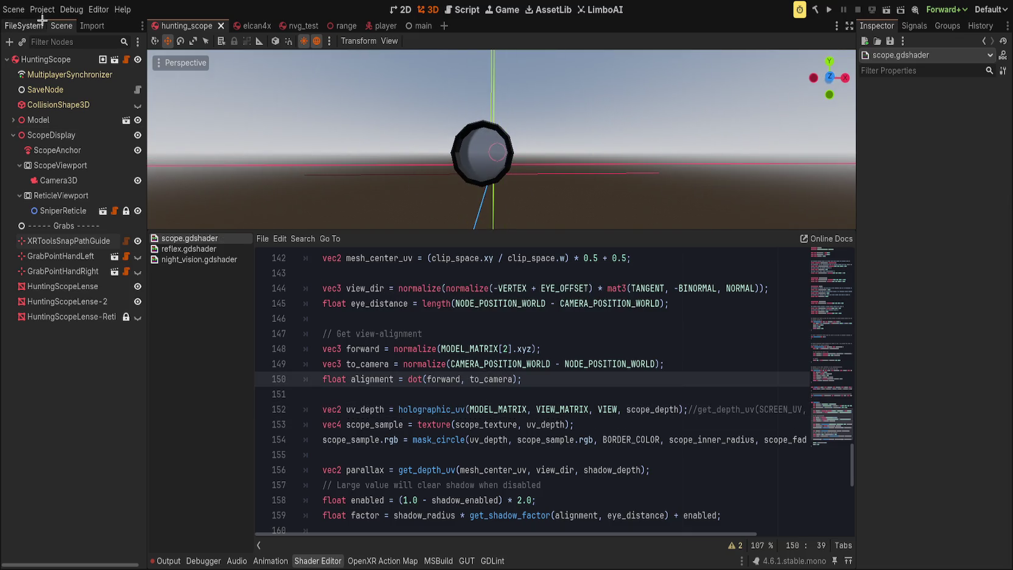
pyautogui.click(309, 210)
pyautogui.moveTo(309, 210)
pyautogui.mouseDown()
pyautogui.moveTo(442, 157)
pyautogui.moveTo(426, 174)
pyautogui.mouseUp()
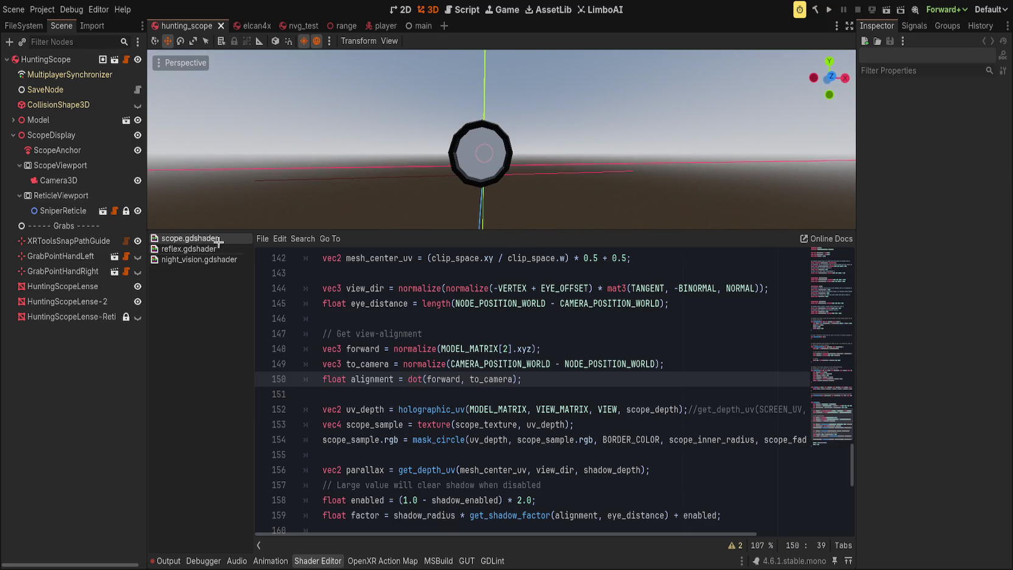
# Hide HuntingScopeLense-2 in the scene and reselect HuntingScopeLense.
pyautogui.click(67, 301)
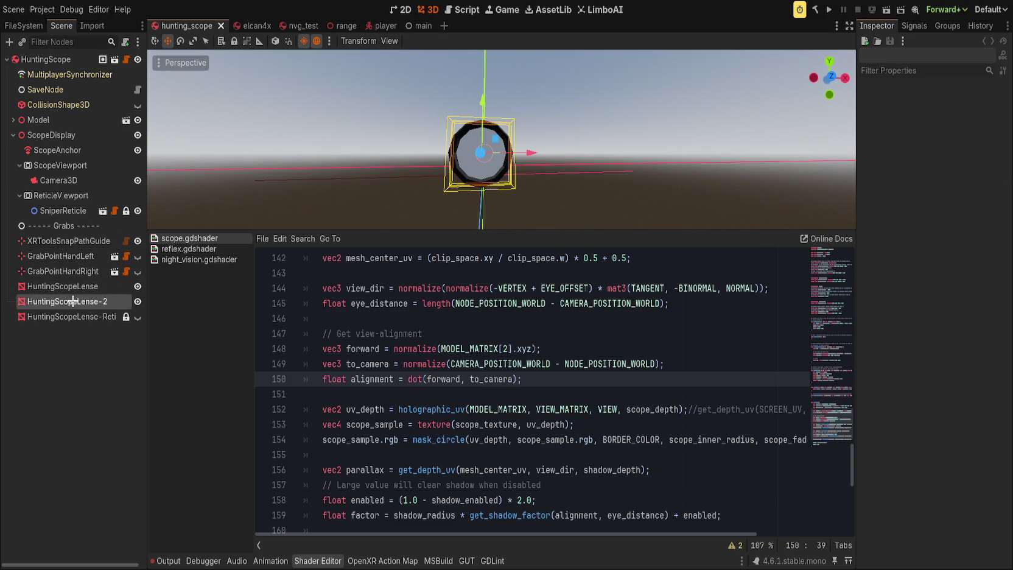
pyautogui.click(67, 286)
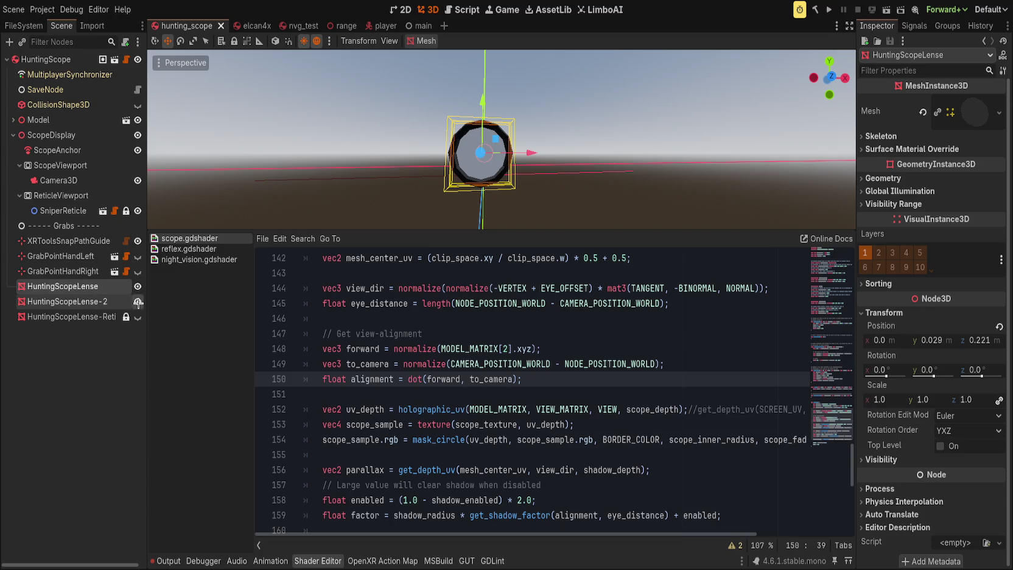
pyautogui.click(137, 301)
pyautogui.click(67, 286)
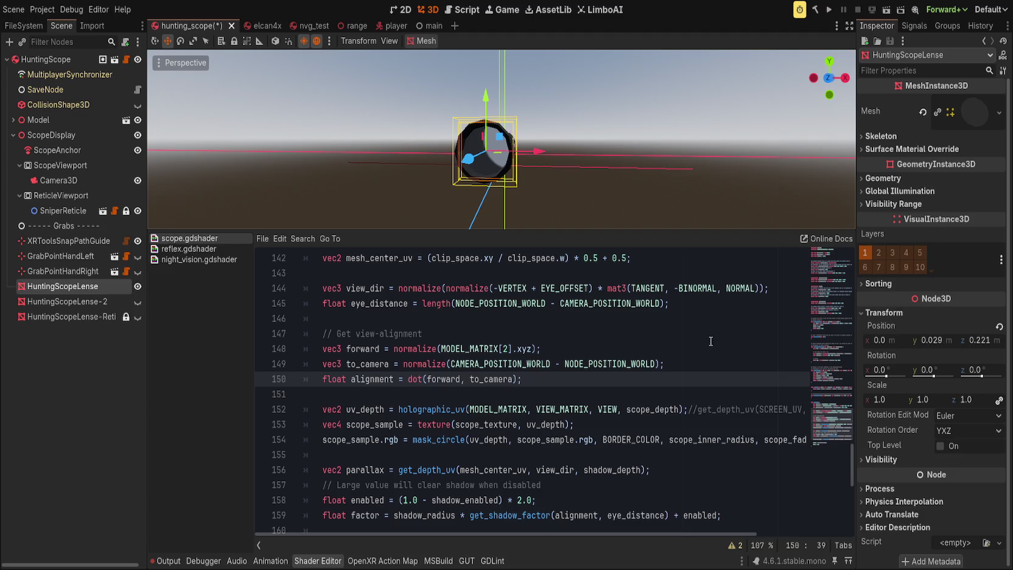
# Expand the lens material's Scope Shadow, Lens Distortion and Shader Parameters groups.
pyautogui.click(974, 112)
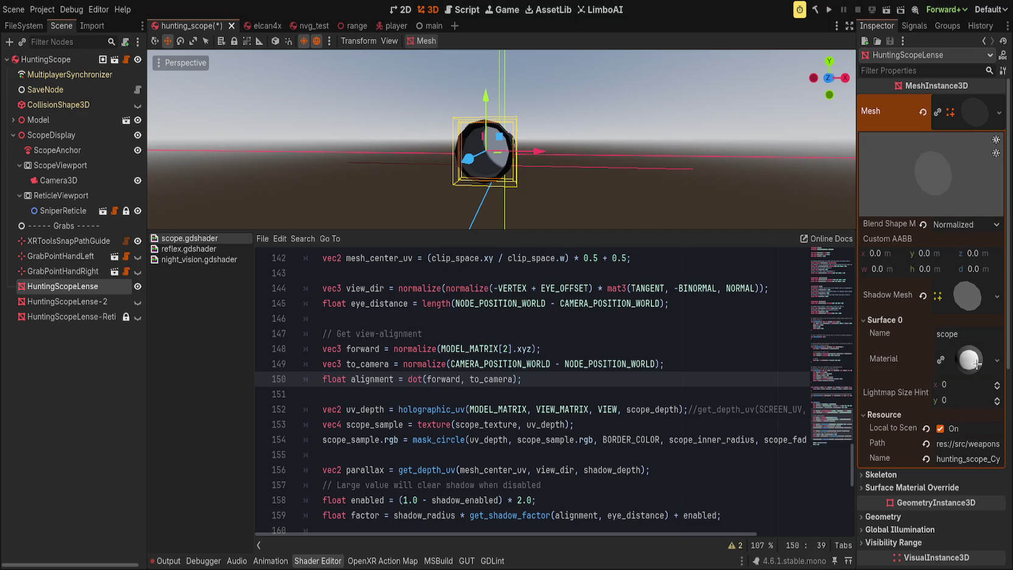
pyautogui.click(969, 360)
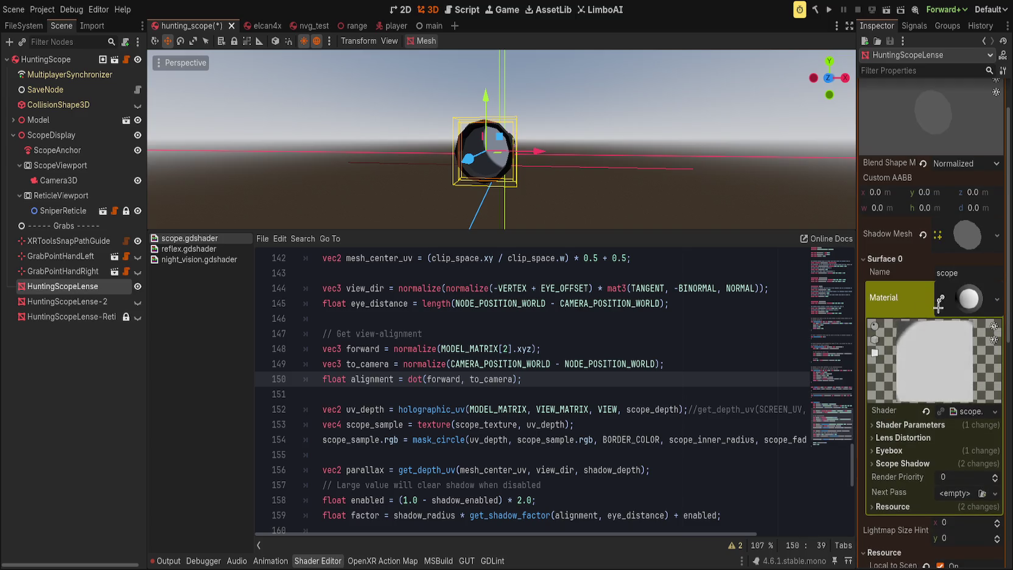
pyautogui.click(910, 463)
pyautogui.click(907, 437)
pyautogui.click(905, 425)
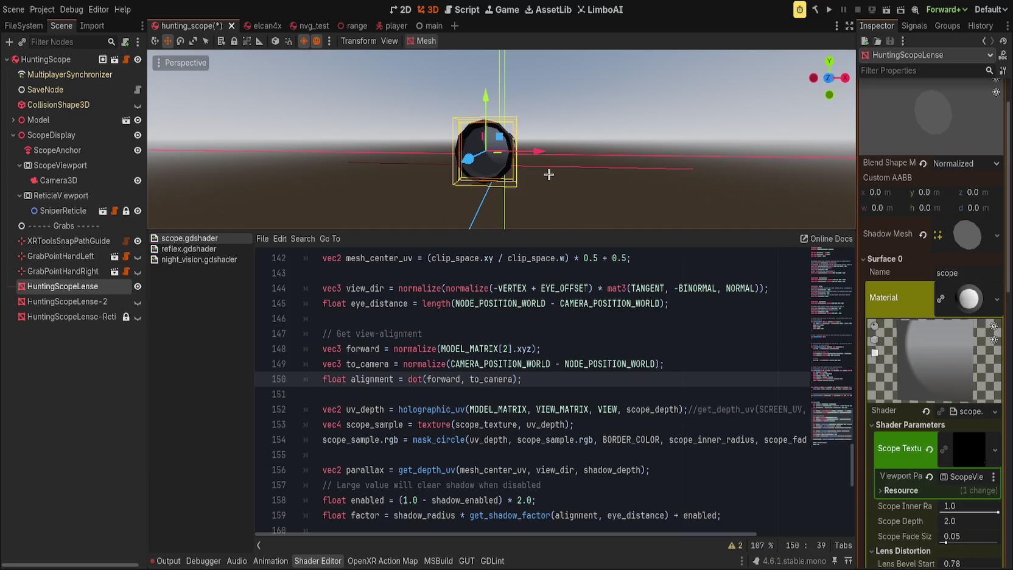
# Save the hunting_scope scene and inspect the material's Resource details.
pyautogui.hotkey('ctrl', 's')
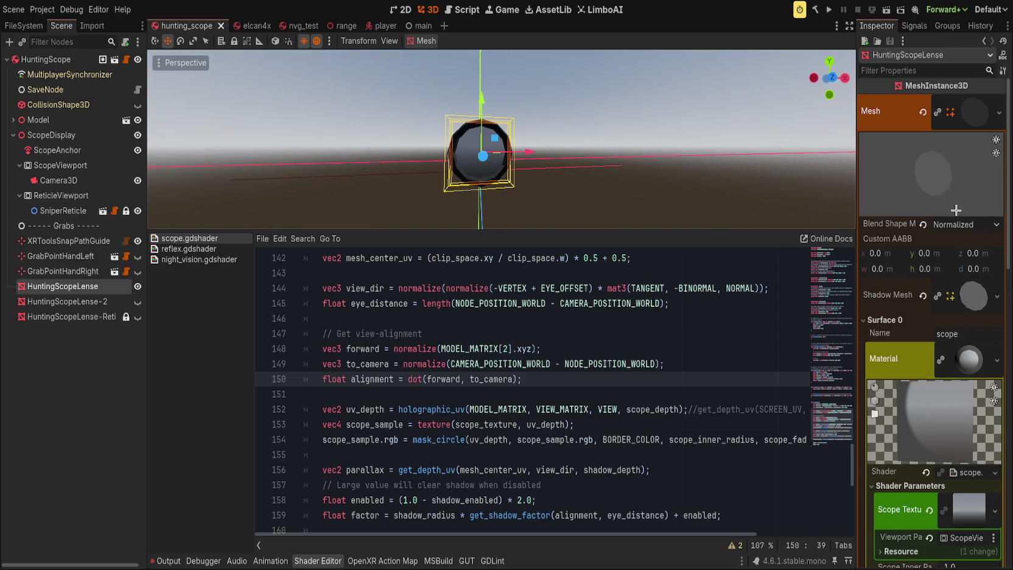
pyautogui.scroll(-5, 888, 292)
pyautogui.scroll(-2, 893, 341)
pyautogui.click(898, 385)
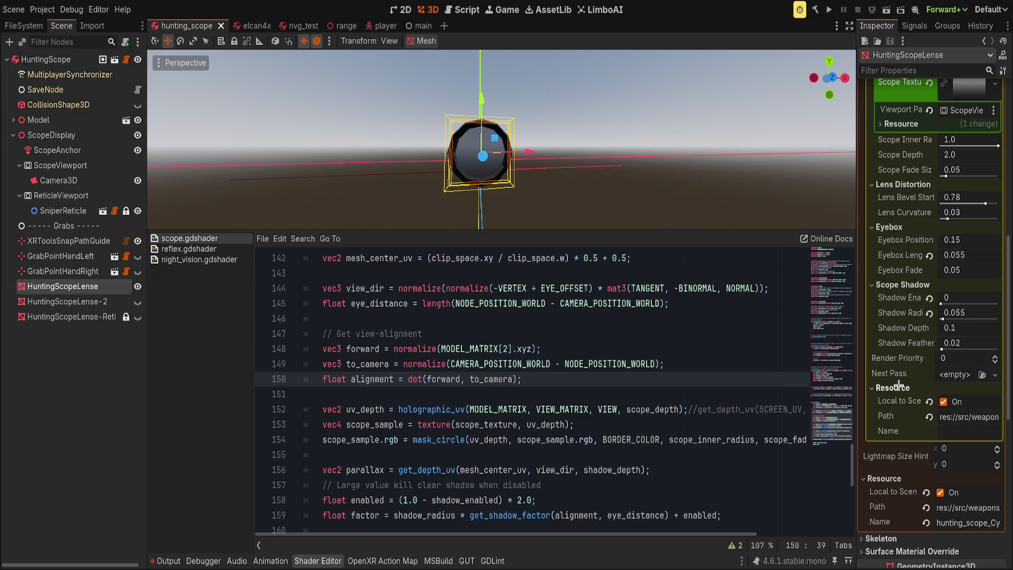
pyautogui.scroll(4, 899, 385)
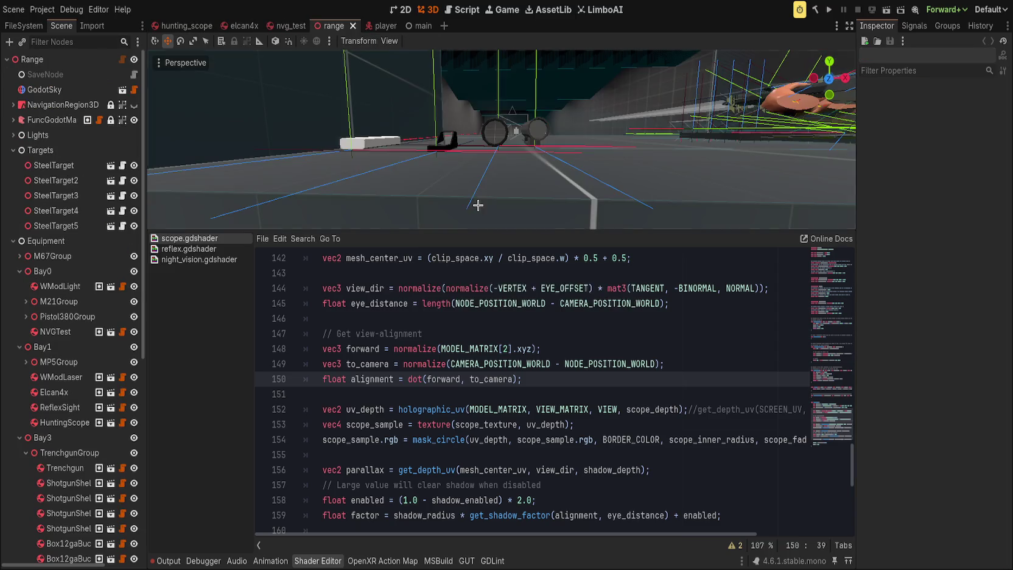
# Select and frame the HuntingScope in the range scene, then return to hunting_scope.
pyautogui.click(505, 136)
pyautogui.press('f')
pyautogui.scroll(-4, 531, 175)
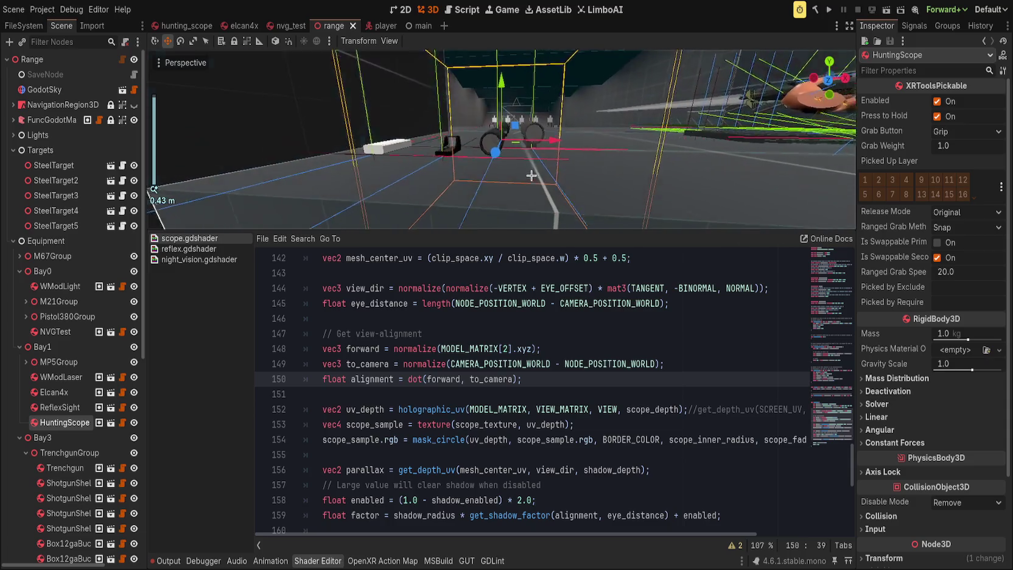
pyautogui.scroll(3, 531, 176)
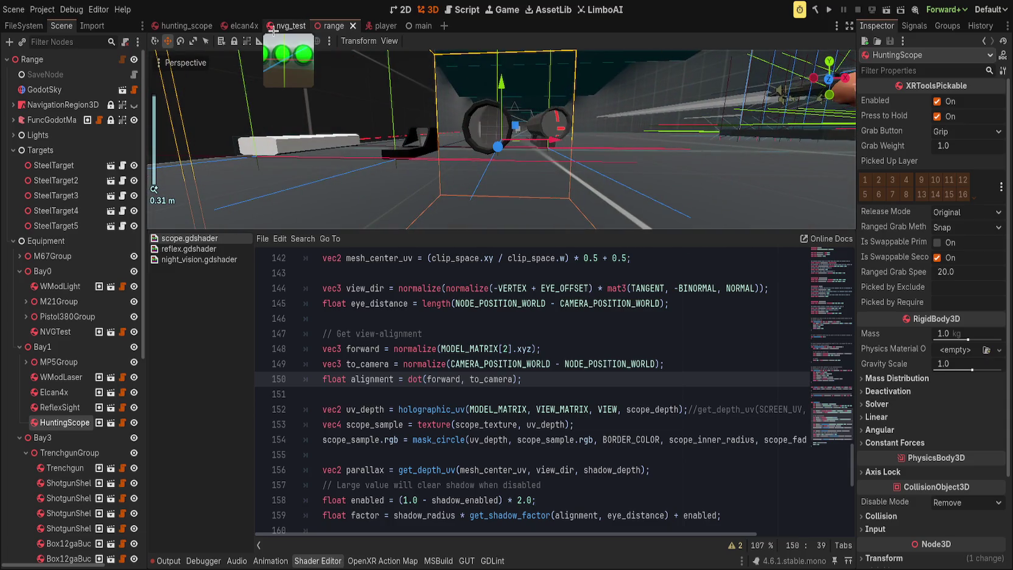
pyautogui.click(200, 26)
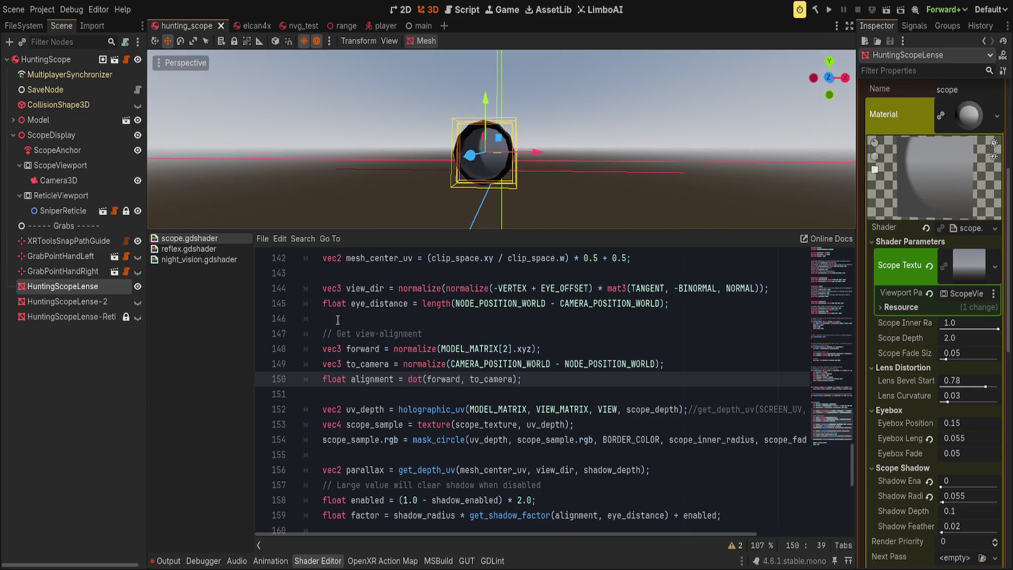
# Try larger Scope Depth values on the lens, reset to 2.0, then settle at 4.0.
pyautogui.scroll(10, 351, 342)
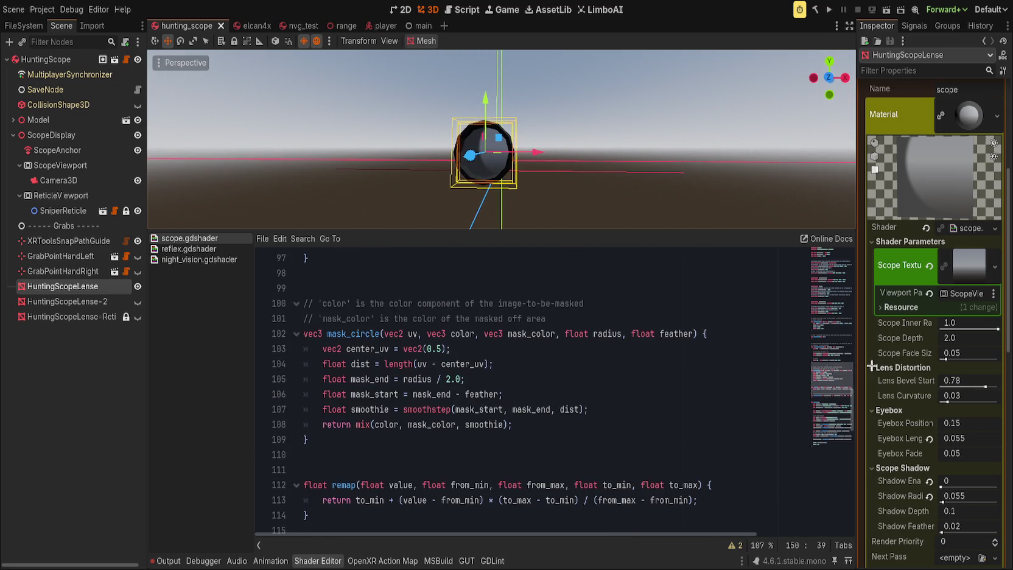
pyautogui.moveTo(959, 337); pyautogui.dragTo(986, 338)
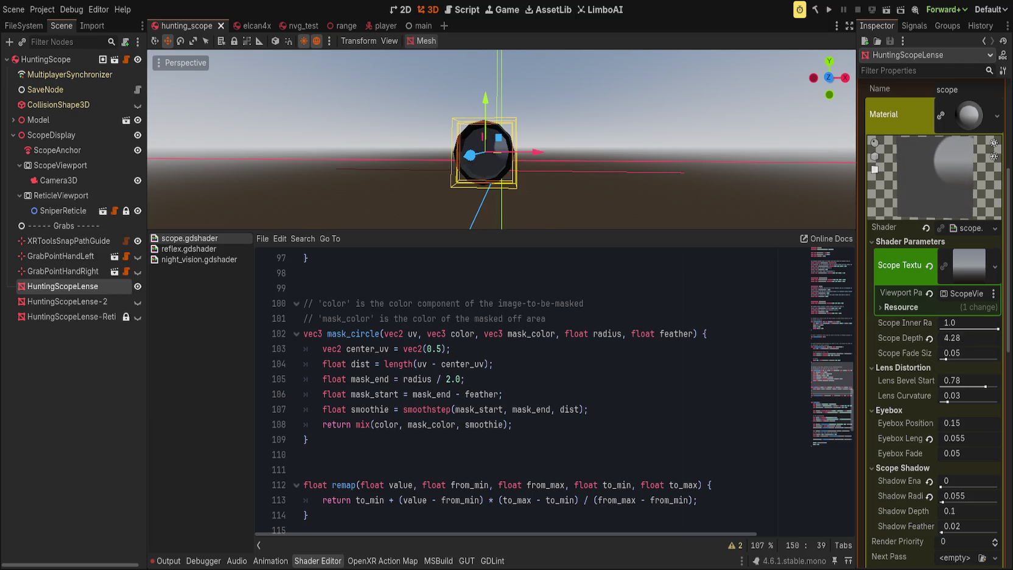
pyautogui.scroll(5, 280, 145)
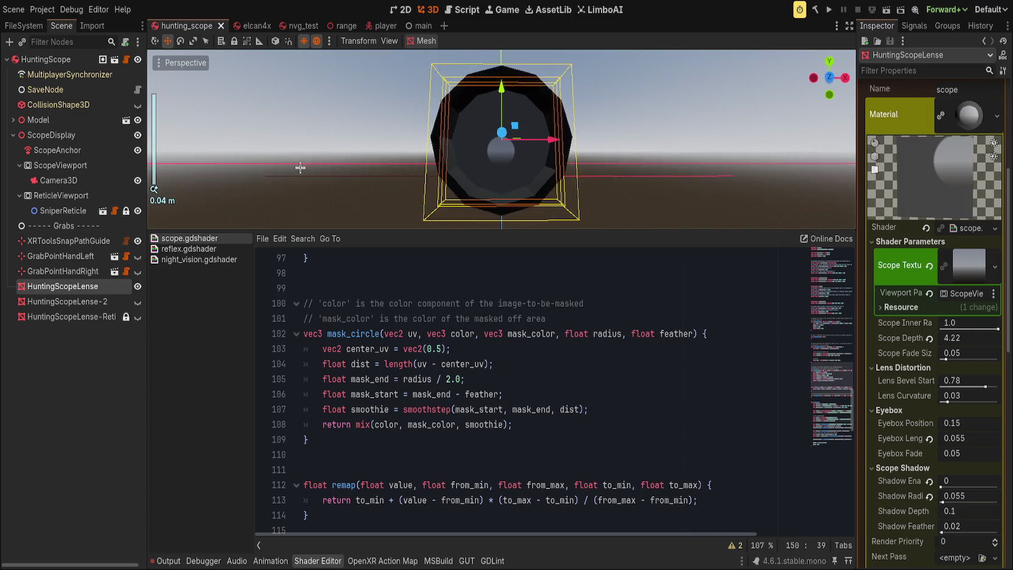
pyautogui.click(929, 338)
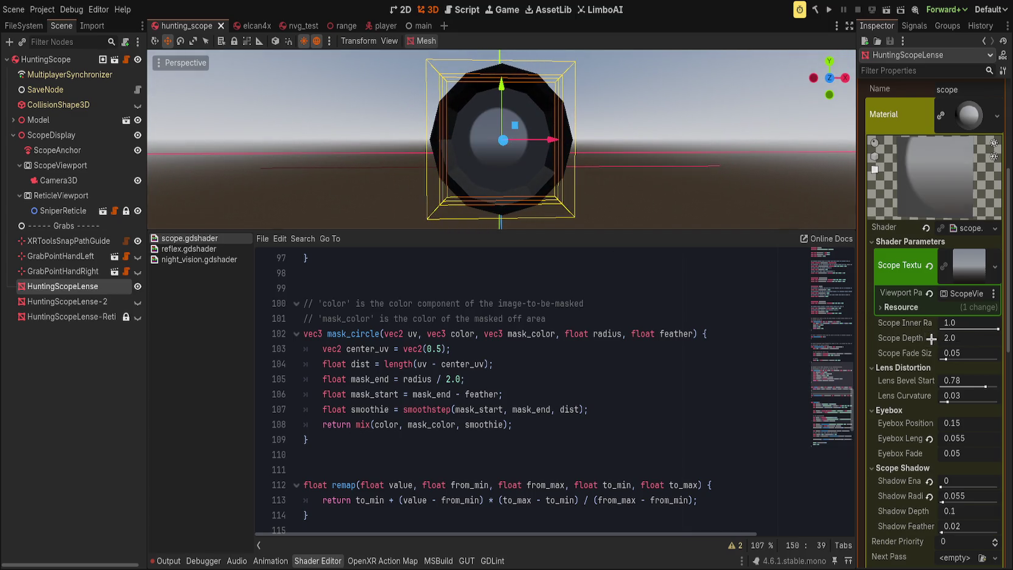
pyautogui.moveTo(693, 183); pyautogui.dragTo(723, 180)
pyautogui.scroll(-5, 722, 180)
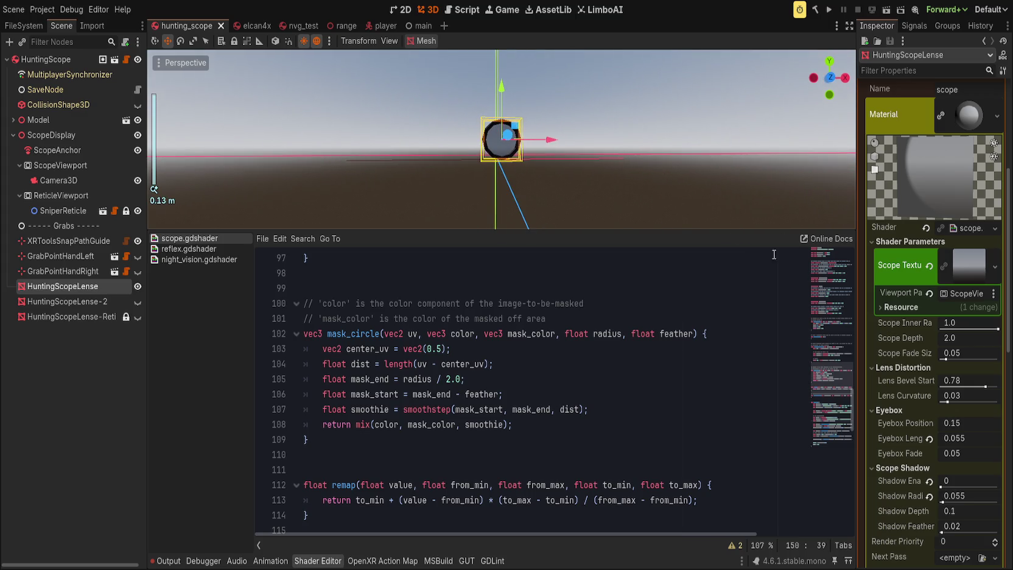
pyautogui.moveTo(950, 336); pyautogui.dragTo(973, 336)
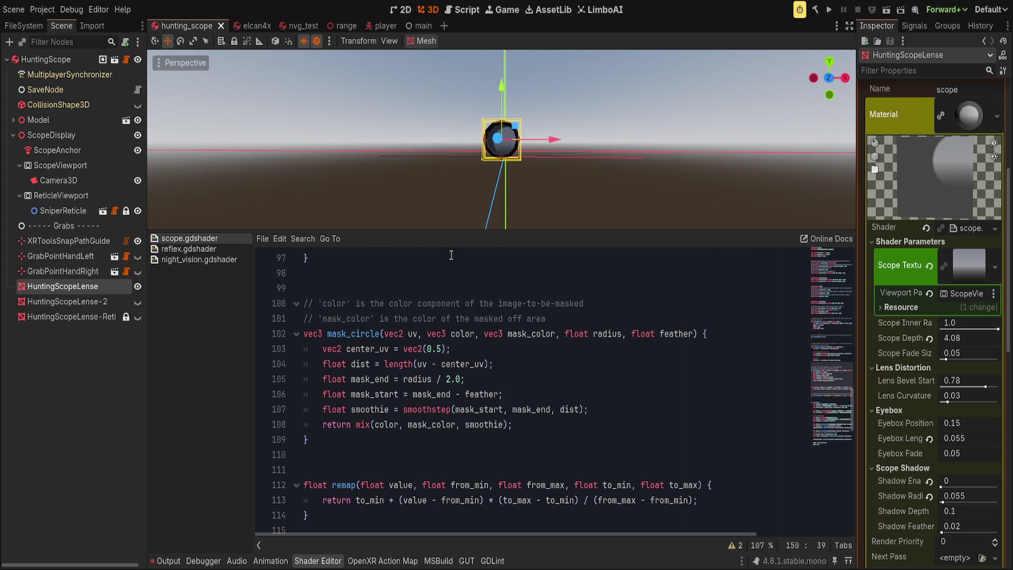
pyautogui.moveTo(344, 149); pyautogui.dragTo(383, 168)
pyautogui.moveTo(523, 193)
pyautogui.mouseDown()
pyautogui.moveTo(535, 152)
pyautogui.moveTo(582, 147)
pyautogui.mouseUp()
pyautogui.click(136, 302)
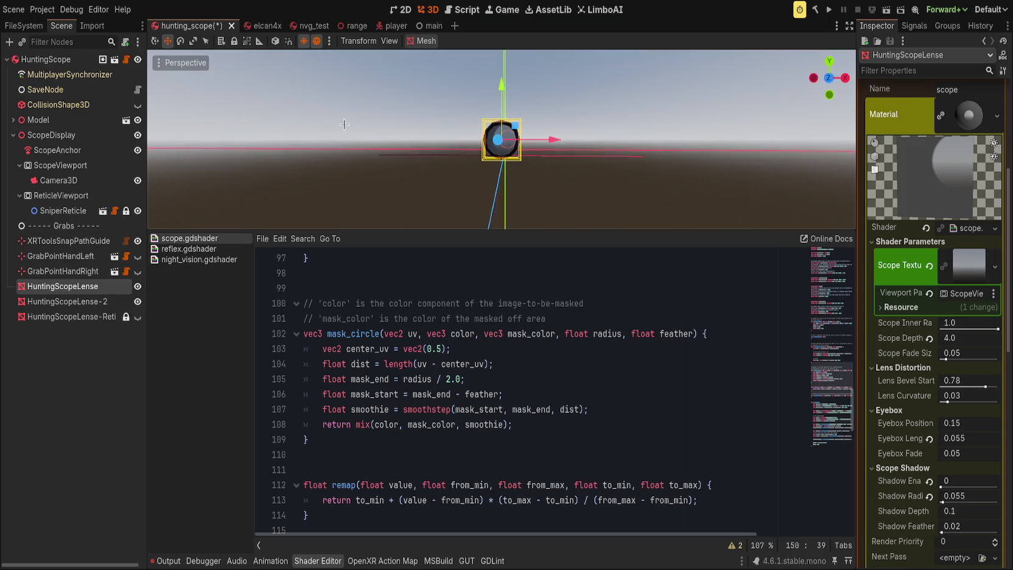
# Rename HuntingScopeLense-2 to Reticle, undoing an accidental reparent of HuntingScopeLense.
pyautogui.click(79, 302)
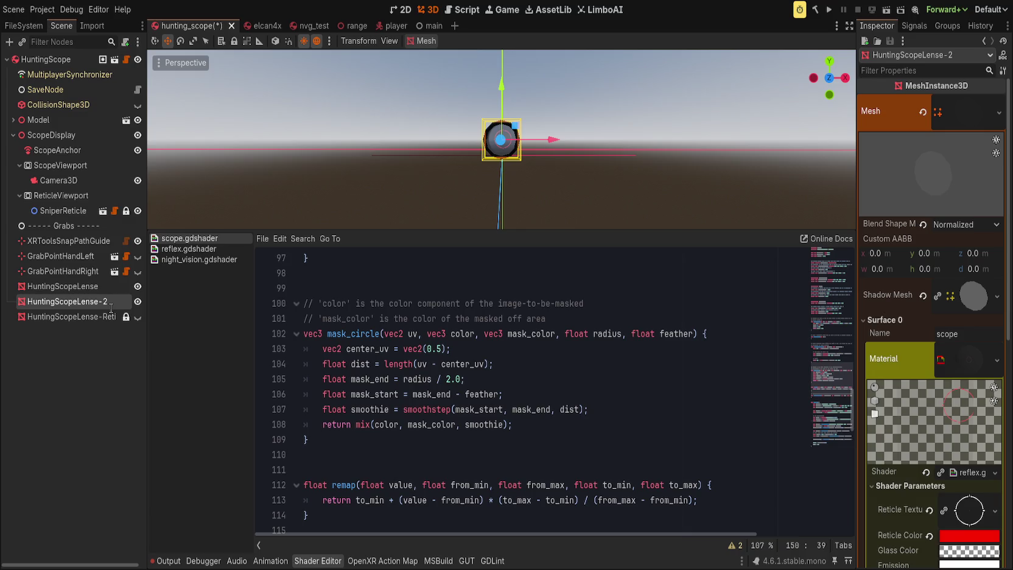
pyautogui.write('Reticle')
pyautogui.click(102, 313)
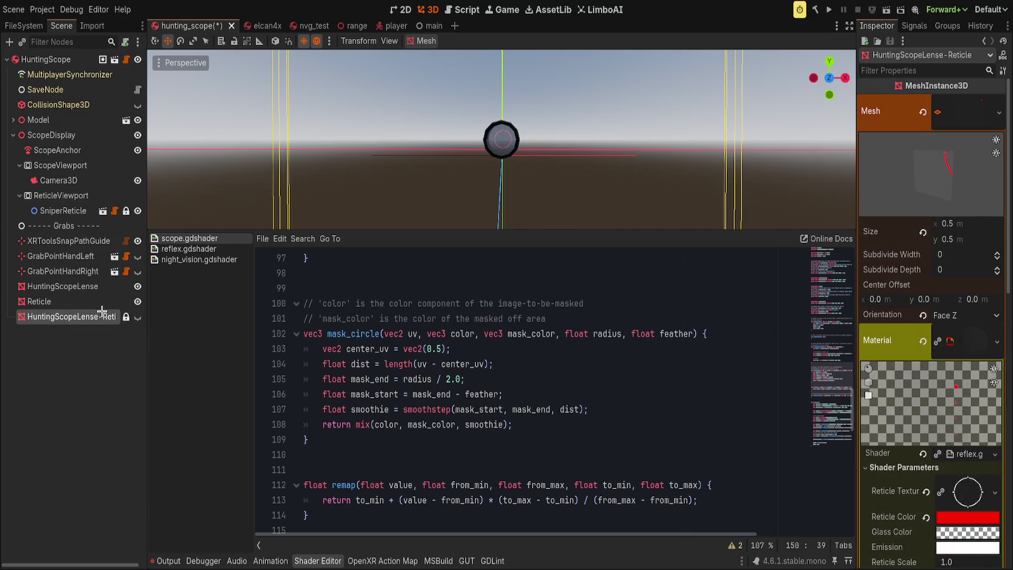
pyautogui.click(100, 300)
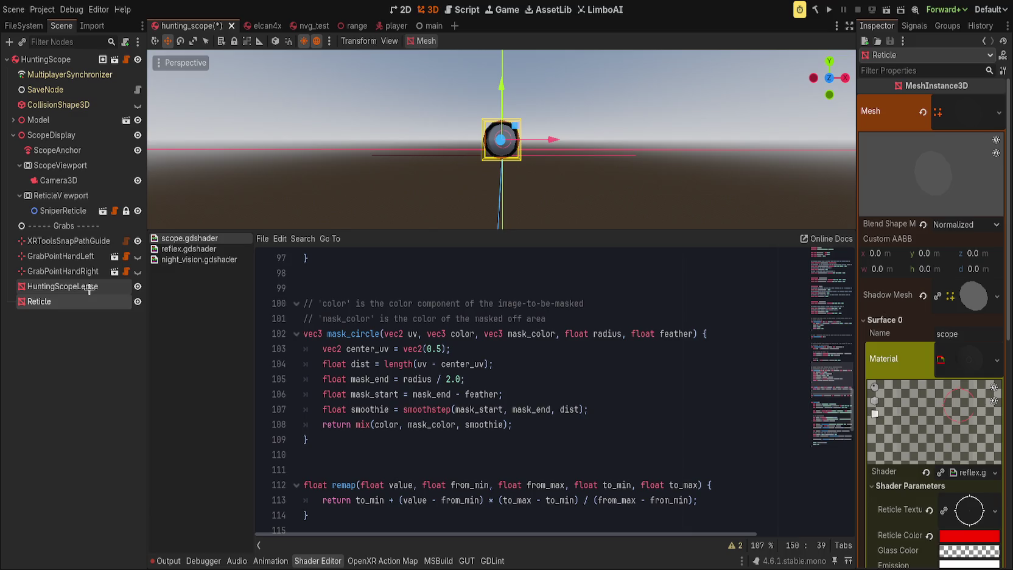
pyautogui.moveTo(89, 289); pyautogui.dragTo(77, 258)
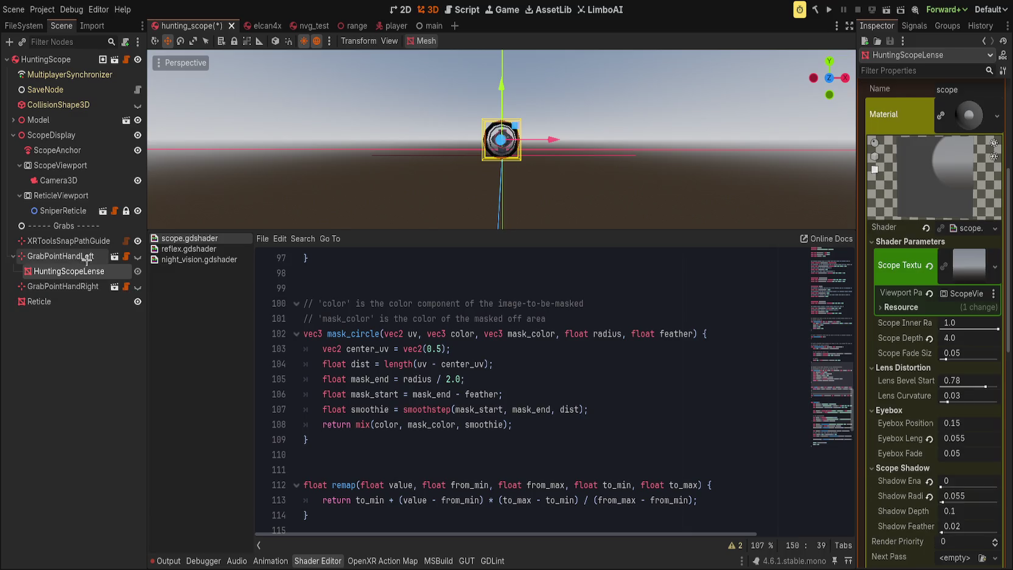
pyautogui.hotkey('ctrl', 'z')
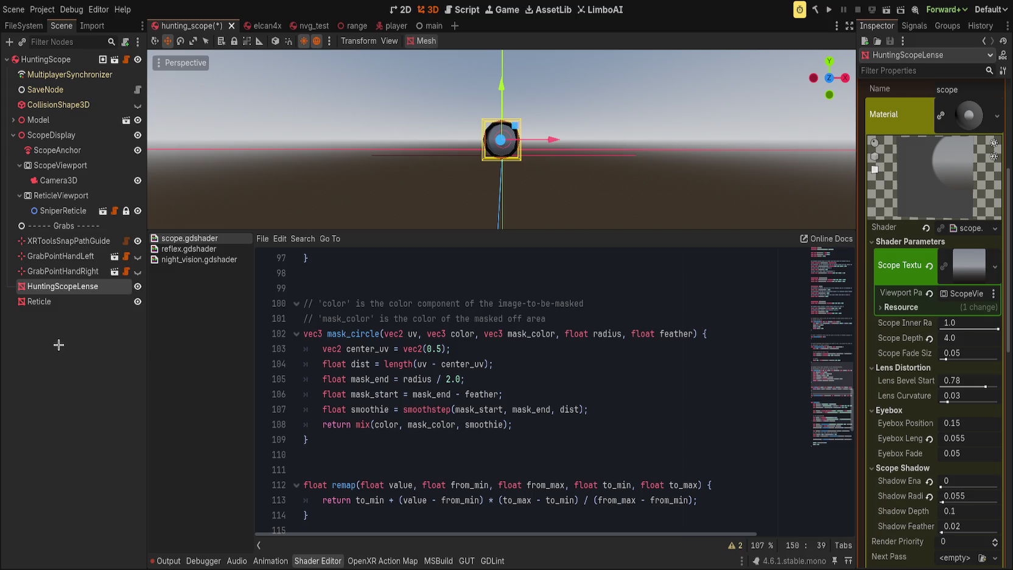
pyautogui.hotkey('ctrl', 'z')
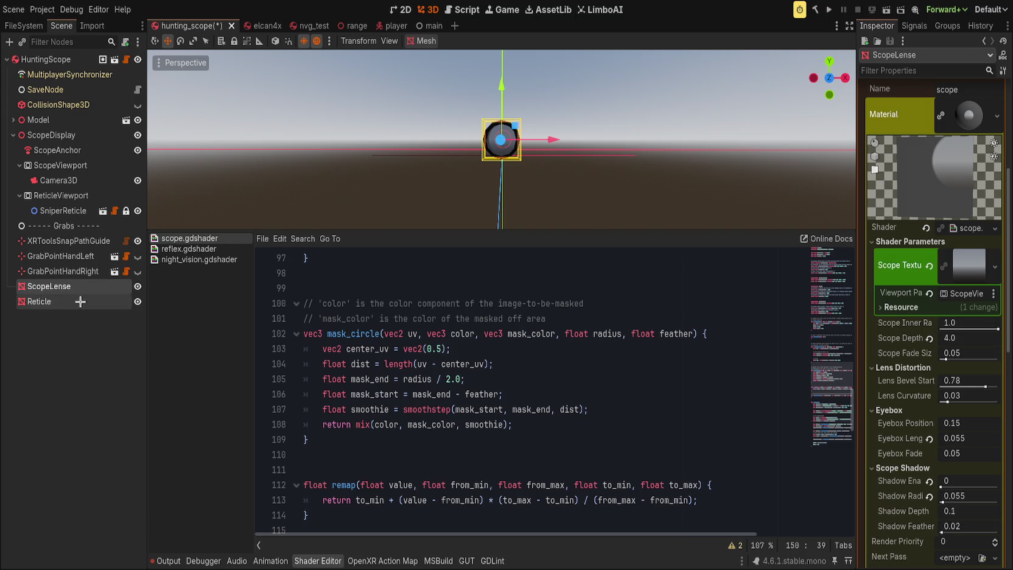
# Rename the Reticle node to ScopeReticle.
pyautogui.click(79, 301)
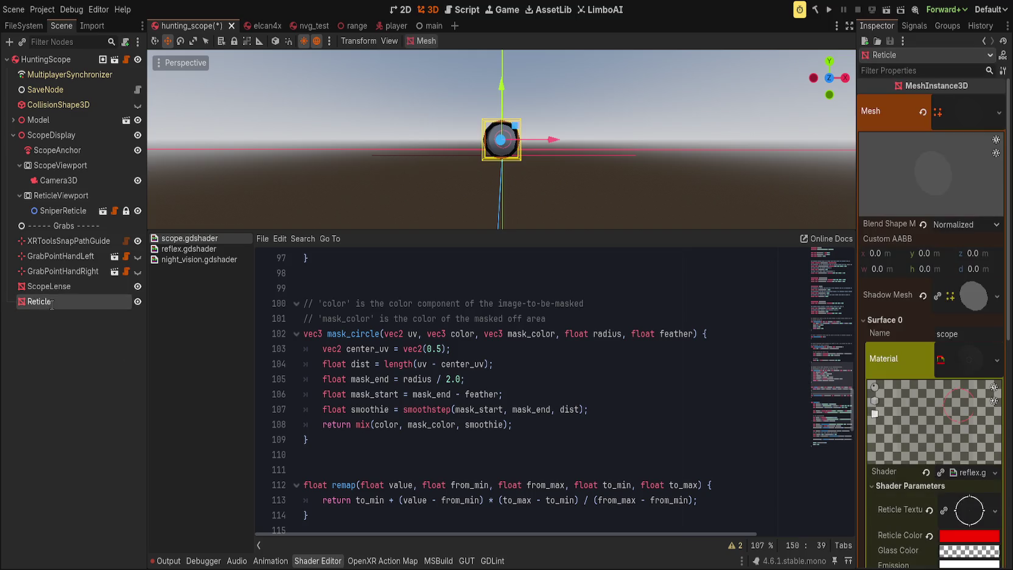
pyautogui.press('Home')
pyautogui.write('Scope')
pyautogui.click(92, 373)
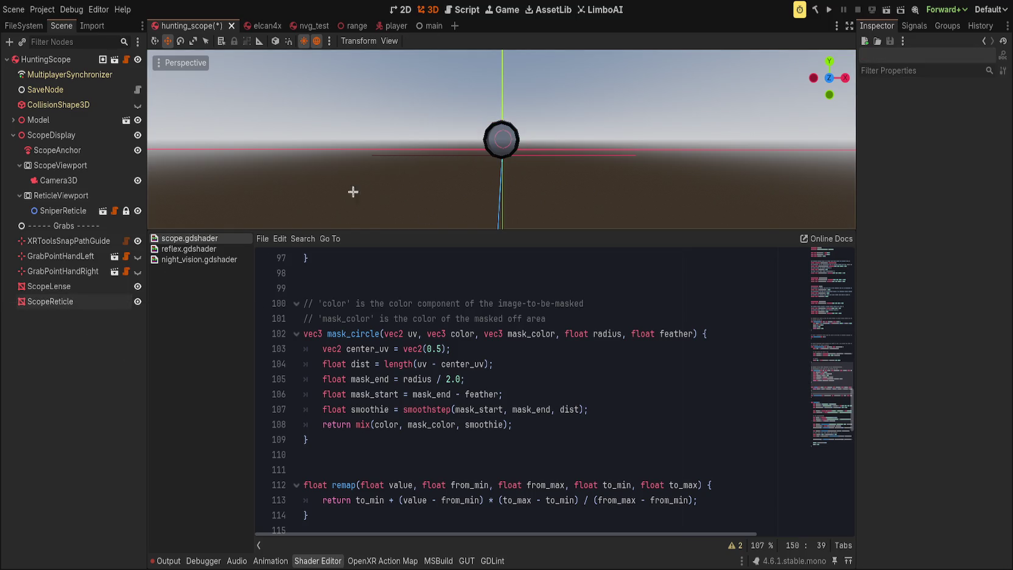
# Set ScopeReticle's Reticle Scale to 8 and run the game to test it.
pyautogui.click(87, 307)
pyautogui.scroll(-3, 928, 372)
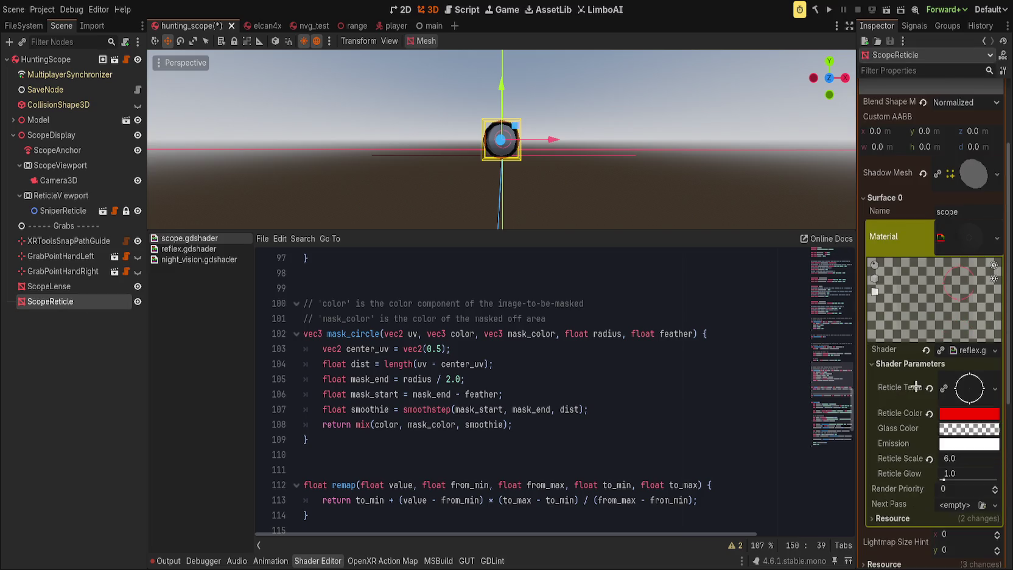
pyautogui.moveTo(964, 461)
pyautogui.mouseDown()
pyautogui.moveTo(986, 460)
pyautogui.moveTo(977, 458)
pyautogui.mouseUp()
pyautogui.click(943, 460)
pyautogui.write('8')
pyautogui.click(828, 10)
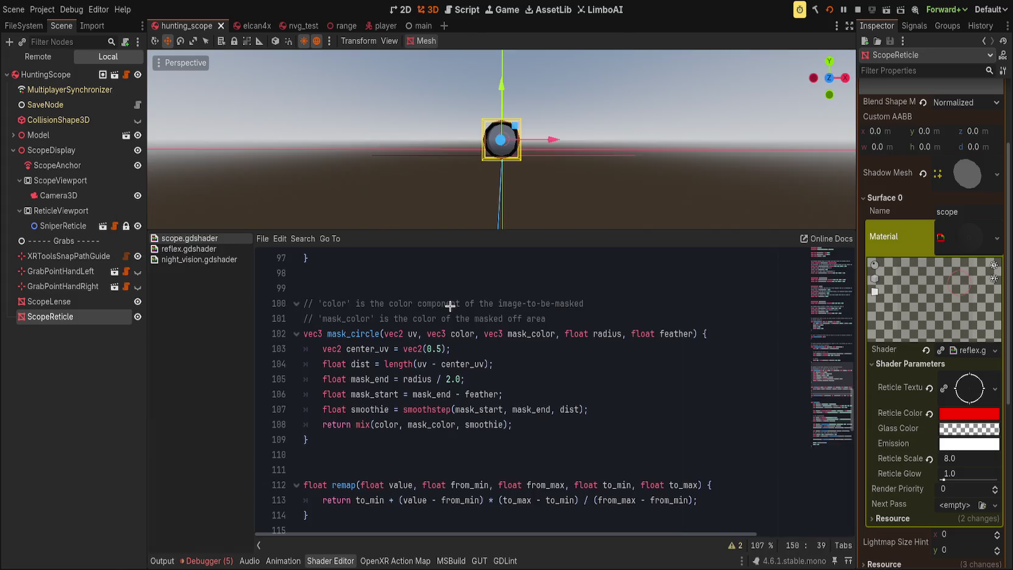
# Review fragment() in scope.gdshader, checking the uv_depth line 152 and line 150.
pyautogui.click(457, 350)
pyautogui.scroll(-4, 487, 353)
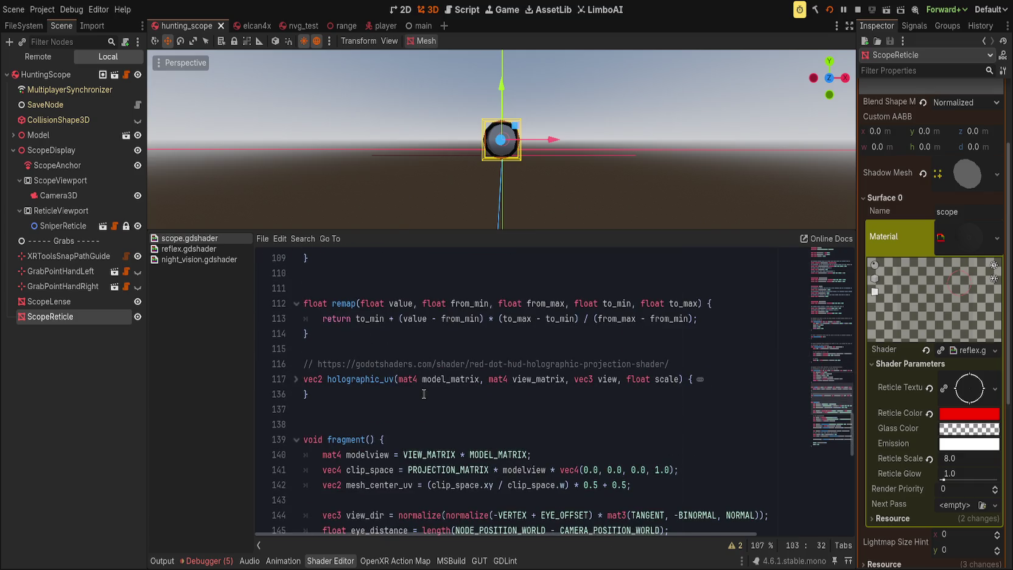
pyautogui.scroll(-3, 423, 394)
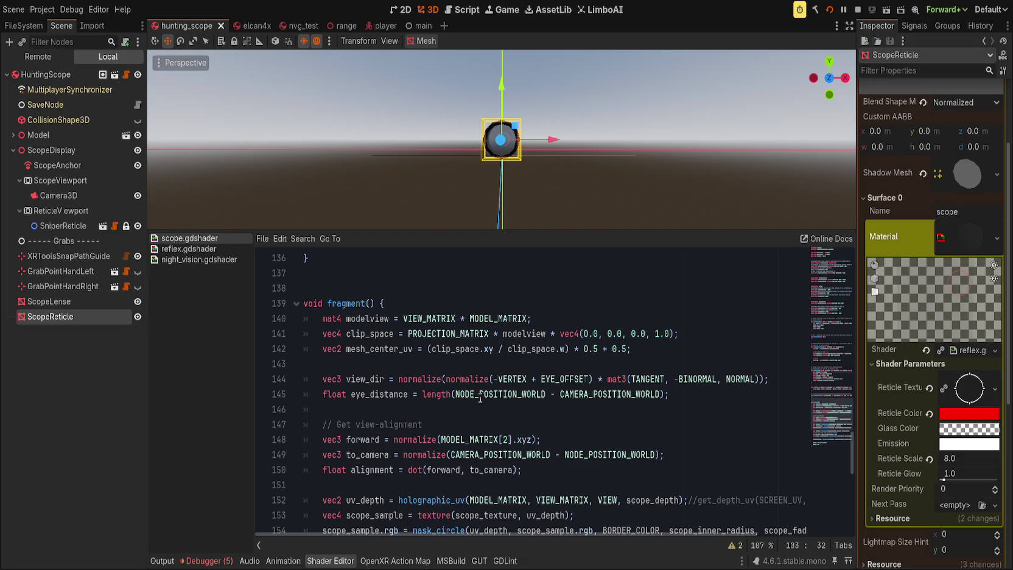
pyautogui.doubleClick(354, 504)
pyautogui.scroll(-3, 457, 450)
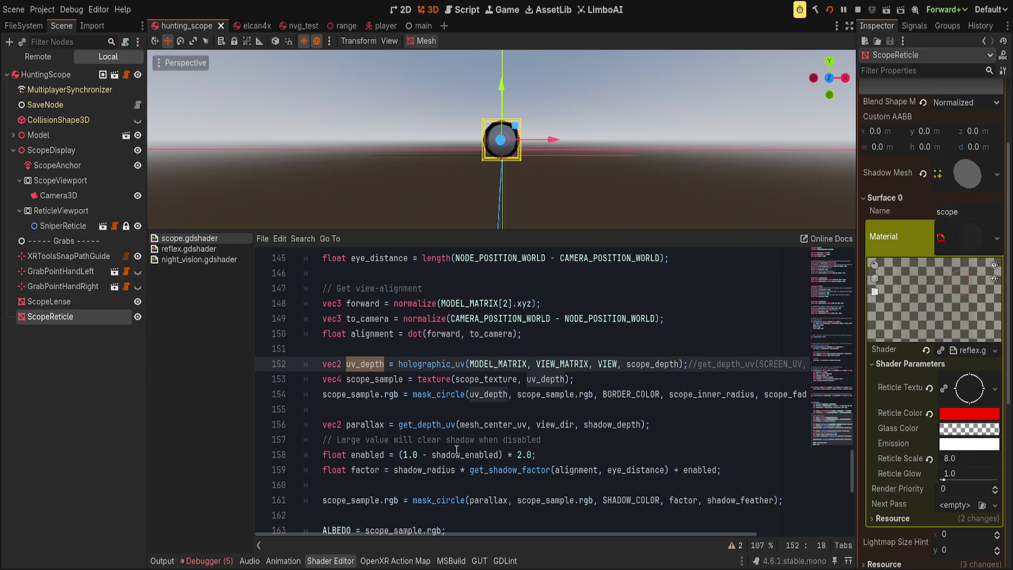
pyautogui.click(564, 325)
pyautogui.click(581, 337)
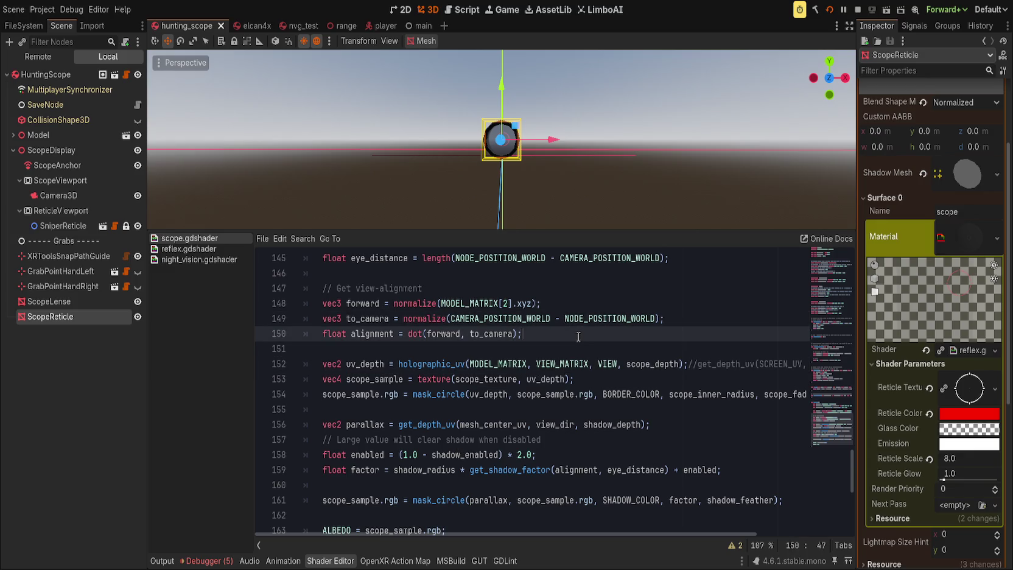
pyautogui.scroll(10, 581, 337)
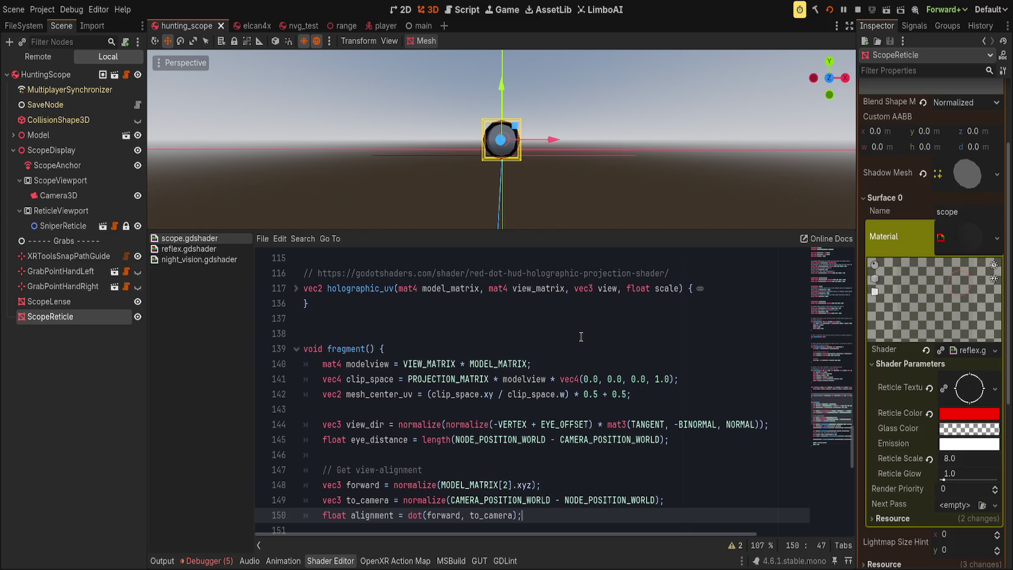
pyautogui.press('Up')
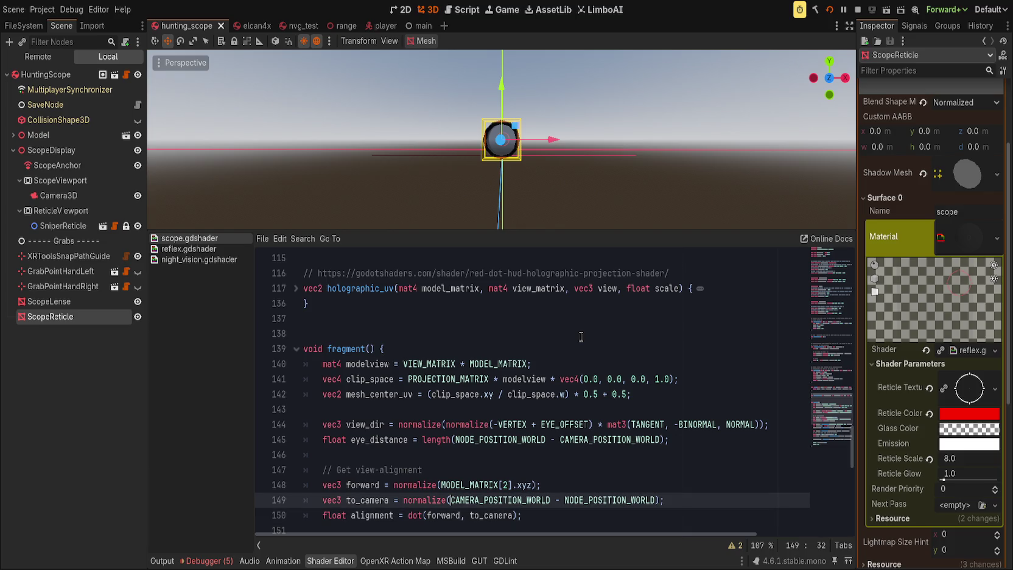
pyautogui.write('EYEO')
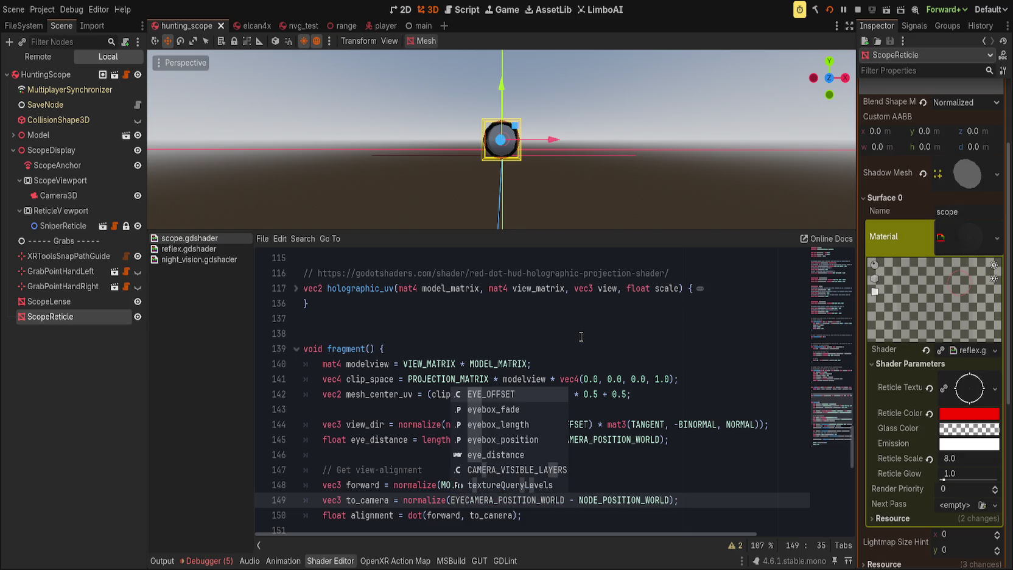
pyautogui.write('FFSET -')
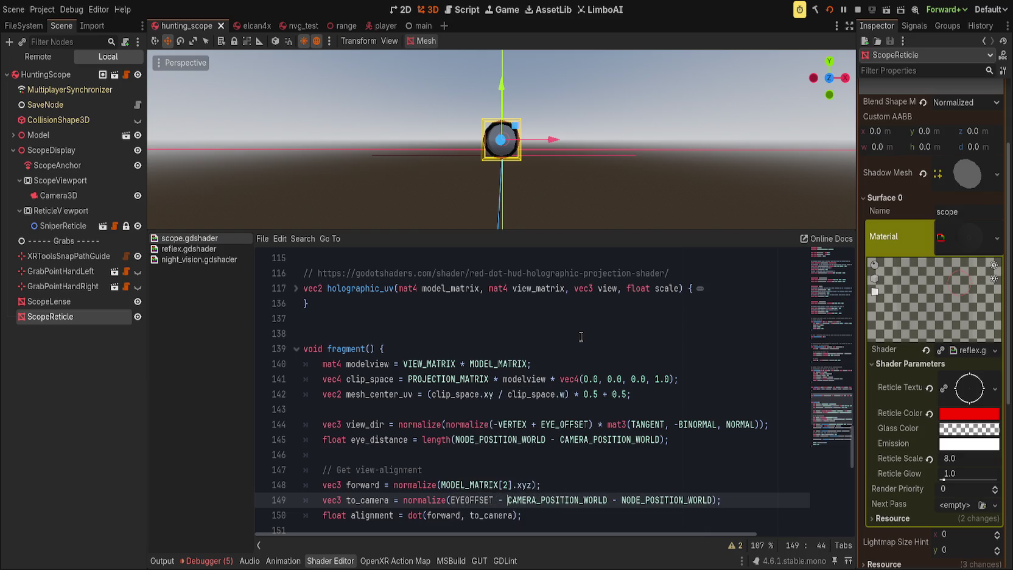
pyautogui.press('BackSpace')
pyautogui.press('BackSpace')
pyautogui.press('BackSpace')
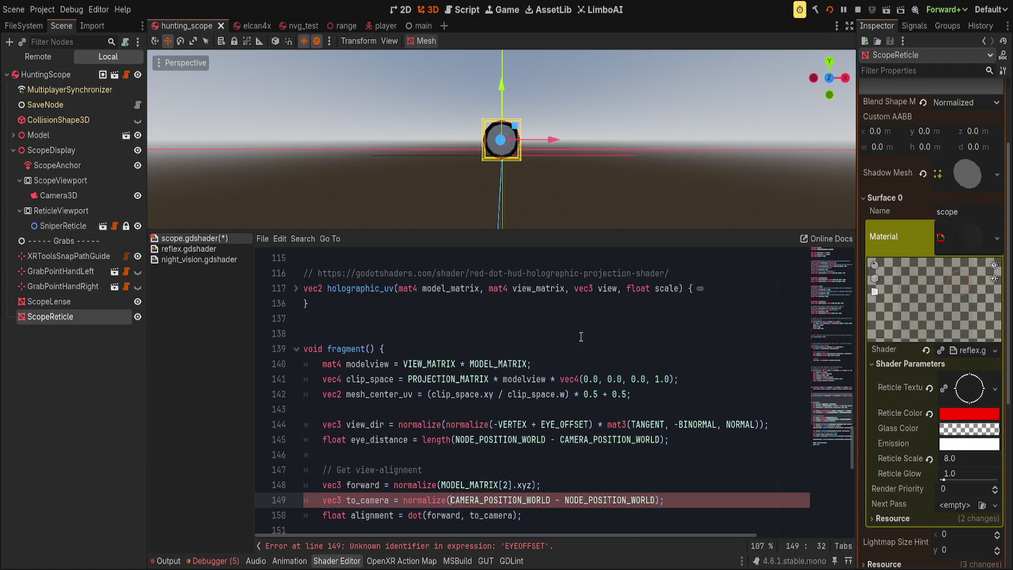
pyautogui.write('EYE')
pyautogui.press('Tab')
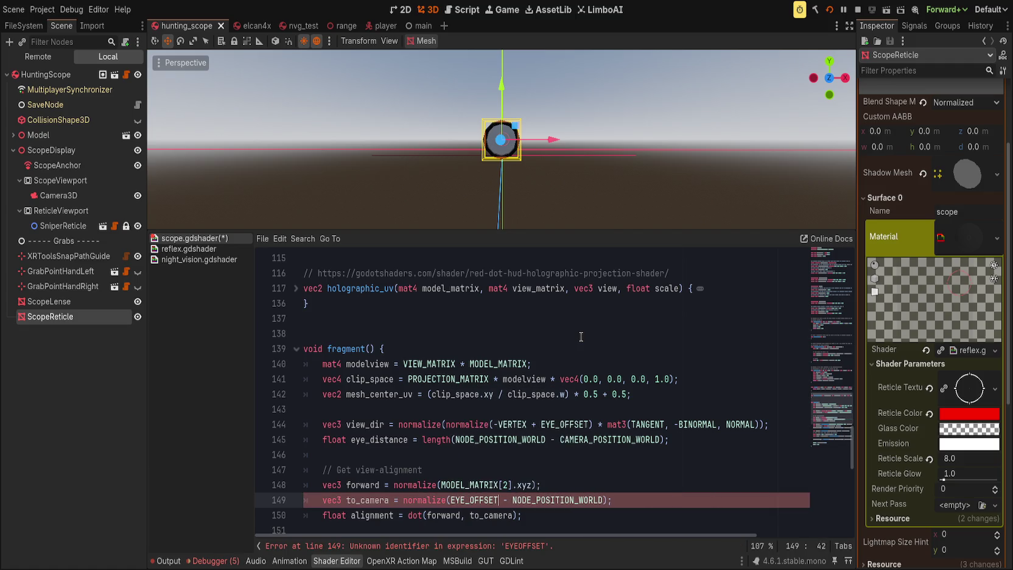
pyautogui.hotkey('ctrl', 'z')
pyautogui.hotkey('ctrl', 'z')
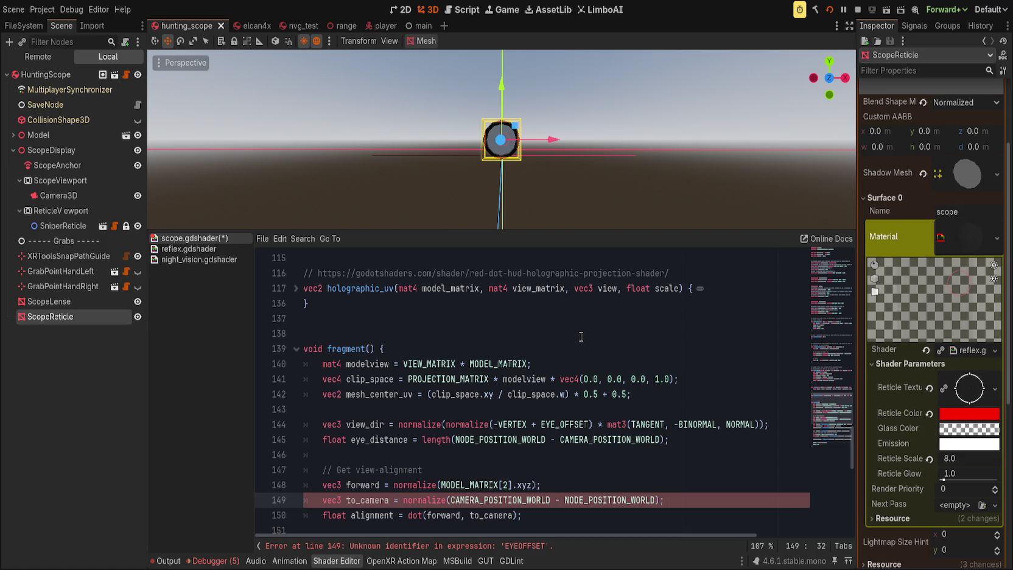
pyautogui.click(521, 403)
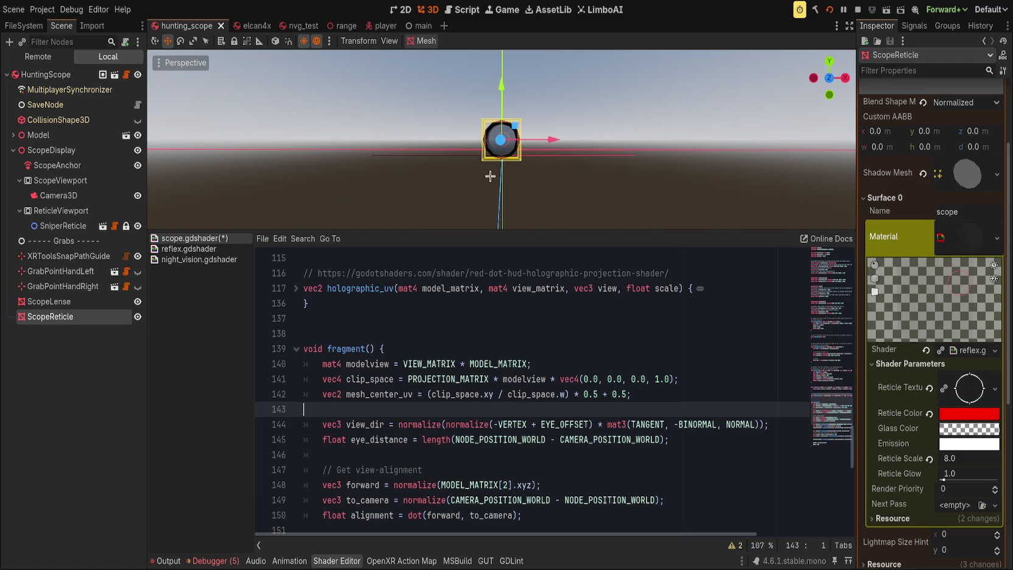
# Locate the uv_depth and parallax lines around 152–156 in fragment().
pyautogui.scroll(8, 550, 183)
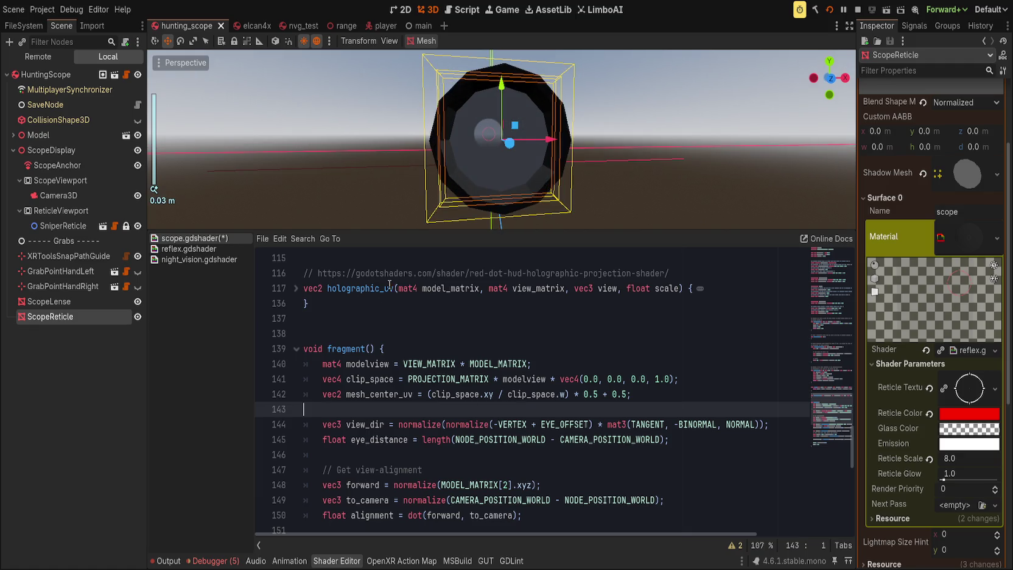
pyautogui.scroll(-9, 480, 360)
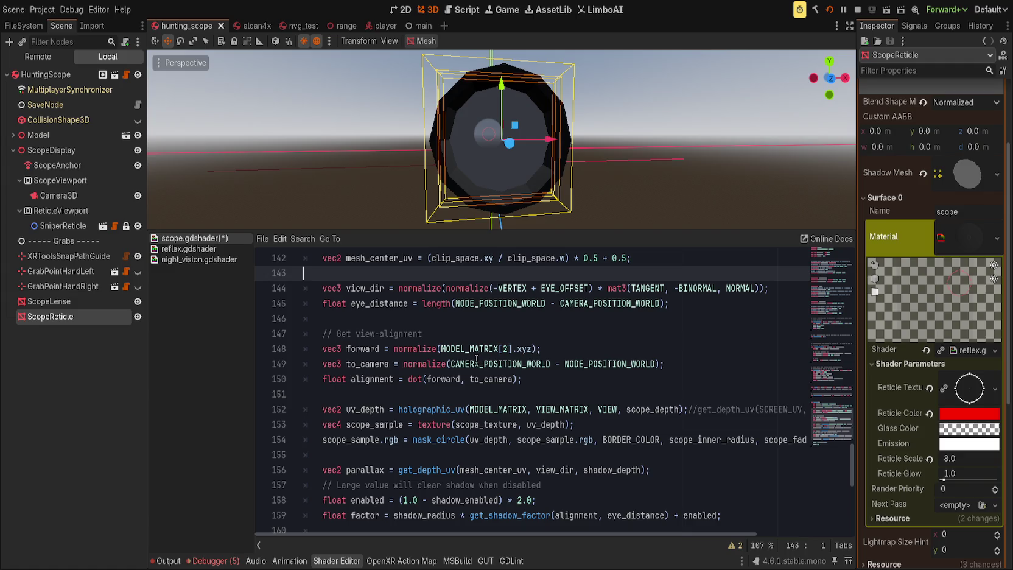
pyautogui.scroll(1, 477, 360)
pyautogui.scroll(-3, 487, 371)
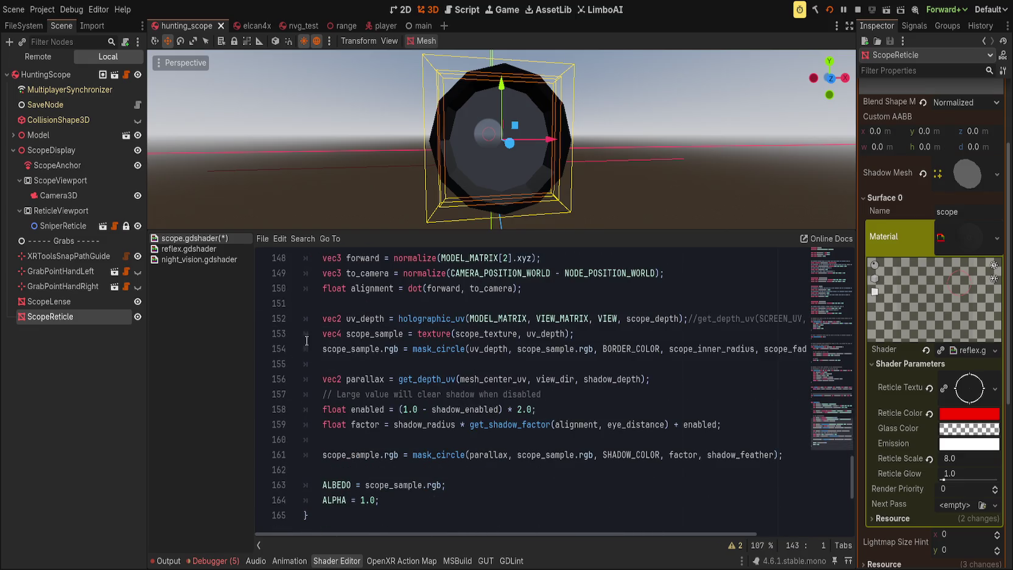
pyautogui.click(423, 374)
pyautogui.doubleClick(350, 378)
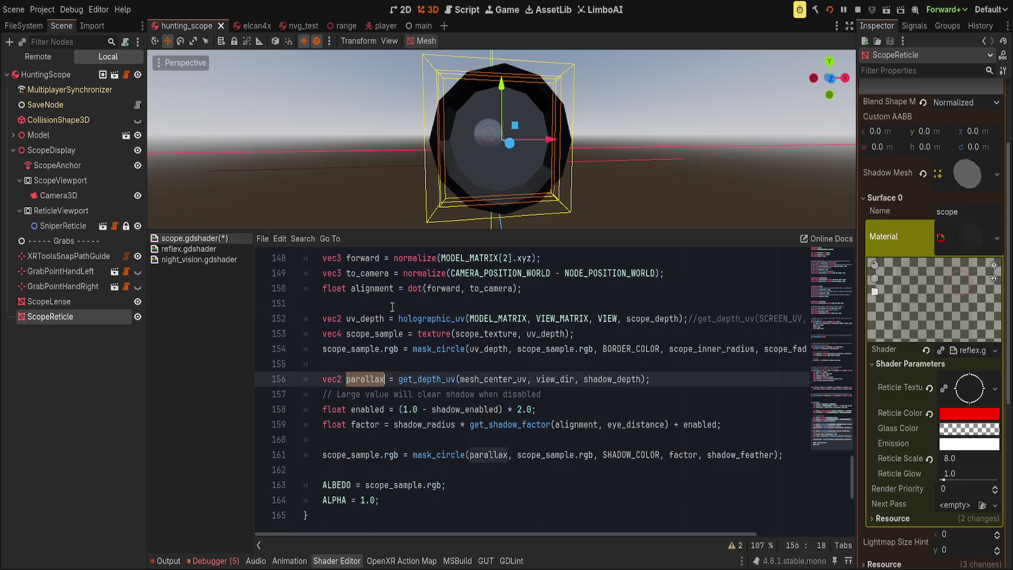
# Replace line 152's holographic_uv call with get_depth_uv(UV, view_dir, scope_depth) and save.
pyautogui.doubleClick(367, 318)
pyautogui.moveTo(399, 319); pyautogui.dragTo(694, 319)
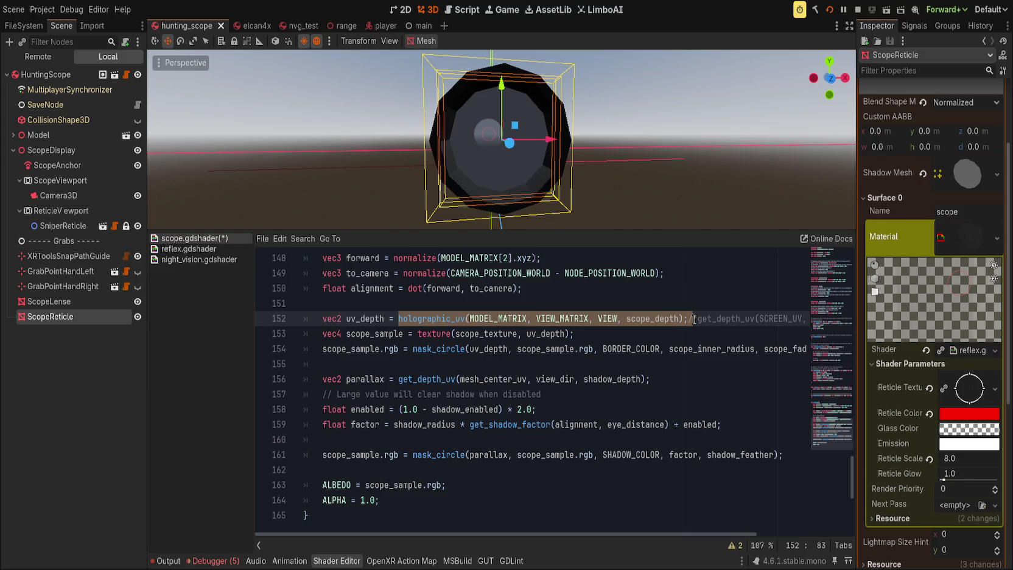
pyautogui.press('Delete')
pyautogui.hotkey('ctrl', 'Right')
pyautogui.press('Right')
pyautogui.hotkey('ctrl', 'Delete')
pyautogui.write('UV')
pyautogui.hotkey('ctrl', 's')
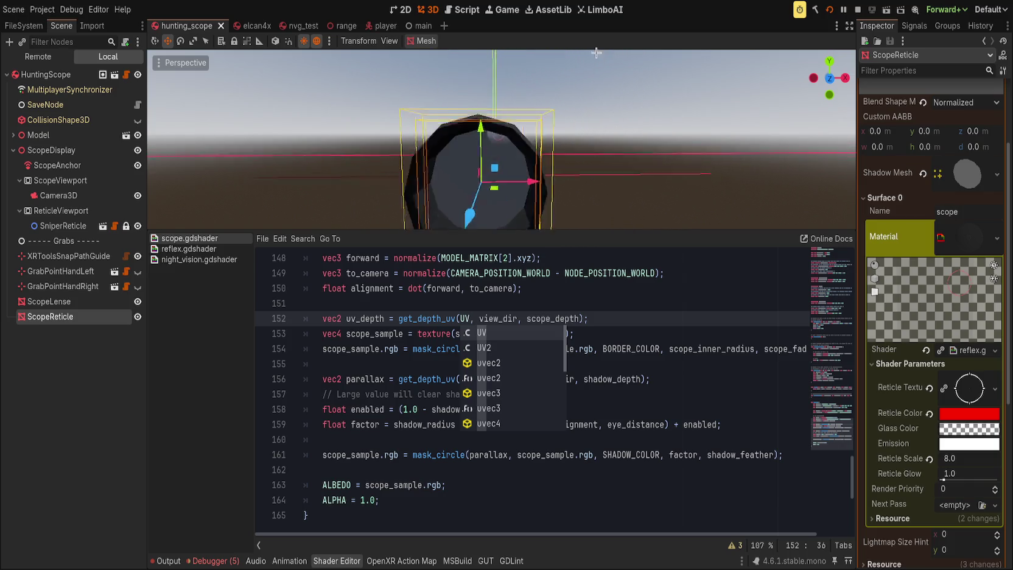
# Scroll the shader up to the get_depth_uv function definition near line 43.
pyautogui.click(625, 319)
pyautogui.scroll(1, 571, 370)
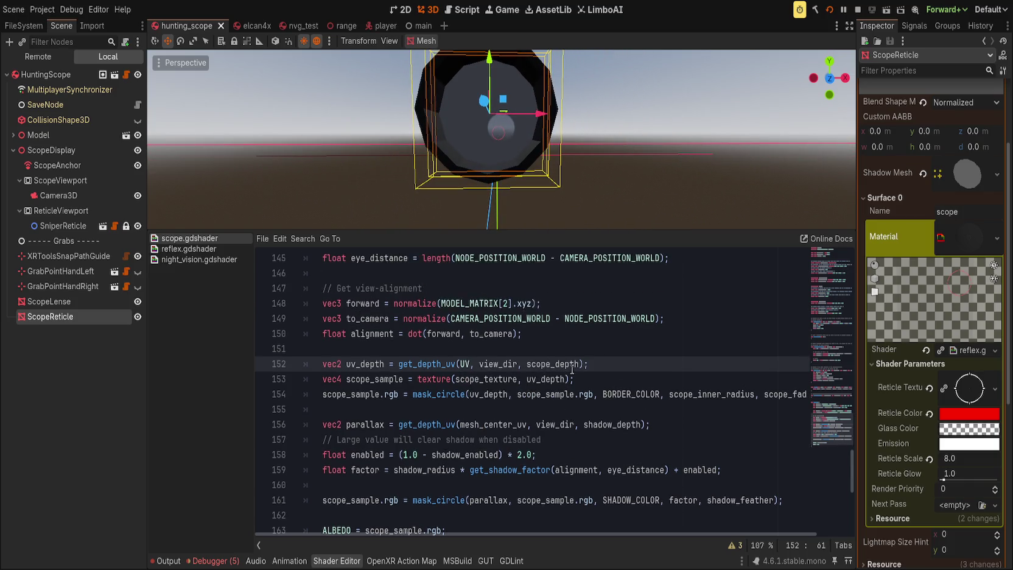
pyautogui.scroll(1, 572, 370)
pyautogui.doubleClick(428, 409)
pyautogui.scroll(5, 547, 412)
pyautogui.scroll(4, 547, 412)
pyautogui.scroll(-3, 547, 412)
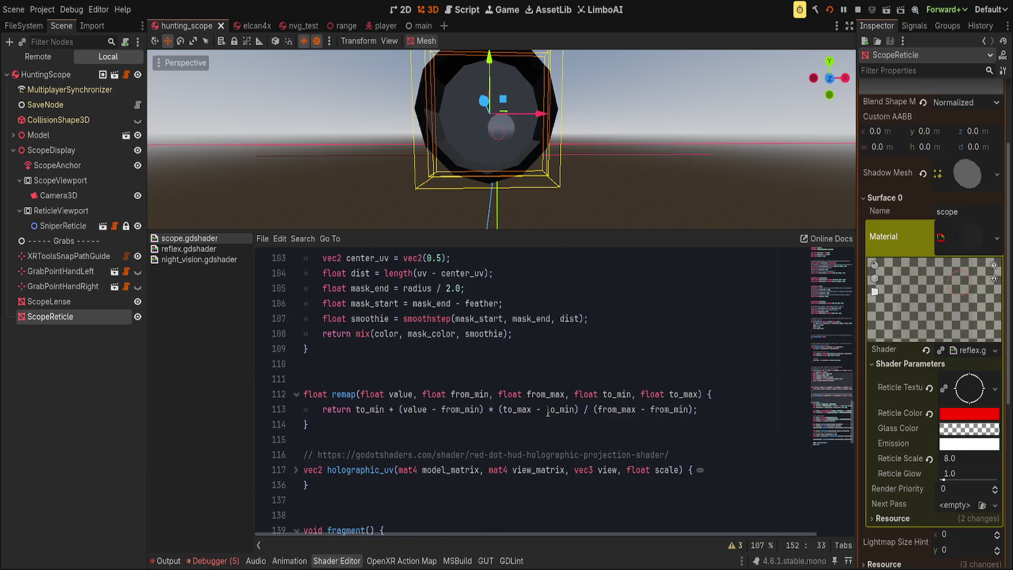
pyautogui.scroll(10, 547, 412)
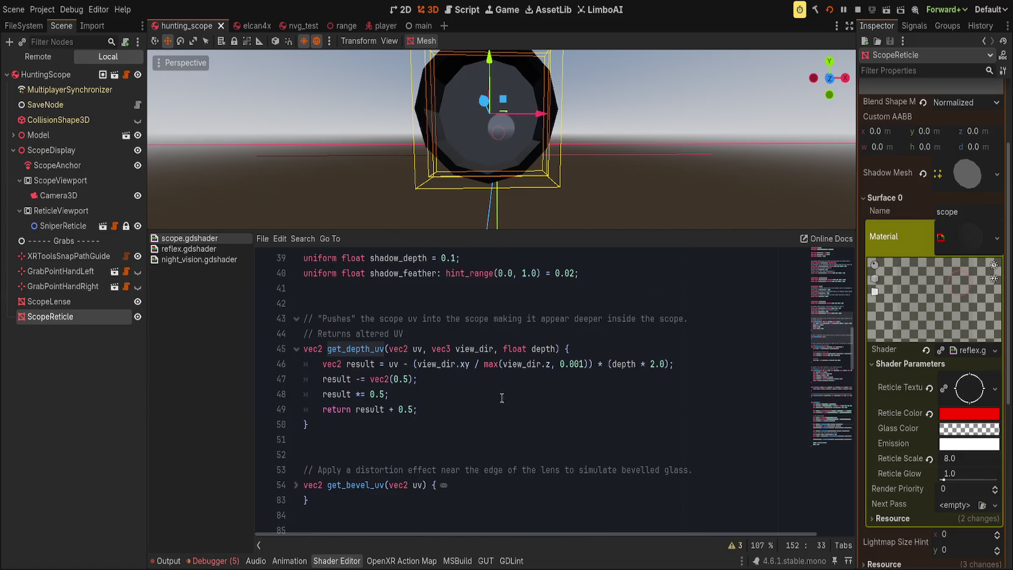
pyautogui.click(514, 379)
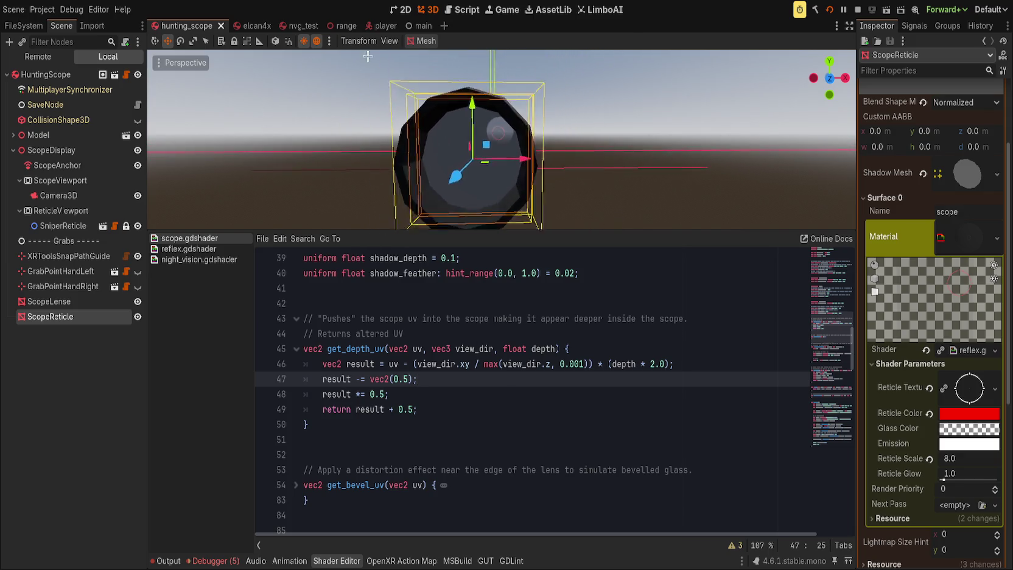
# Zoom the 3D viewport out and reselect the ScopeReticle node.
pyautogui.scroll(-5, 332, 175)
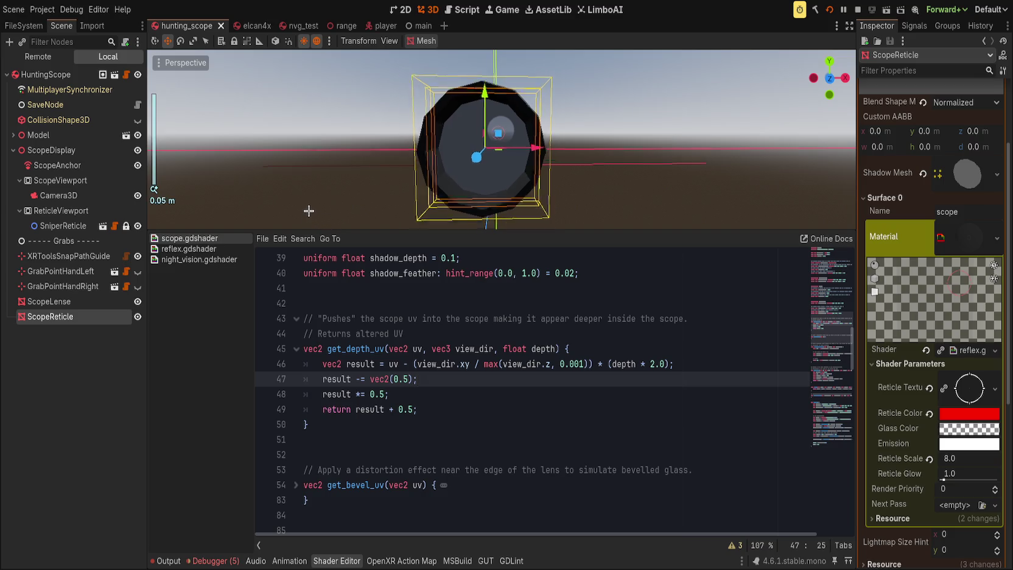
pyautogui.click(338, 174)
pyautogui.scroll(-3, 334, 177)
pyautogui.scroll(3, 332, 181)
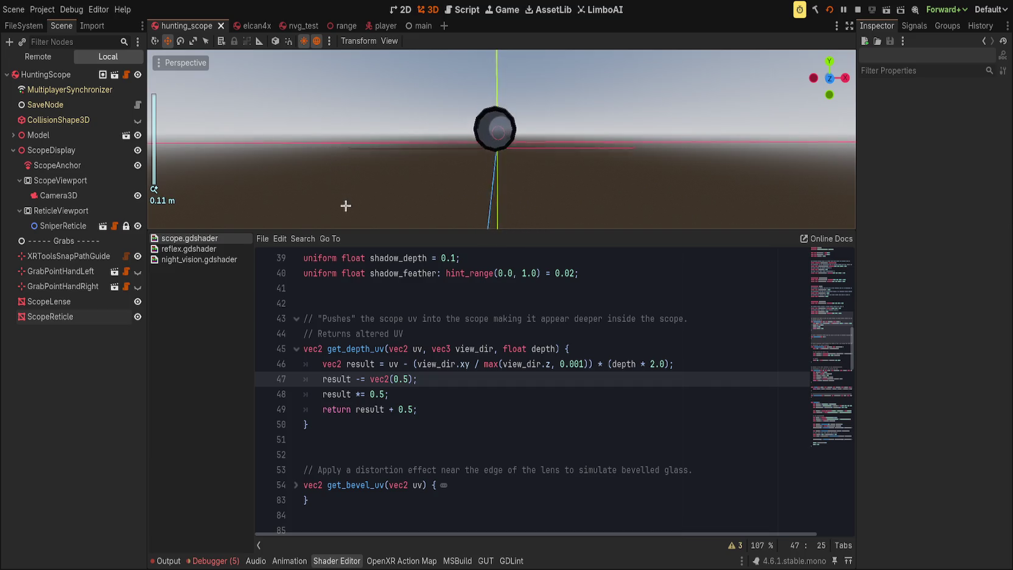
pyautogui.click(50, 317)
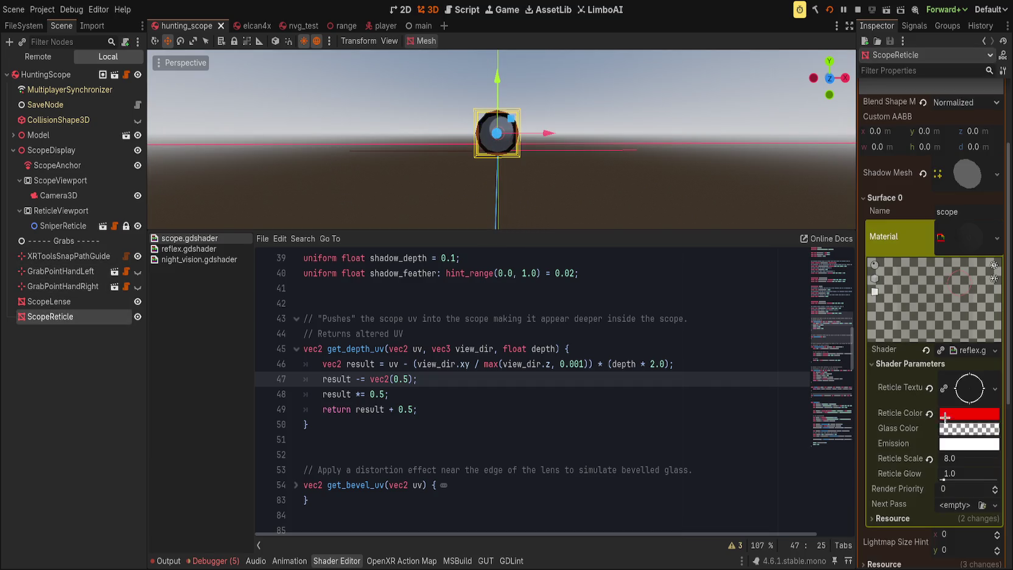
# Raise ScopeLense's Scope Depth to test it, then revert it to the default 2.0.
pyautogui.click(61, 301)
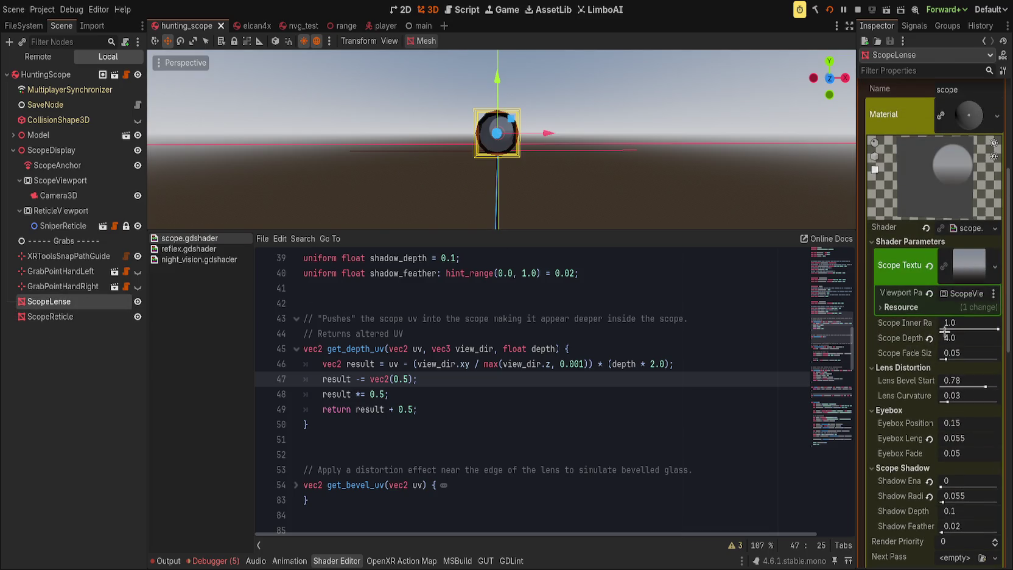
pyautogui.moveTo(942, 340); pyautogui.dragTo(981, 340)
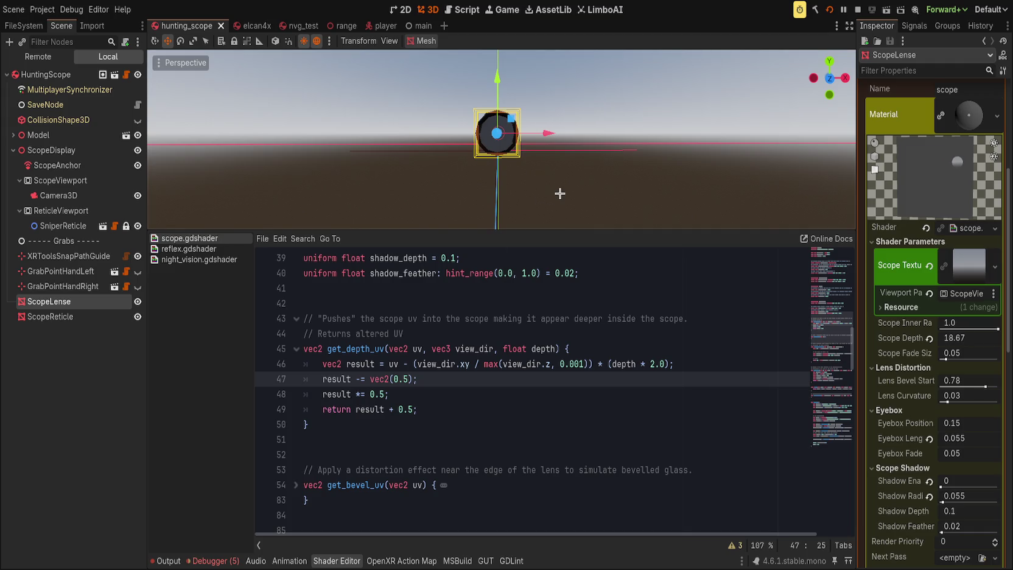
pyautogui.click(560, 194)
pyautogui.click(48, 301)
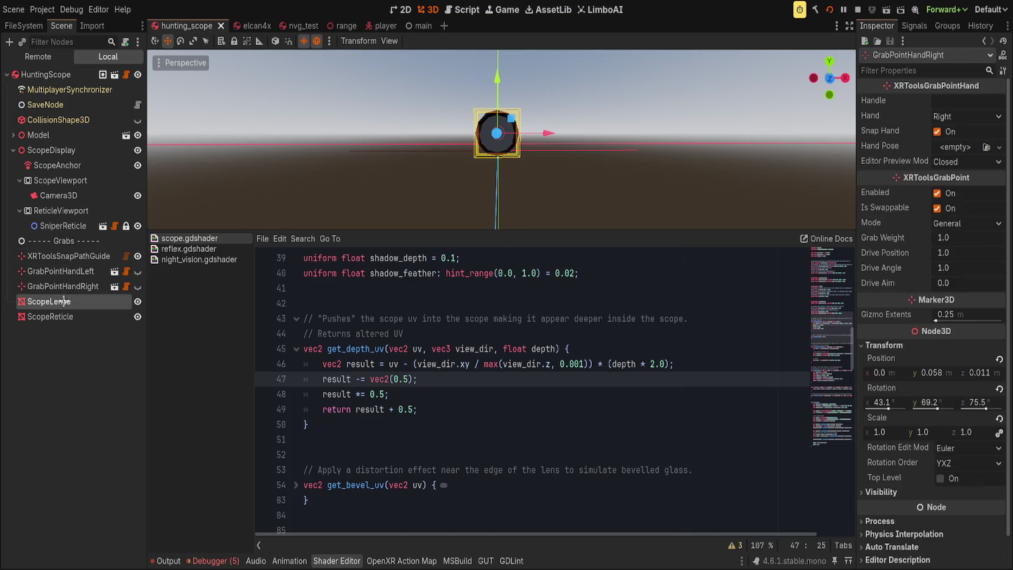
pyautogui.click(928, 339)
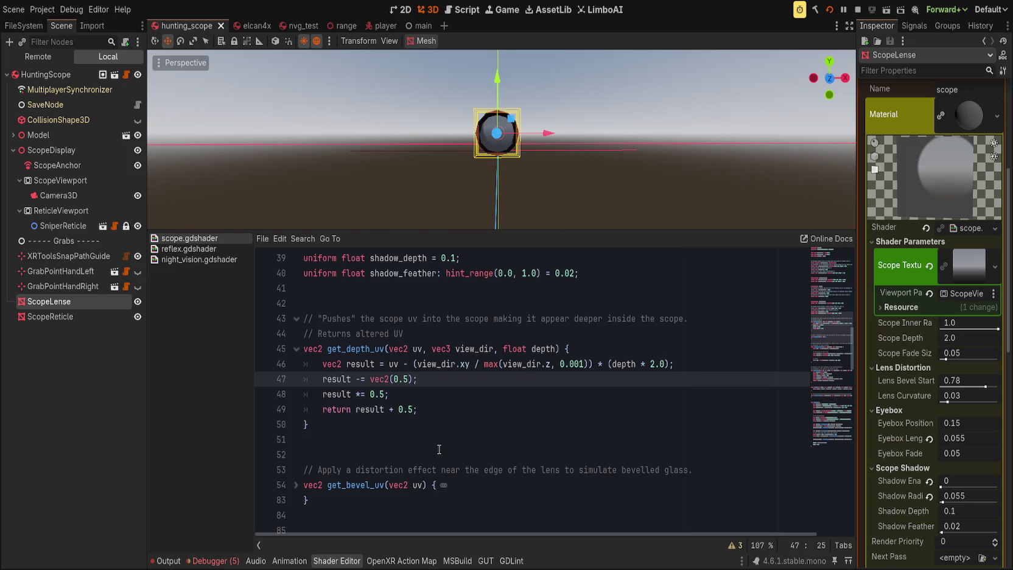
# Move from get_depth_uv's return line down to the fragment function code.
pyautogui.click(530, 411)
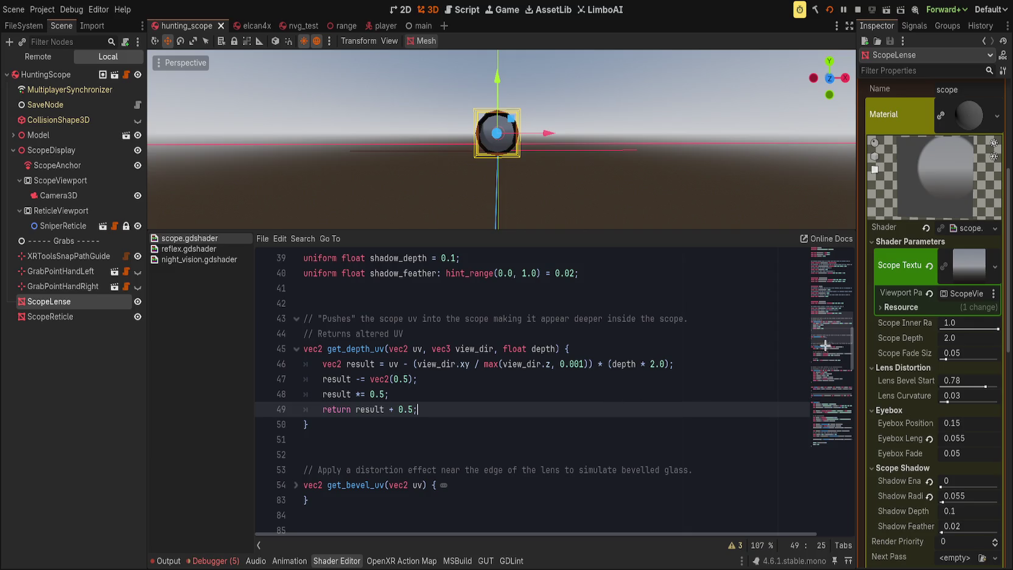
pyautogui.click(836, 417)
pyautogui.scroll(-1, 836, 417)
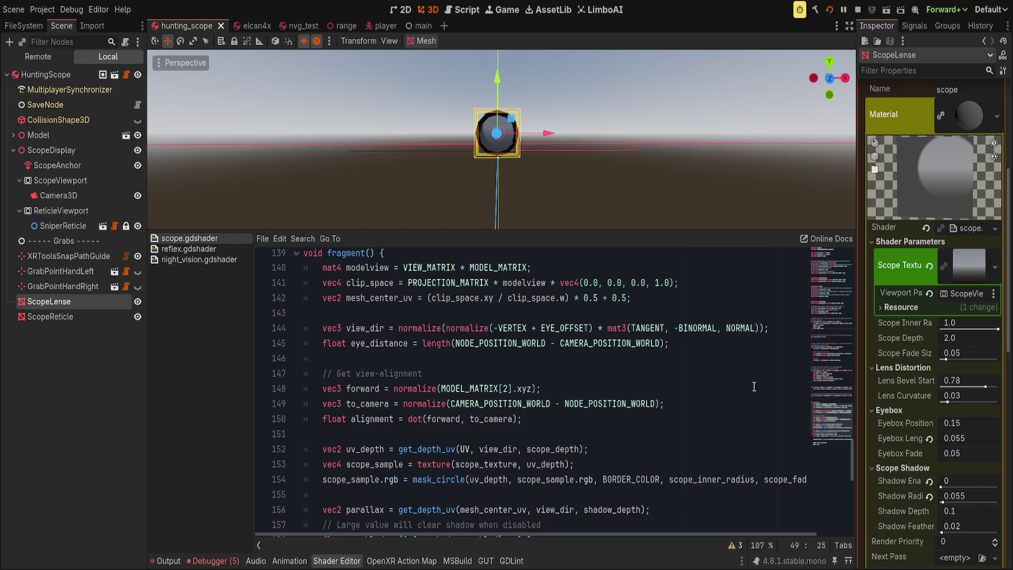
# Replace get_depth_uv's UV argument on line 152 with mesh_center_uv.
pyautogui.click(655, 283)
pyautogui.click(692, 299)
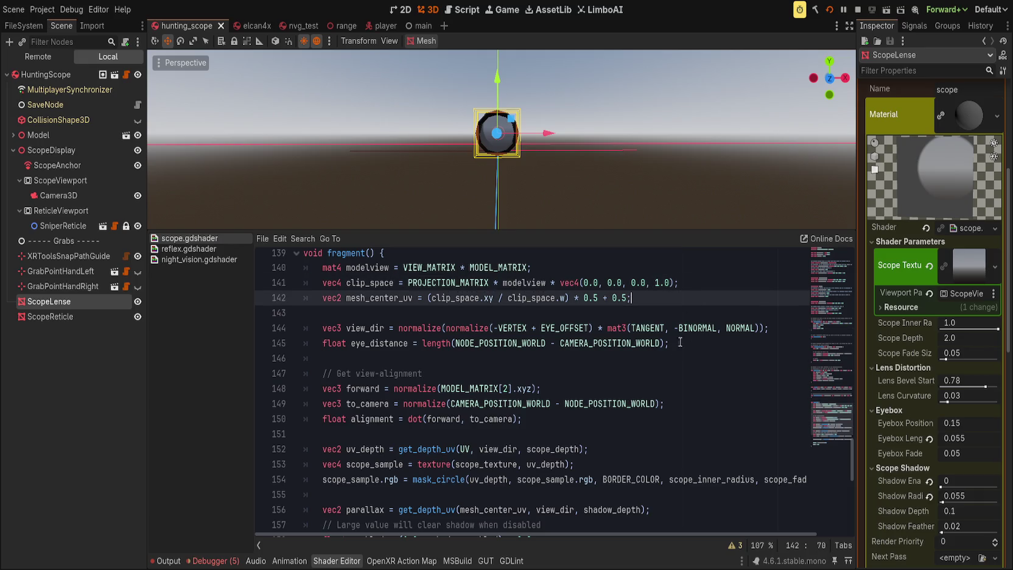
pyautogui.doubleClick(463, 450)
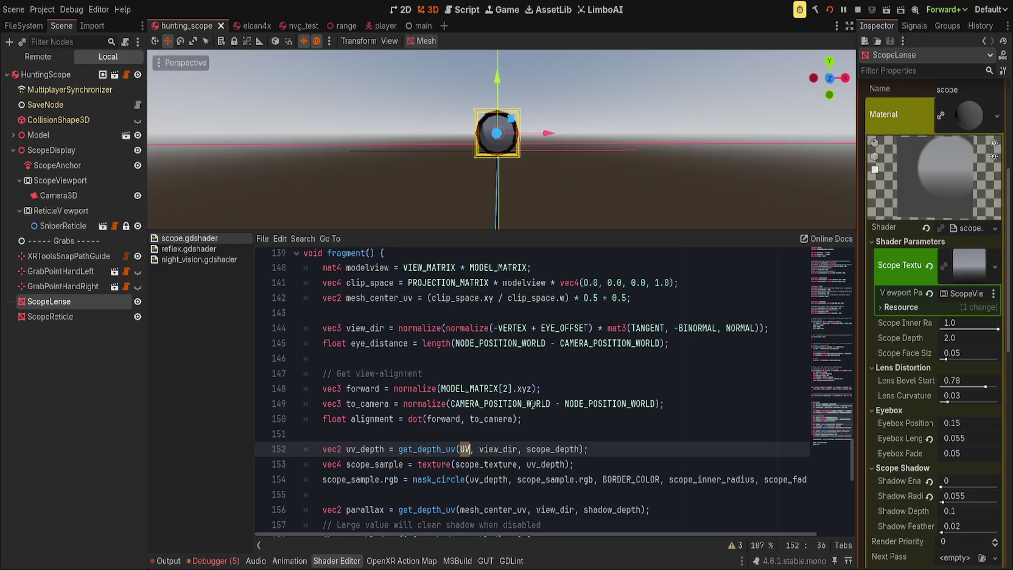
pyautogui.write('mesh')
pyautogui.press('Return')
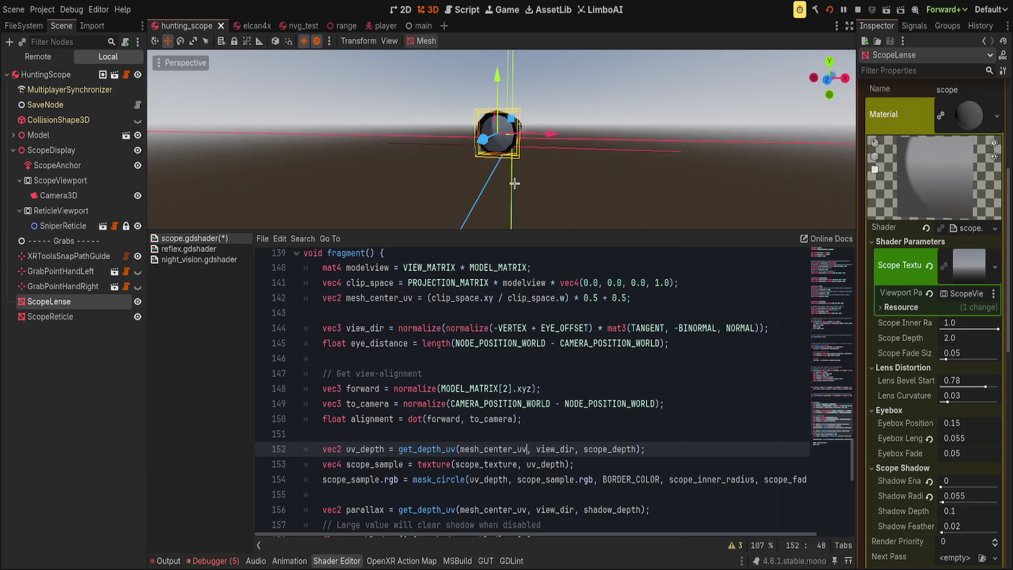
pyautogui.scroll(5, 529, 191)
pyautogui.moveTo(528, 191)
pyautogui.mouseDown()
pyautogui.moveTo(524, 137)
pyautogui.moveTo(550, 156)
pyautogui.moveTo(629, 63)
pyautogui.moveTo(548, 51)
pyautogui.moveTo(610, 170)
pyautogui.moveTo(542, 207)
pyautogui.moveTo(622, 70)
pyautogui.mouseUp()
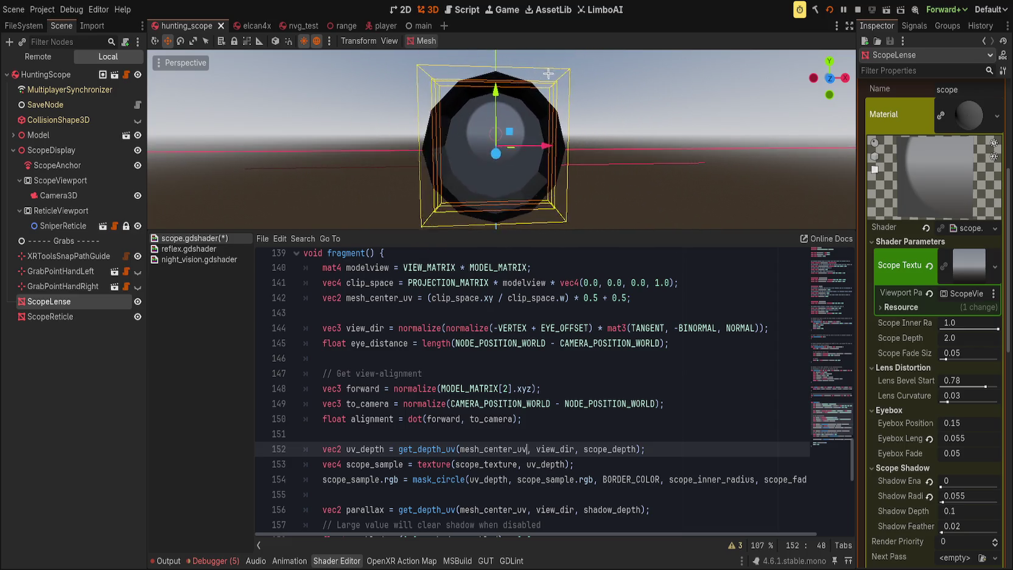
# Review the mesh_center_uv, view_dir and modelview lines, selecting MODEL_MATRIX and PROJECTION_MATRIX.
pyautogui.click(698, 298)
pyautogui.scroll(3, 610, 386)
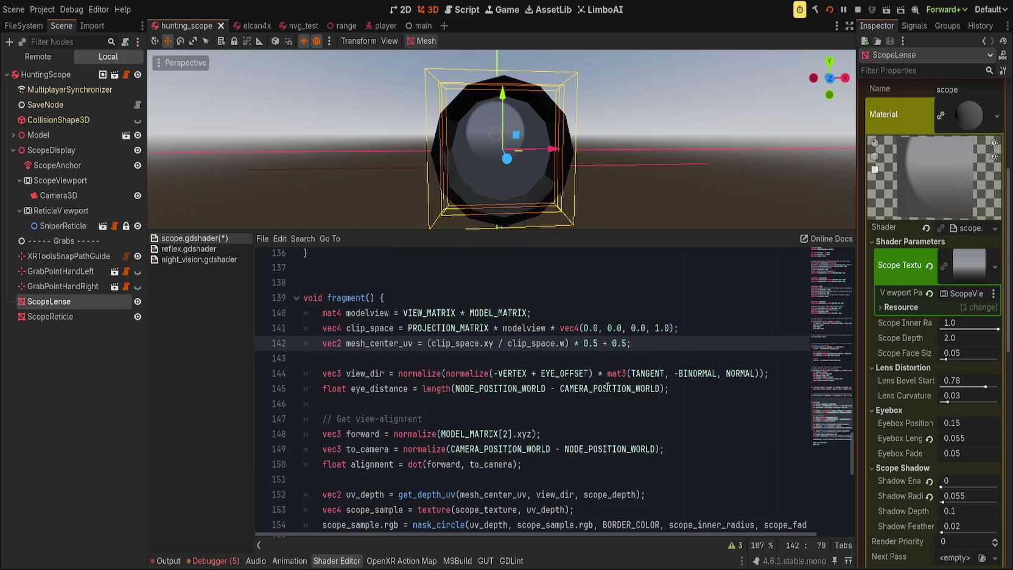
pyautogui.scroll(-3, 607, 388)
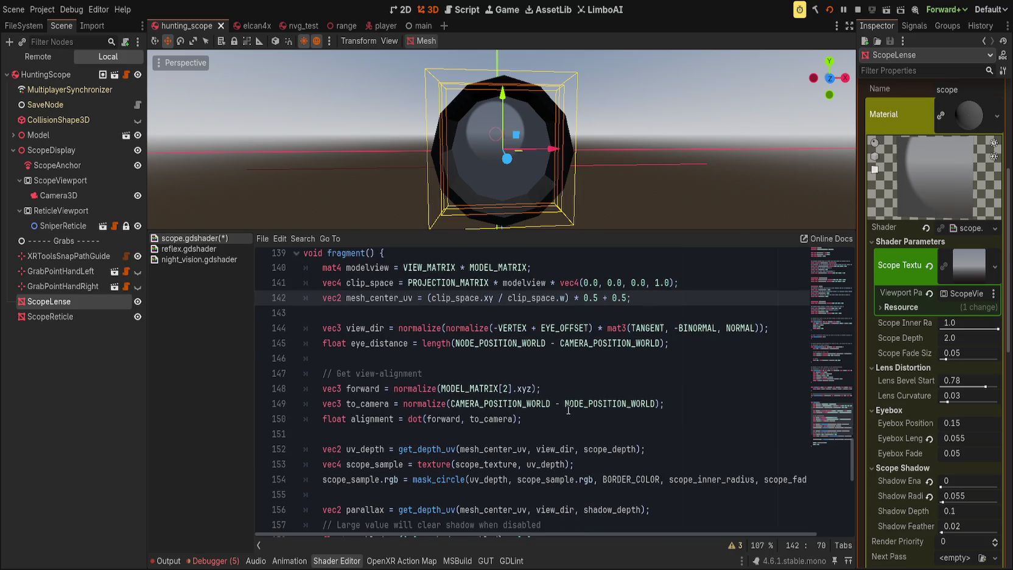
pyautogui.click(501, 418)
pyautogui.click(368, 447)
pyautogui.click(491, 450)
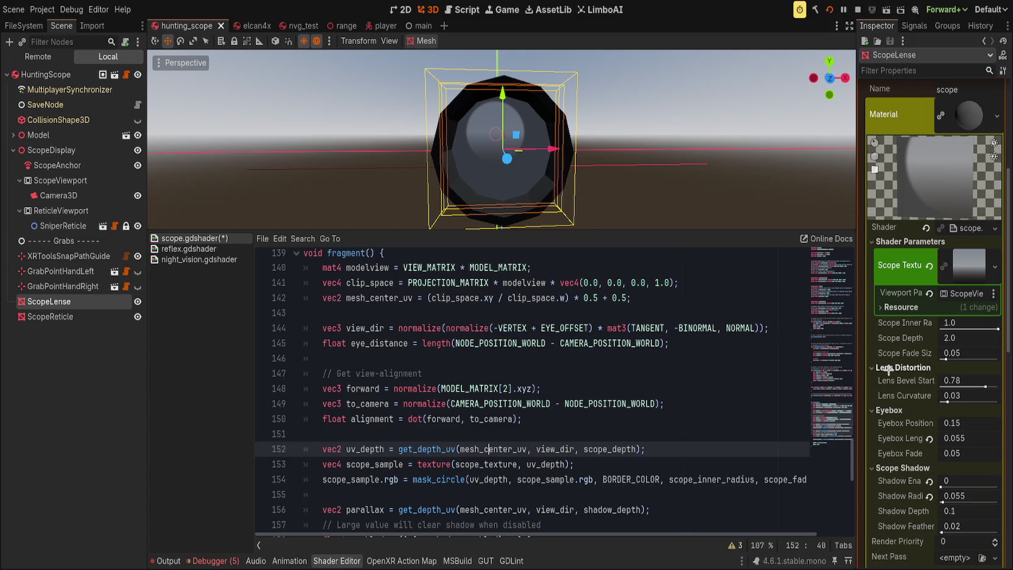
pyautogui.click(563, 356)
pyautogui.click(378, 328)
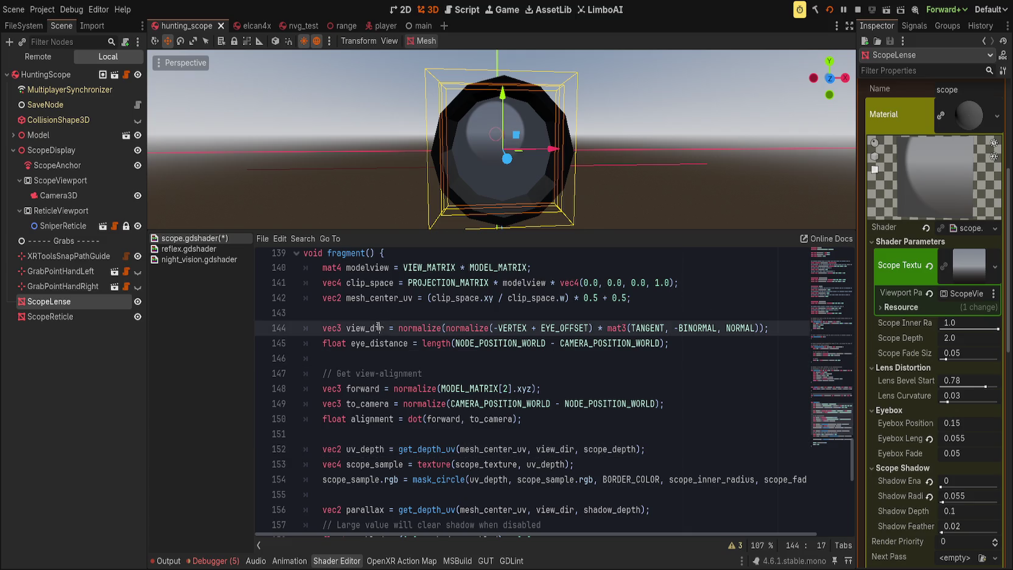
pyautogui.click(368, 267)
pyautogui.doubleClick(498, 267)
pyautogui.doubleClick(451, 282)
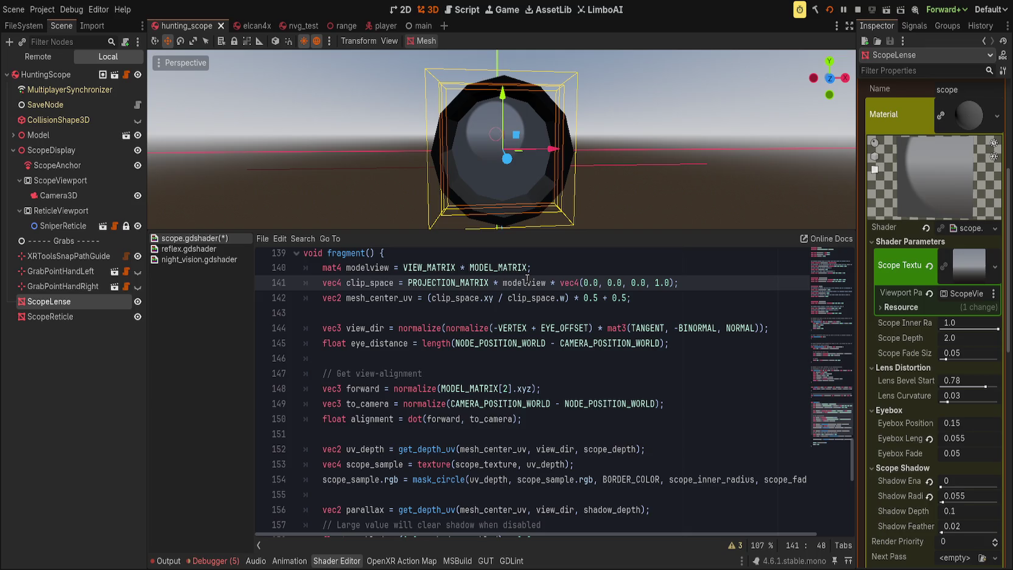
# Scroll up to get_depth_uv and select part of the offset expression on line 46.
pyautogui.scroll(10, 512, 453)
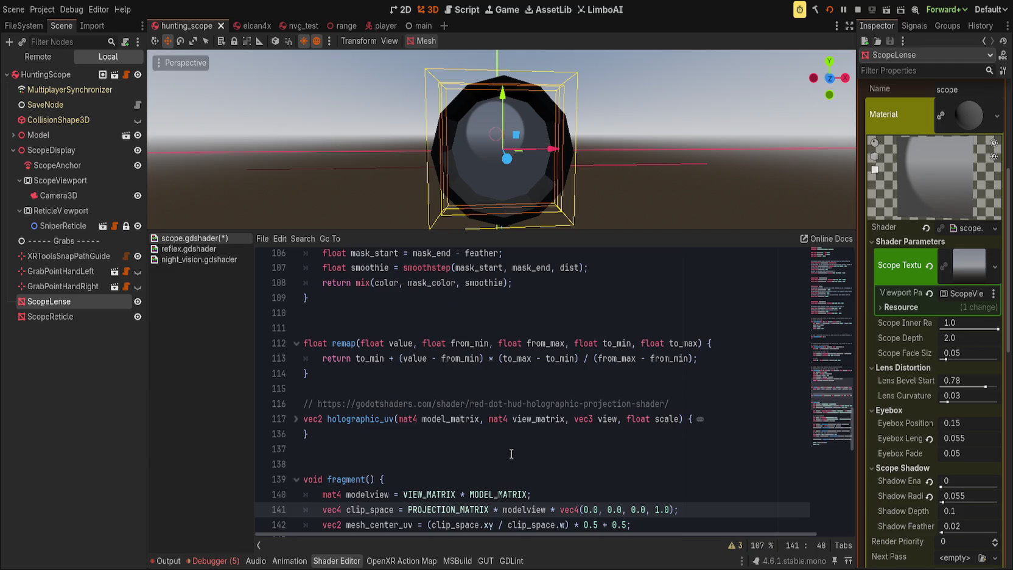
pyautogui.scroll(5, 504, 461)
pyautogui.scroll(15, 504, 462)
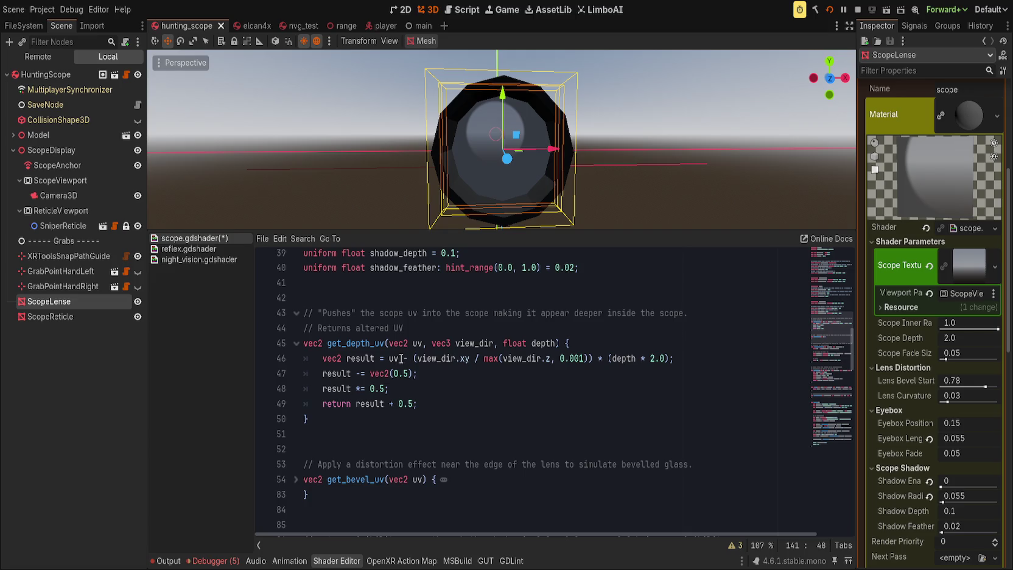
pyautogui.moveTo(400, 358); pyautogui.dragTo(557, 359)
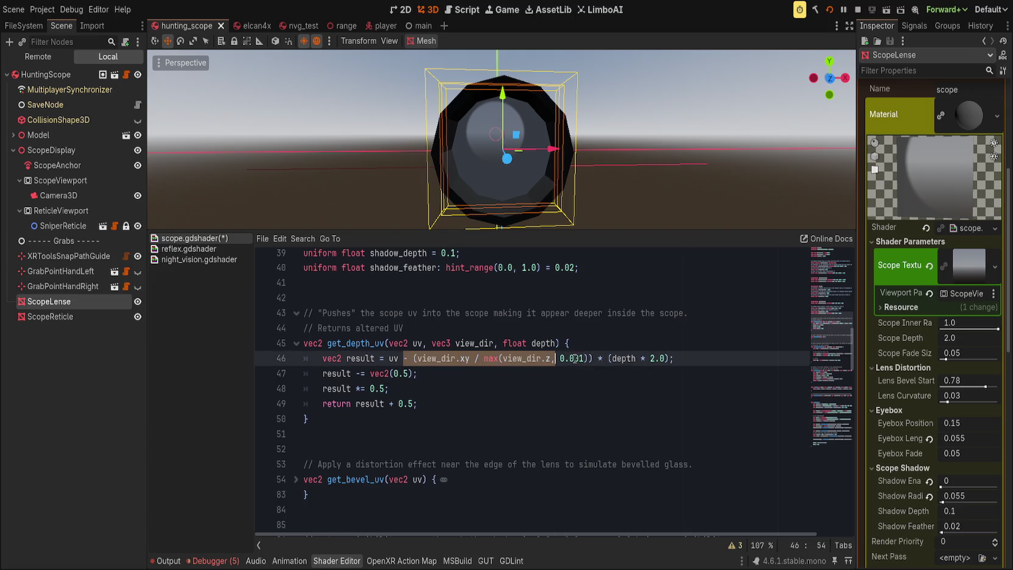
# On line 46, replace the view_dir division with view_dir.xy and remove the leftover closing parenthesis.
pyautogui.click(577, 357)
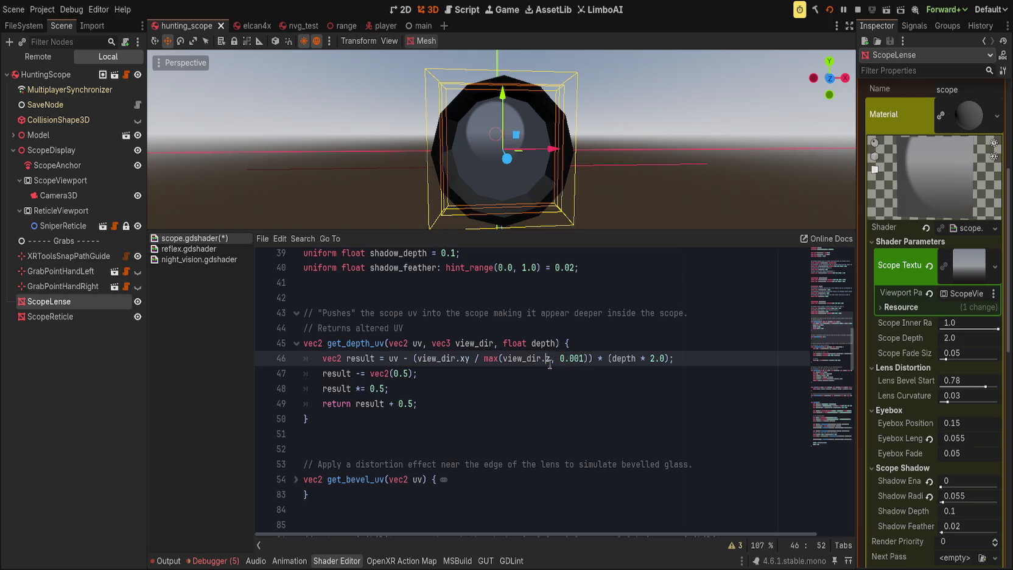
pyautogui.moveTo(413, 358); pyautogui.dragTo(592, 358)
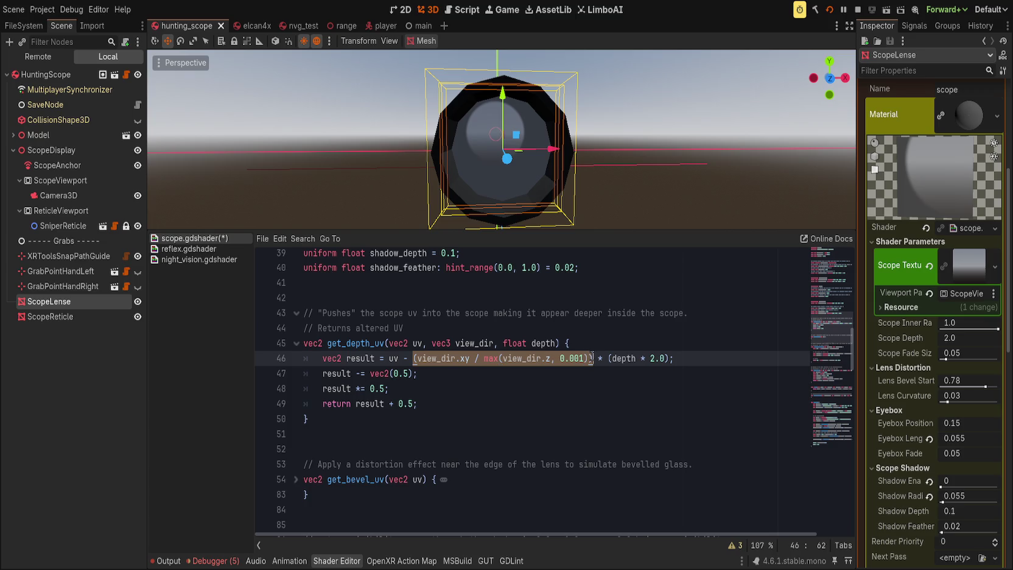
pyautogui.hotkey('shift', 'Left')
pyautogui.write('view_dir.xy')
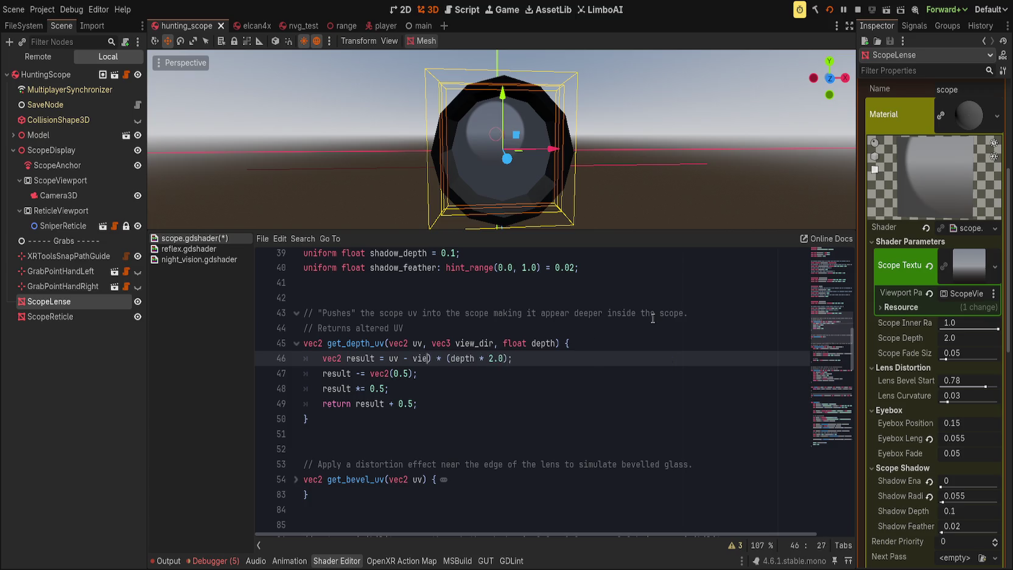
pyautogui.press('Delete')
pyautogui.press('End')
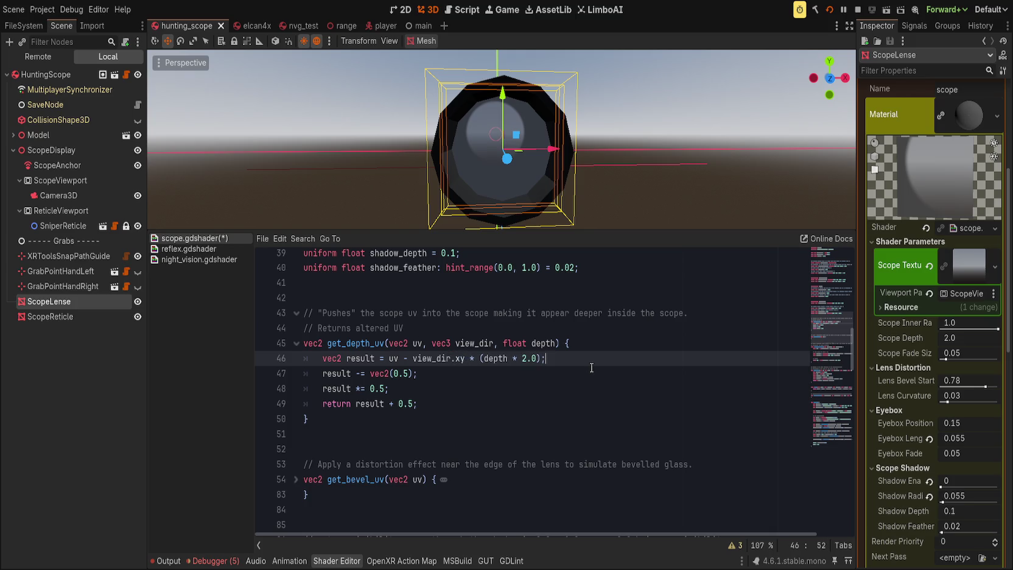
# Change the mesh_center_uv argument on line 152 back to UV and save the shader.
pyautogui.scroll(-10, 590, 365)
pyautogui.scroll(-8, 588, 369)
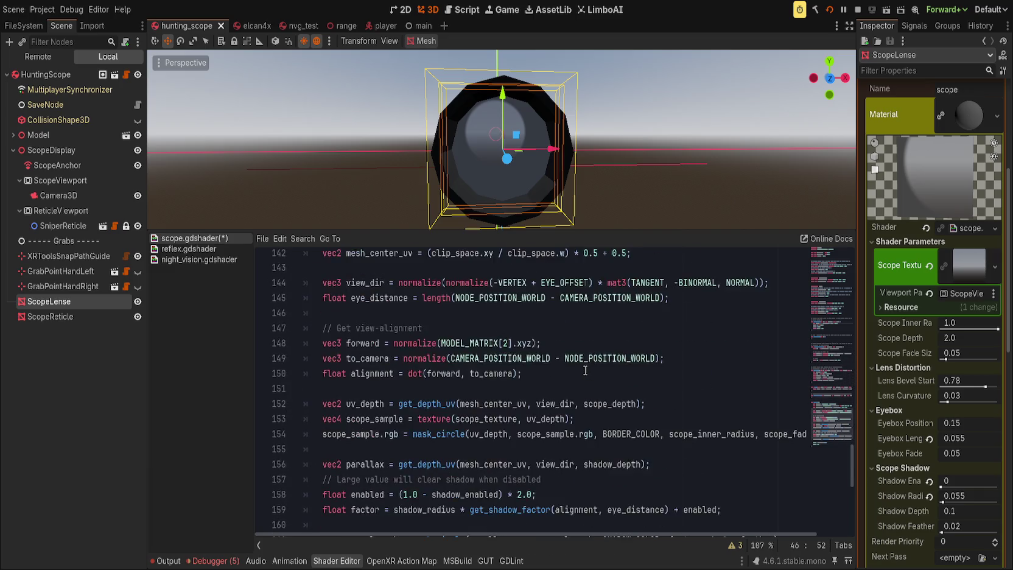
pyautogui.scroll(2, 584, 369)
pyautogui.doubleClick(489, 312)
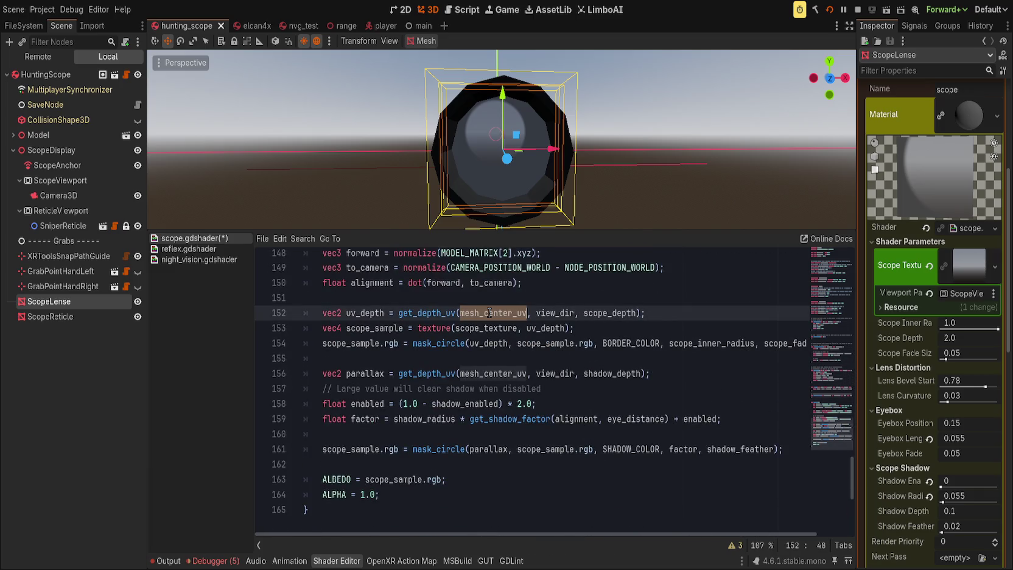
pyautogui.write('UV')
pyautogui.hotkey('ctrl', 's')
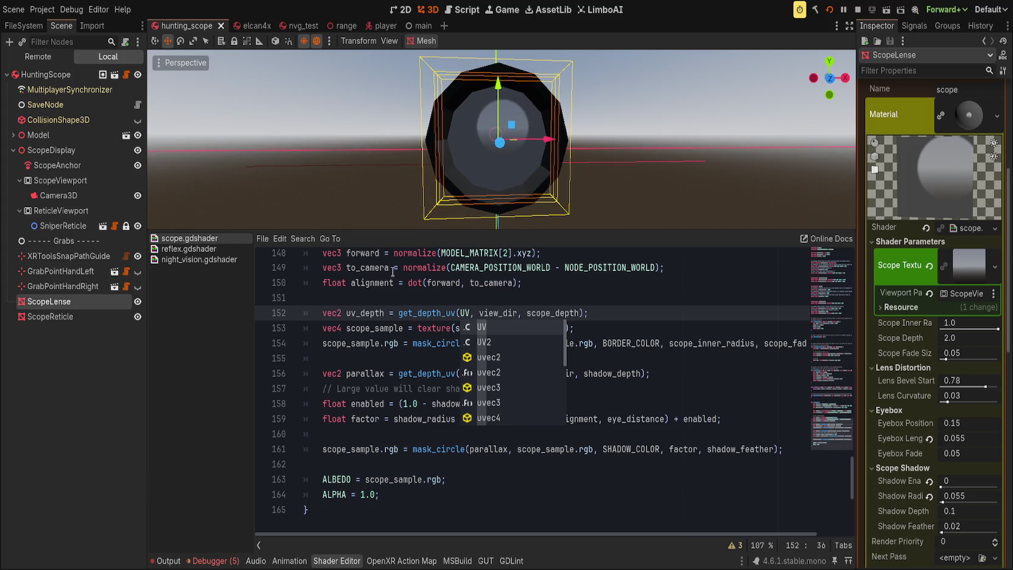
# Paste three adj_uv lines above get_depth_uv's return: offset by view_dir.xy * (depth * 10.0), recentre, halve.
pyautogui.click(391, 312)
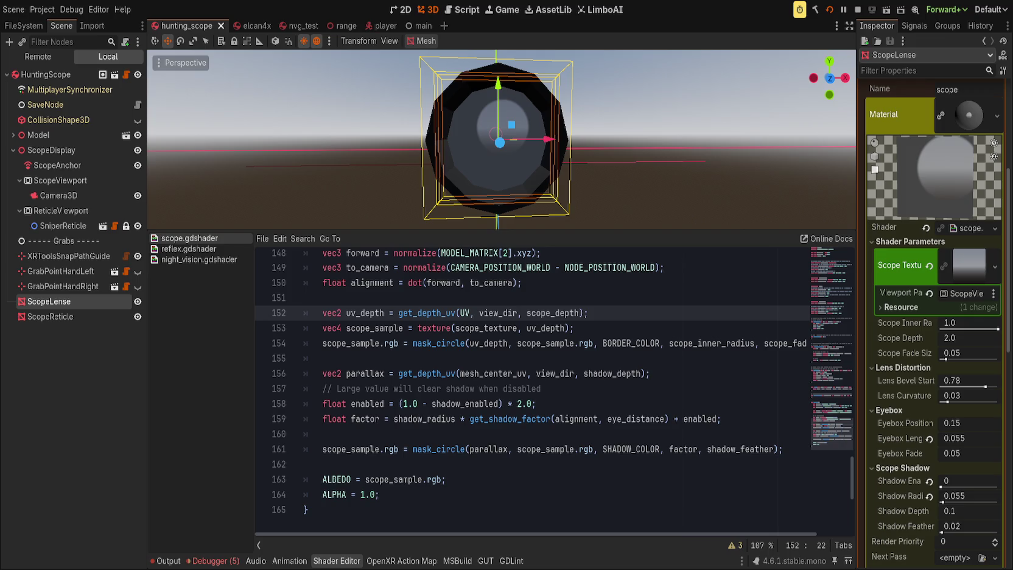
pyautogui.press('End')
pyautogui.scroll(11, 499, 470)
pyautogui.scroll(20, 499, 470)
pyautogui.click(477, 361)
pyautogui.press('Up')
pyautogui.press('Return')
pyautogui.write('vec2 adj_uv = UV - view_dir.xy * (depth * 10.0);  \t\tadj_uv -= vec2(0.5); \t\tadj_uv *= 0.5;')
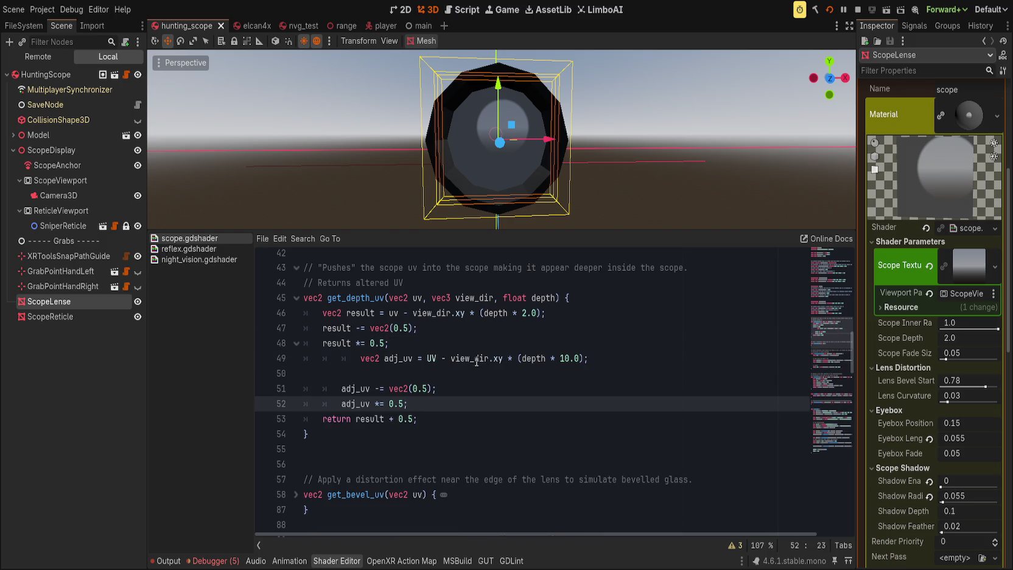
# Delete the pasted adj_uv declaration and offset lines from get_depth_uv.
pyautogui.click(477, 360)
pyautogui.press('Down')
pyautogui.press('Delete')
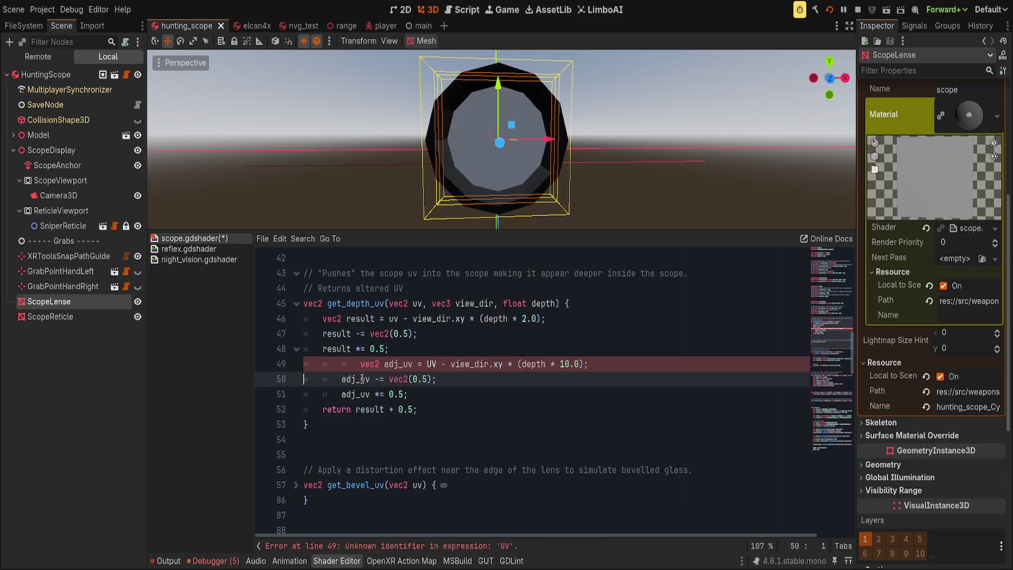
pyautogui.moveTo(360, 363); pyautogui.dragTo(421, 365)
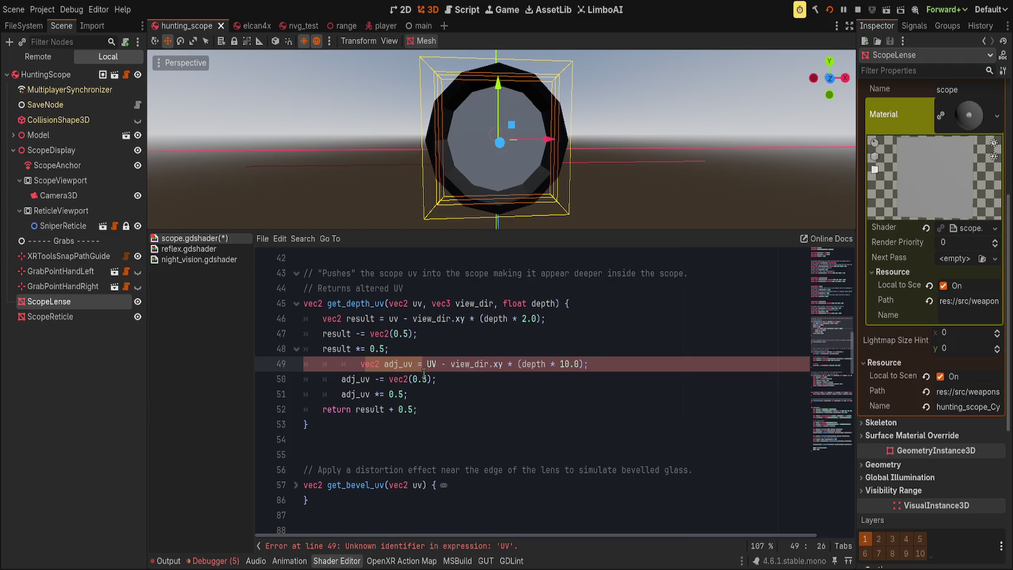
pyautogui.hotkey('shift', 'Tab')
pyautogui.moveTo(350, 379); pyautogui.dragTo(430, 378)
pyautogui.click(351, 392)
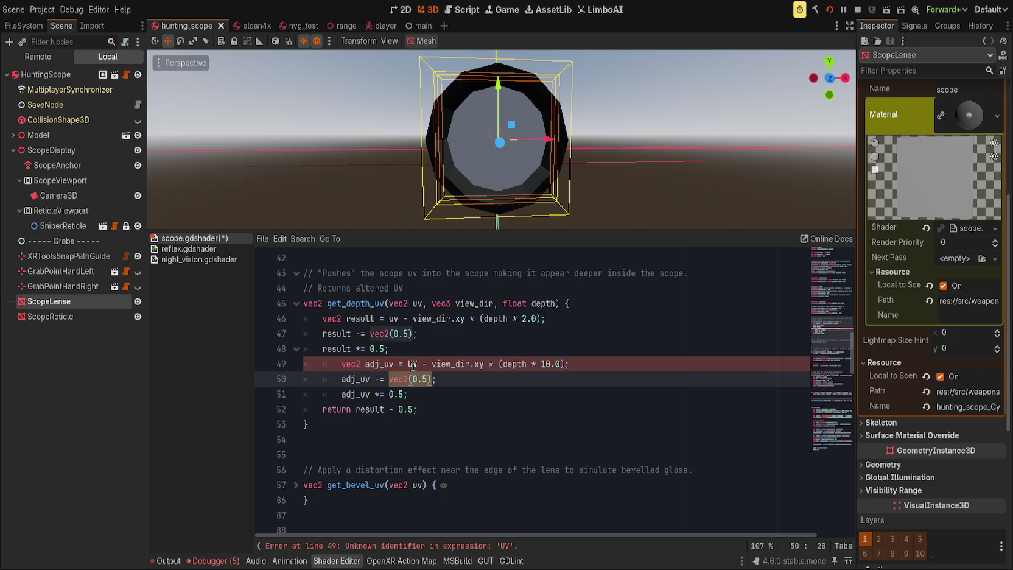
pyautogui.click(415, 364)
pyautogui.moveTo(513, 362)
pyautogui.mouseDown()
pyautogui.moveTo(608, 368)
pyautogui.moveTo(591, 375)
pyautogui.mouseUp()
pyautogui.hotkey('ctrl', 'shift', 'k')
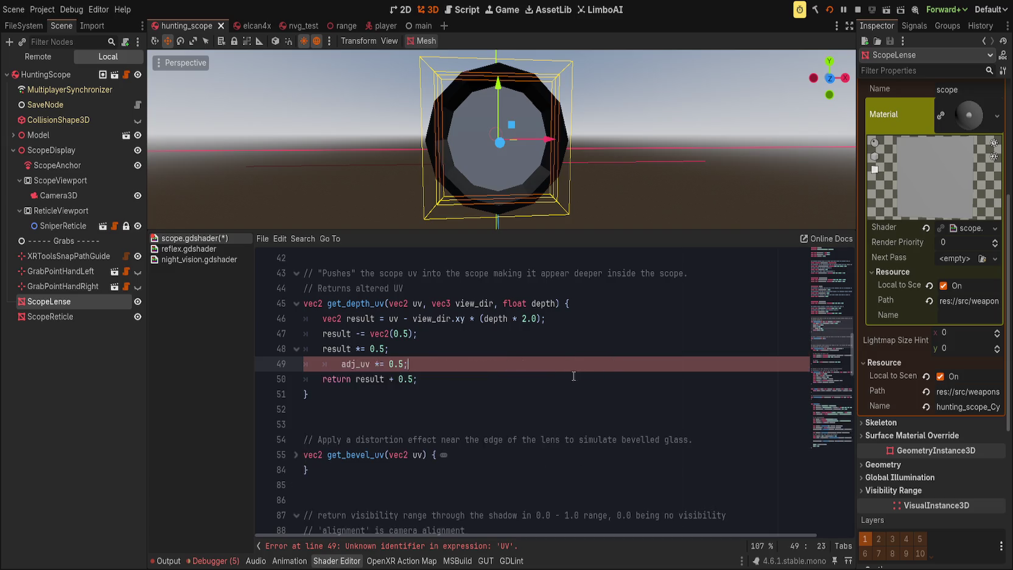
pyautogui.hotkey('ctrl', 'shift', 'k')
# Try depth * 10.0 on line 46 and scrub Scope Depth to 0.215 to preview the lens.
pyautogui.click(527, 318)
pyautogui.press('BackSpace')
pyautogui.write('10')
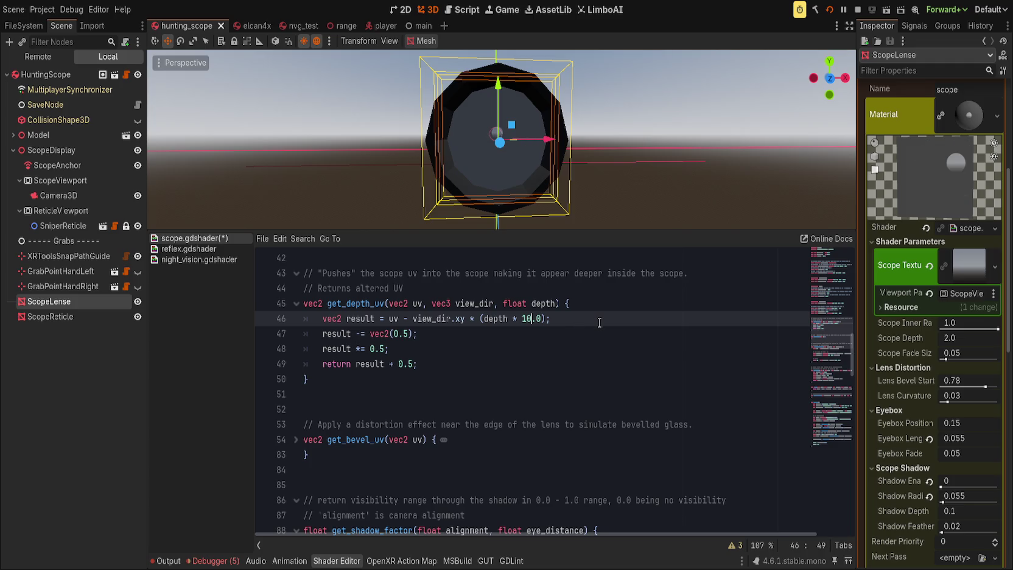
pyautogui.moveTo(963, 338)
pyautogui.mouseDown()
pyautogui.moveTo(919, 337)
pyautogui.moveTo(937, 338)
pyautogui.mouseUp()
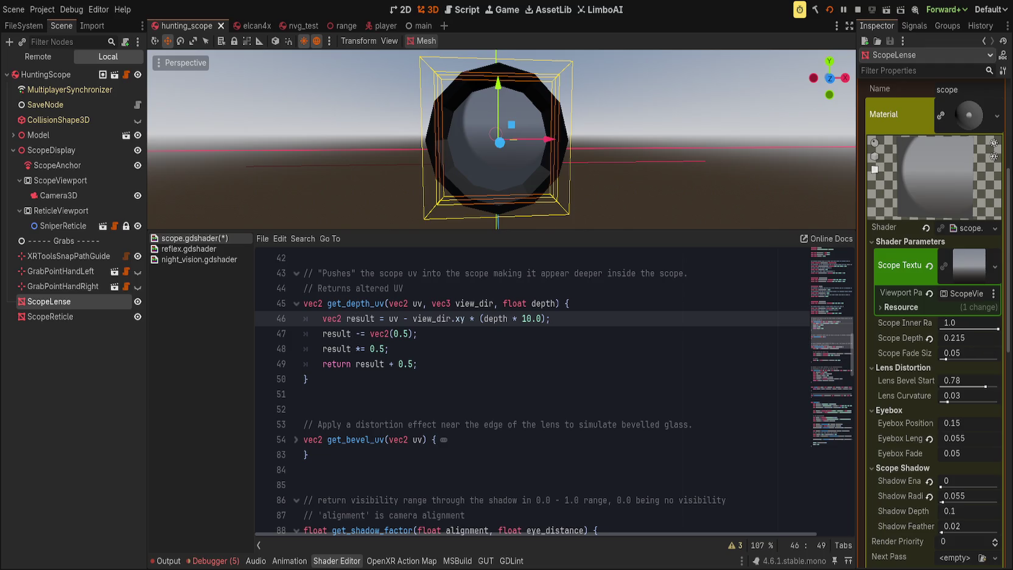
# Restore the depth * 2.0 multiplier and return to the mesh_center_uv call in fragment().
pyautogui.click(546, 345)
pyautogui.hotkey('ctrl', 'z')
pyautogui.write('2')
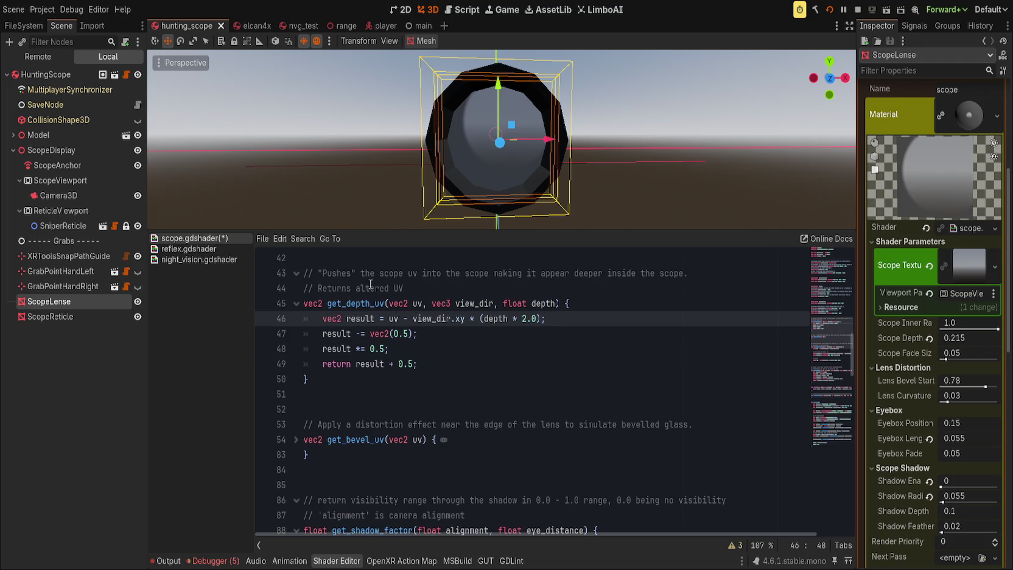
pyautogui.hotkey('ctrl', 'v')
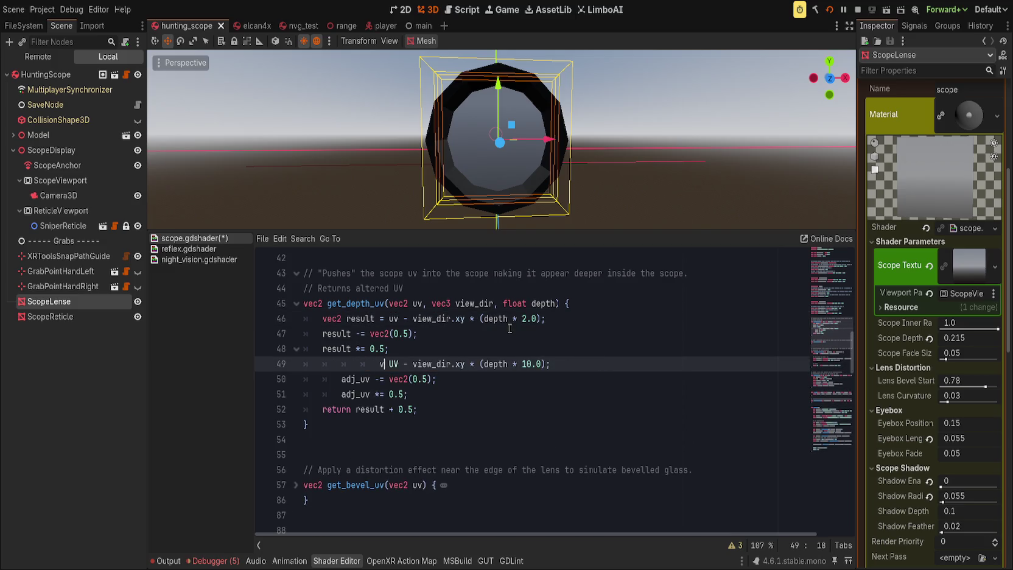
pyautogui.hotkey('ctrl', 'z')
pyautogui.hotkey('ctrl', 'z')
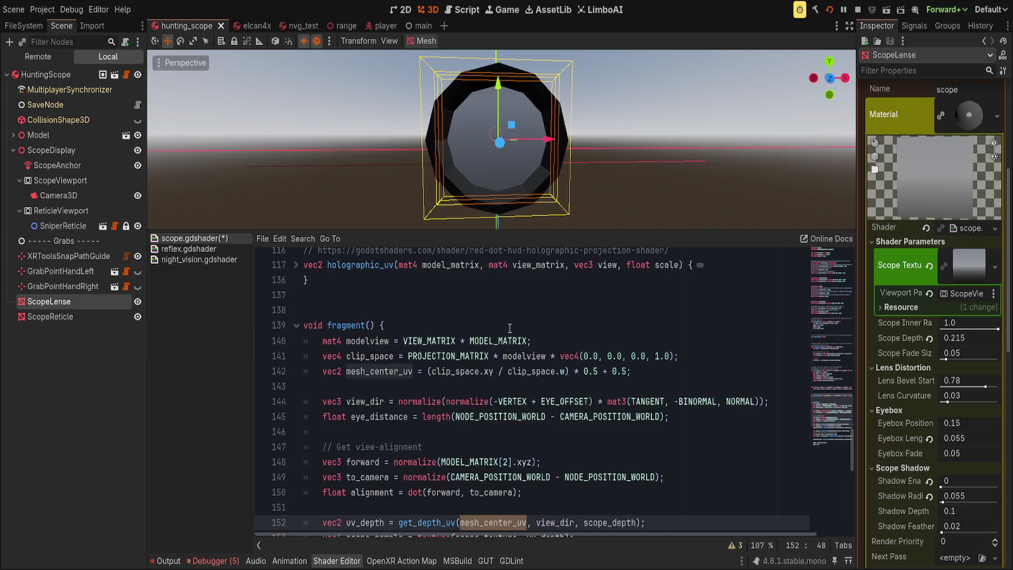
pyautogui.hotkey('ctrl', 'z')
pyautogui.hotkey('ctrl', 'z')
# Preview a higher Scope Depth, then revert it to the default 2.0.
pyautogui.click(510, 329)
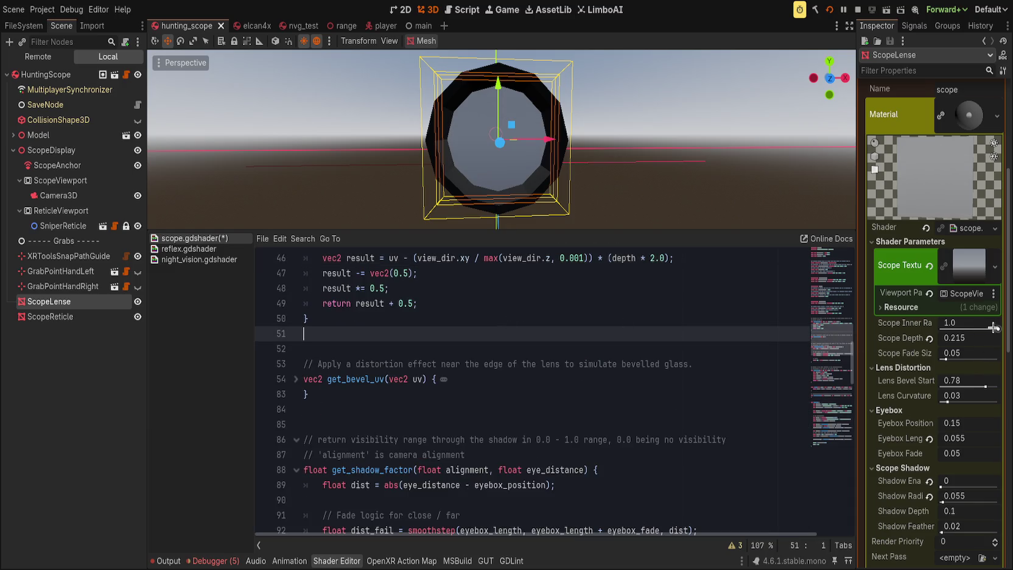
pyautogui.moveTo(947, 337); pyautogui.dragTo(973, 337)
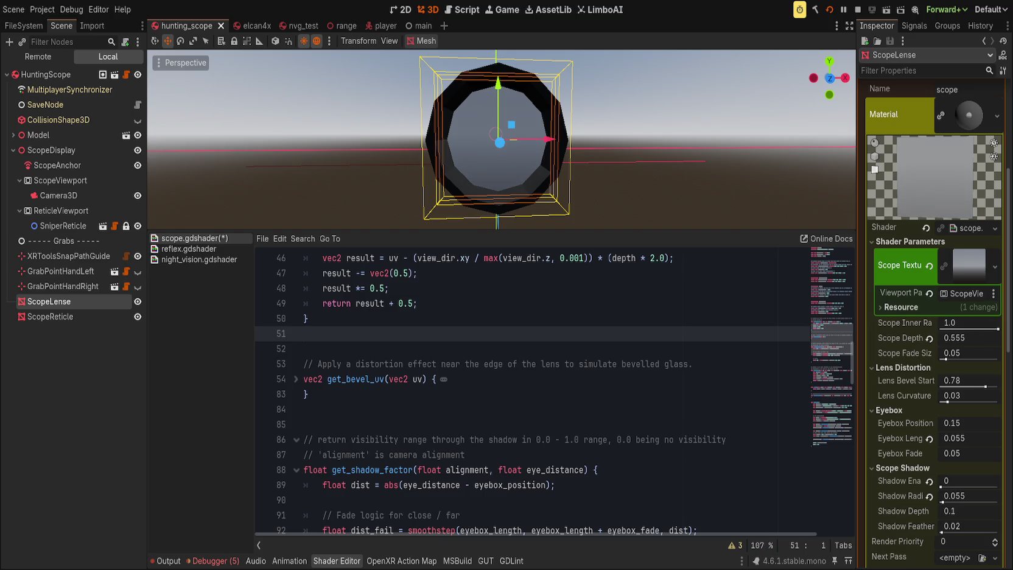
pyautogui.click(928, 338)
# Inspect the uv_depth = get_depth_uv(mesh_center_uv) call and pan the 3D view across the scope.
pyautogui.scroll(-20, 515, 329)
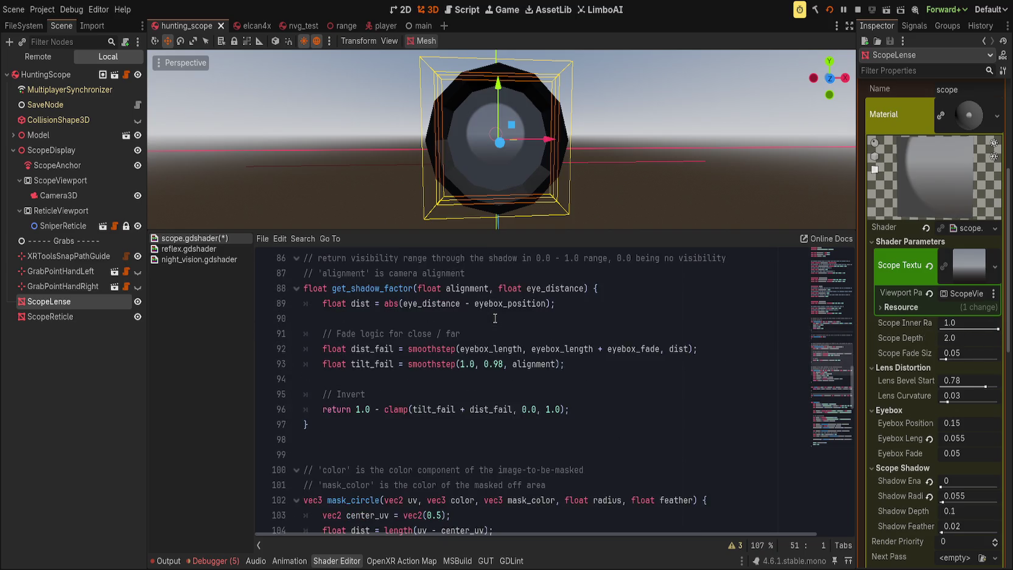
pyautogui.scroll(-10, 356, 410)
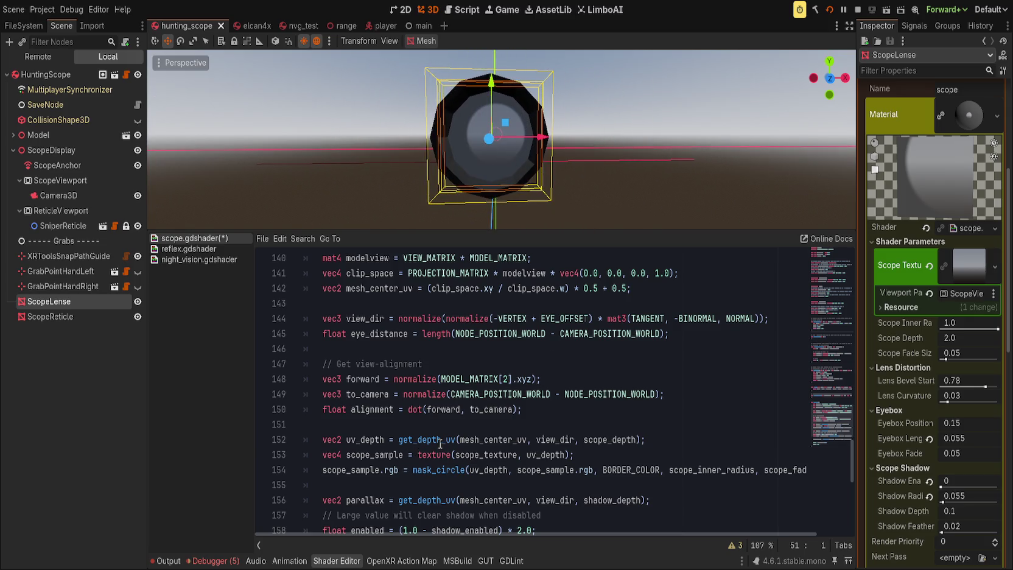
pyautogui.doubleClick(438, 440)
pyautogui.doubleClick(481, 440)
pyautogui.scroll(-1, 481, 440)
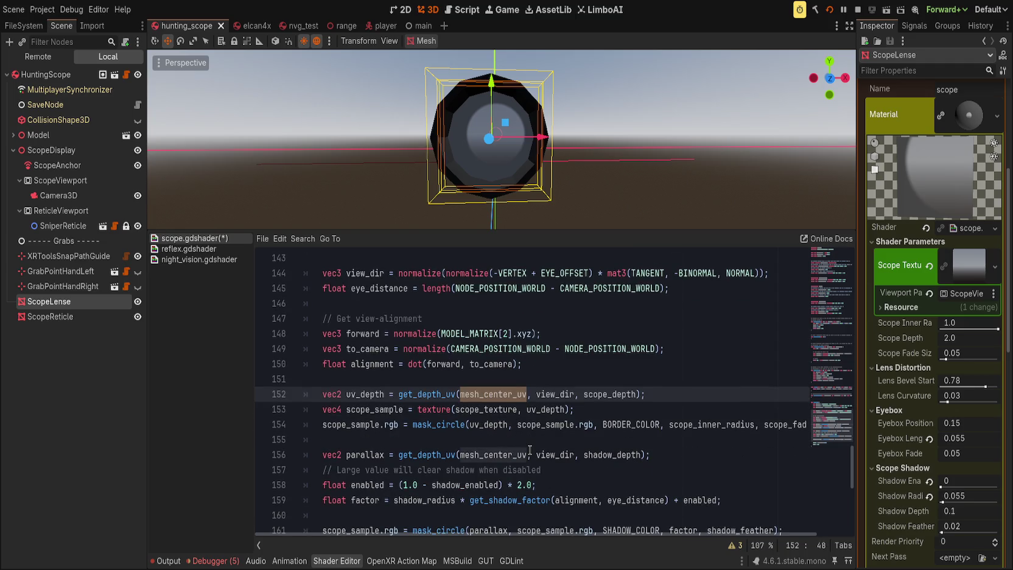
pyautogui.click(549, 365)
pyautogui.doubleClick(373, 393)
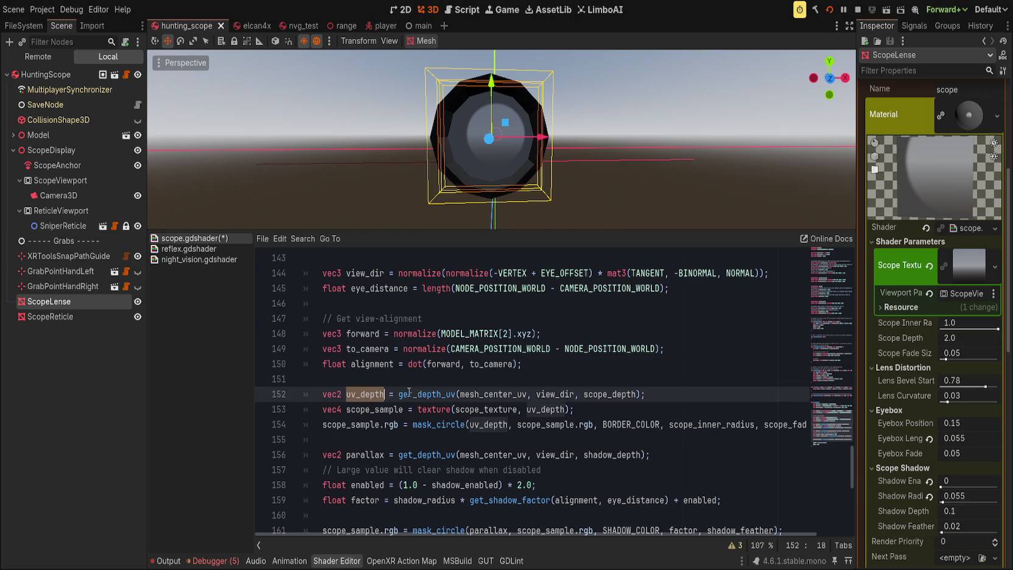
pyautogui.doubleClick(405, 394)
pyautogui.doubleClick(483, 394)
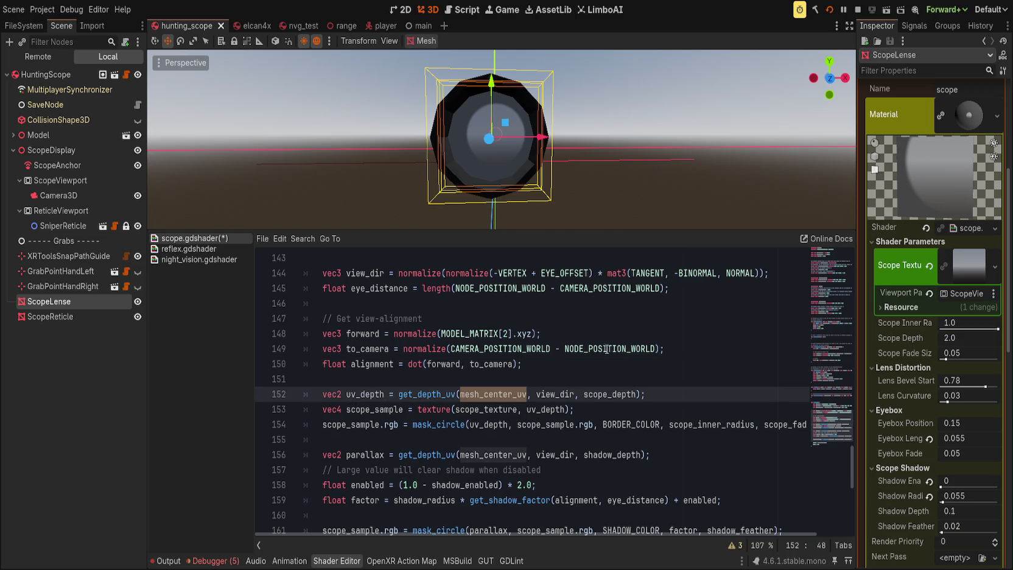
pyautogui.moveTo(389, 166)
pyautogui.mouseDown()
pyautogui.moveTo(534, 166)
pyautogui.moveTo(185, 184)
pyautogui.moveTo(487, 195)
pyautogui.moveTo(572, 219)
pyautogui.mouseUp()
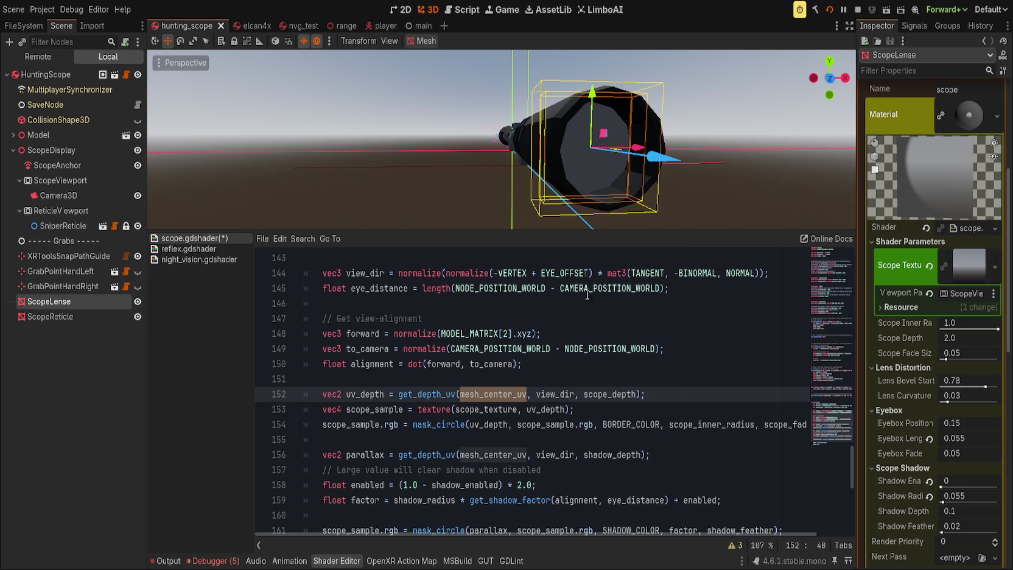
# Set the ScopeLense's Scope Depth to 4.0 in the Inspector.
pyautogui.scroll(2, 547, 439)
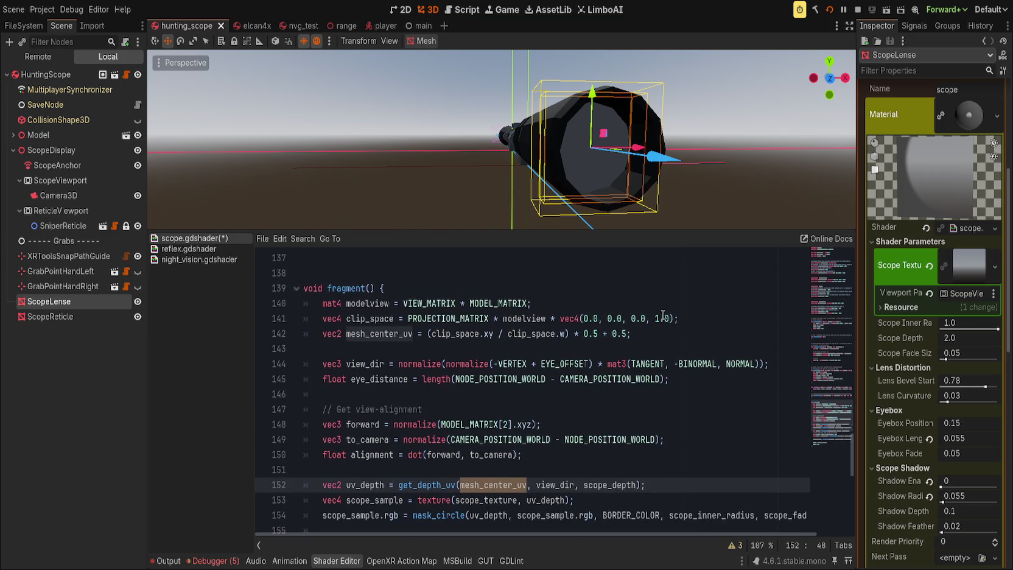
pyautogui.click(729, 322)
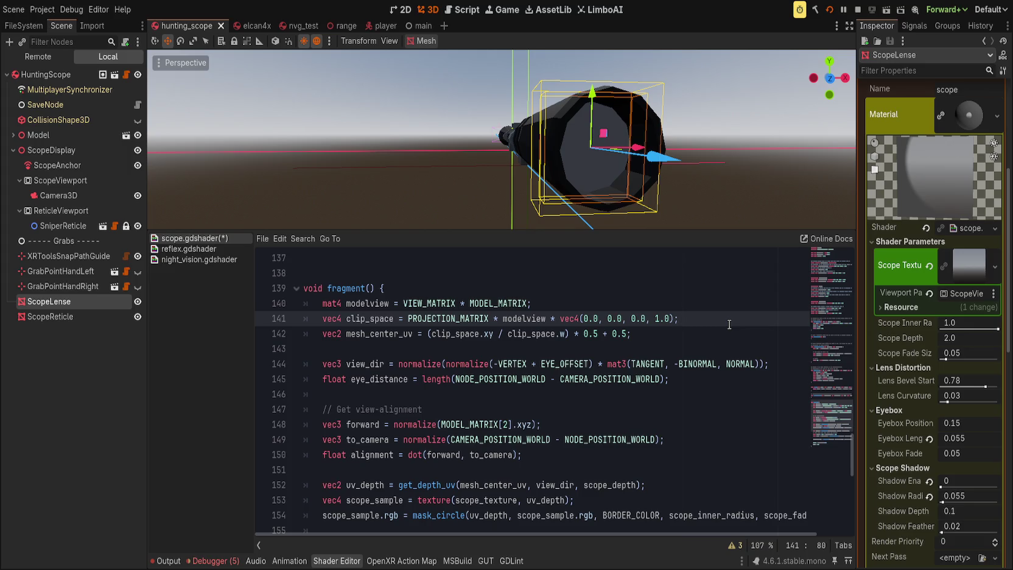
pyautogui.moveTo(547, 172)
pyautogui.mouseDown()
pyautogui.moveTo(293, 137)
pyautogui.moveTo(286, 155)
pyautogui.moveTo(223, 151)
pyautogui.moveTo(289, 158)
pyautogui.mouseUp()
pyautogui.scroll(-3, 283, 165)
pyautogui.click(972, 340)
pyautogui.write('4')
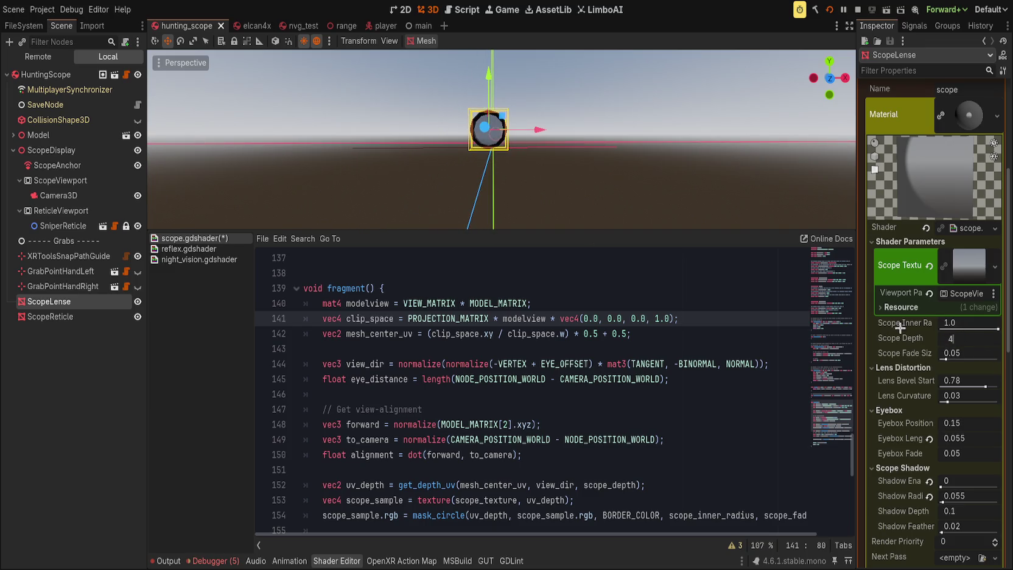
pyautogui.press('Return')
# Save scope.gdshader and run the project to test the lens.
pyautogui.moveTo(443, 178)
pyautogui.mouseDown()
pyautogui.moveTo(417, 188)
pyautogui.moveTo(465, 160)
pyautogui.moveTo(462, 84)
pyautogui.moveTo(464, 192)
pyautogui.moveTo(447, 192)
pyautogui.mouseUp()
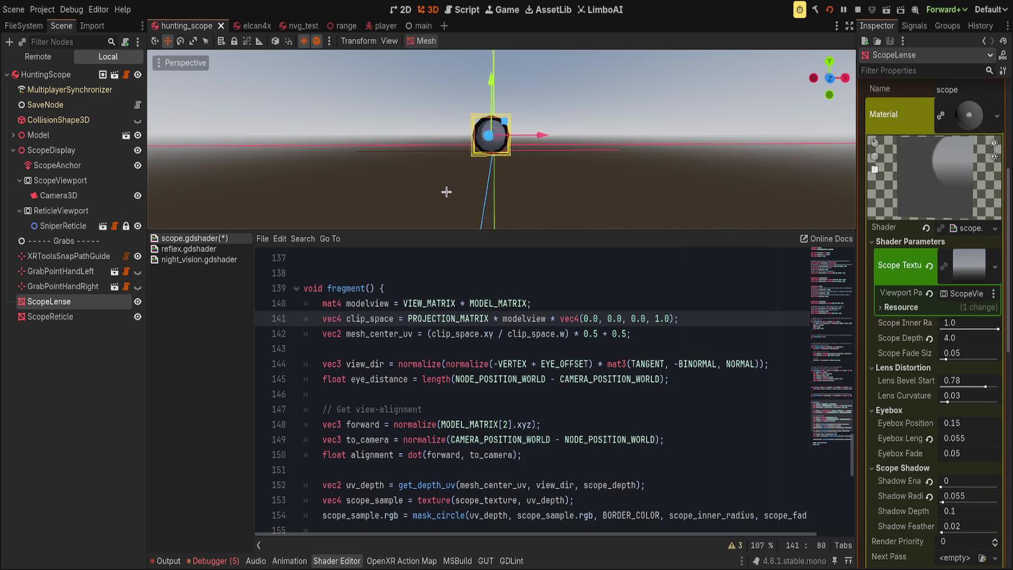
pyautogui.hotkey('ctrl', 's')
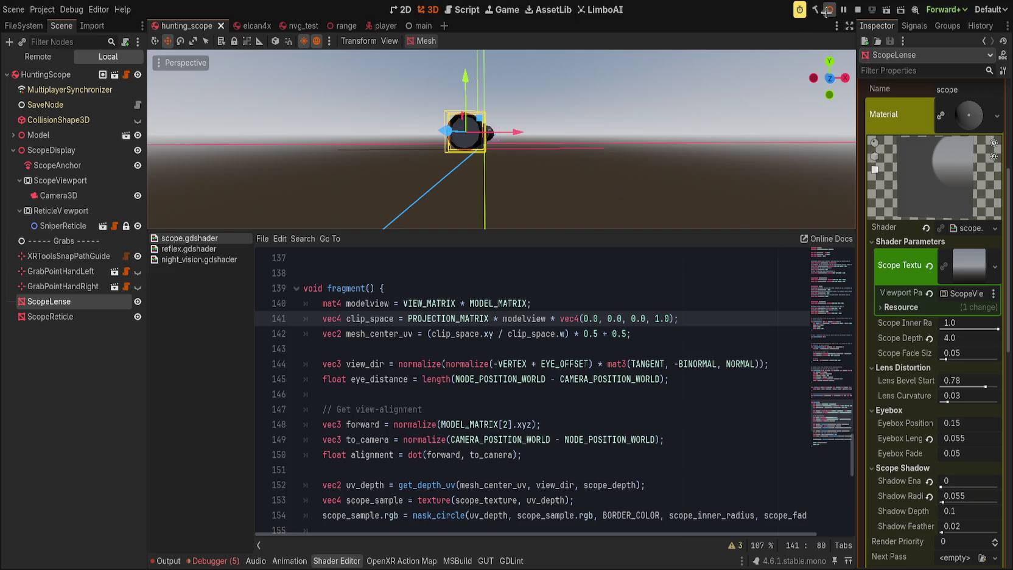
pyautogui.click(827, 10)
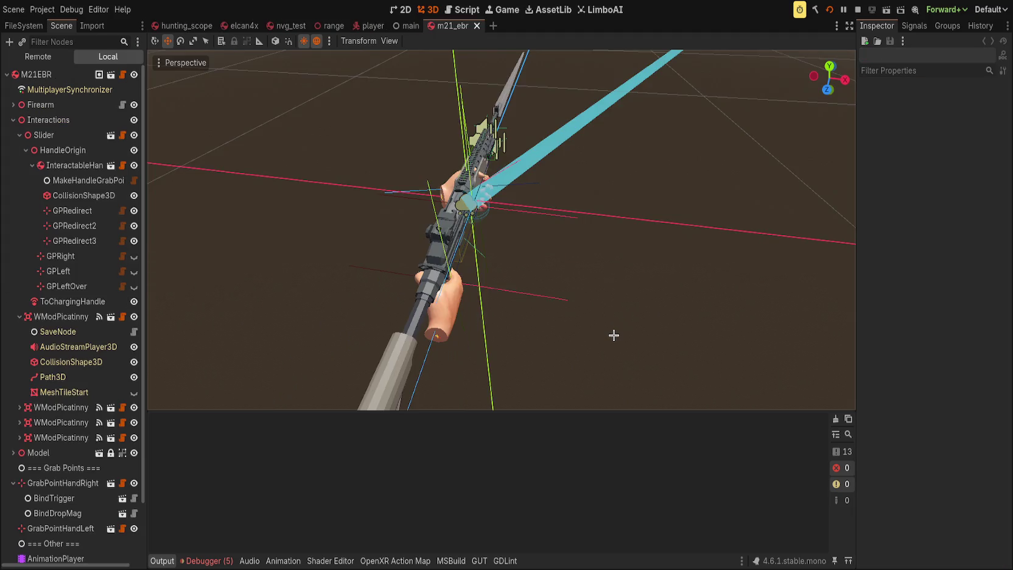
# Set GrabPointHandLeft to Secondary mode with default Drive Position and Angle, and save m21_ebr.
pyautogui.scroll(-5, 73, 358)
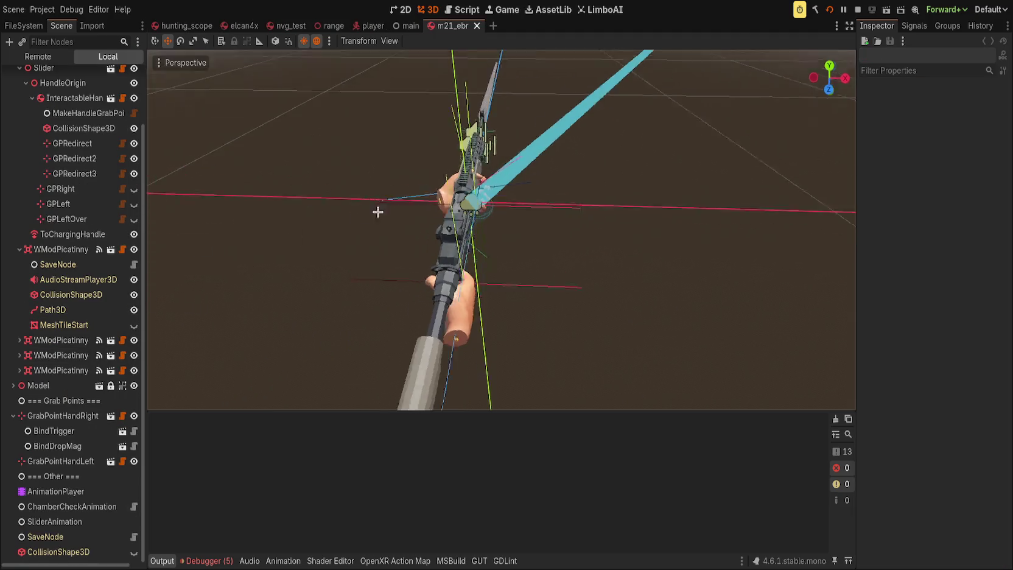
pyautogui.click(469, 217)
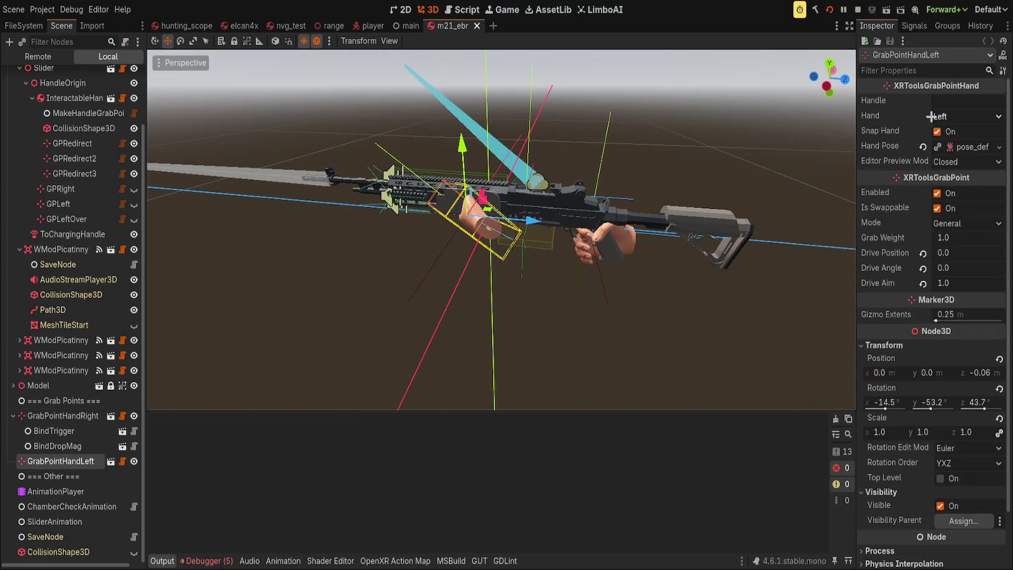
pyautogui.scroll(-2, 964, 223)
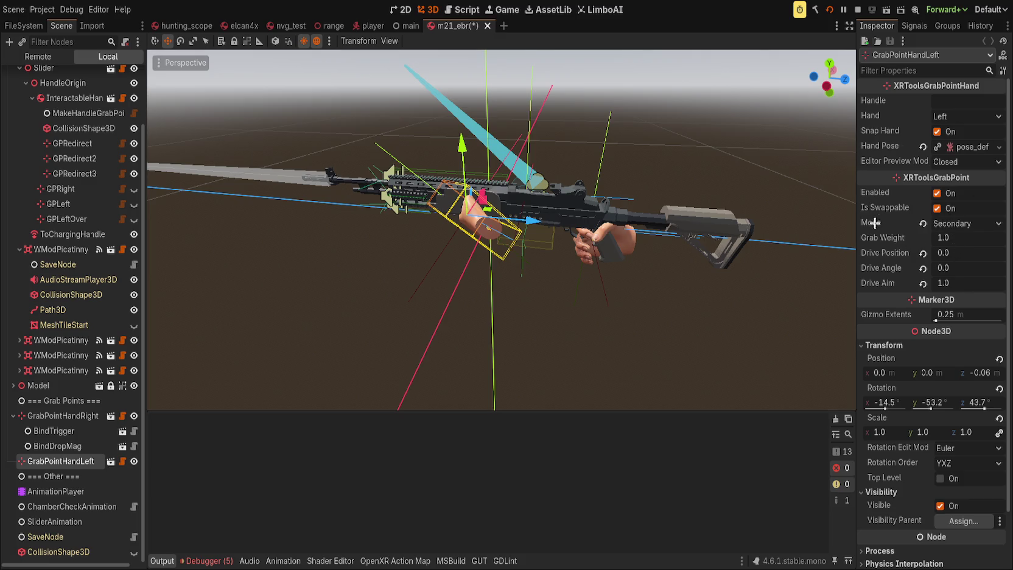
pyautogui.moveTo(951, 254)
pyautogui.mouseDown()
pyautogui.moveTo(979, 268)
pyautogui.moveTo(945, 263)
pyautogui.mouseUp()
pyautogui.click(923, 252)
pyautogui.hotkey('ctrl', 's')
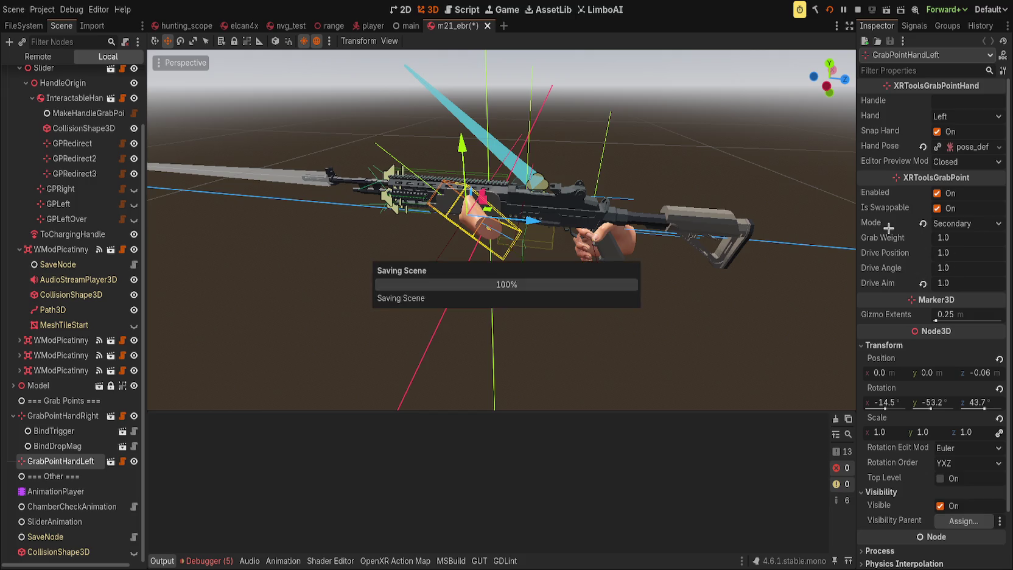
pyautogui.hotkey('ctrl', 's')
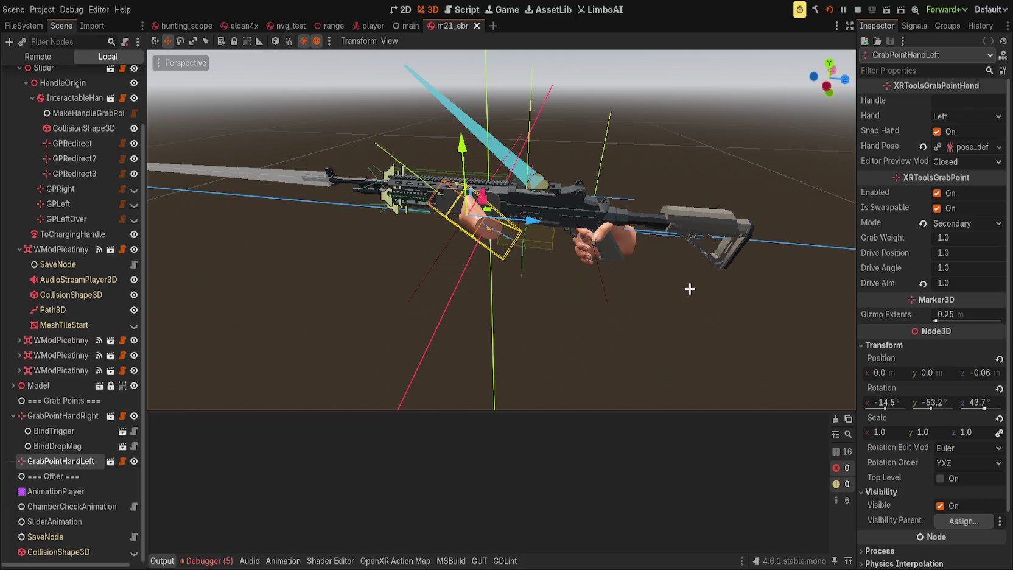
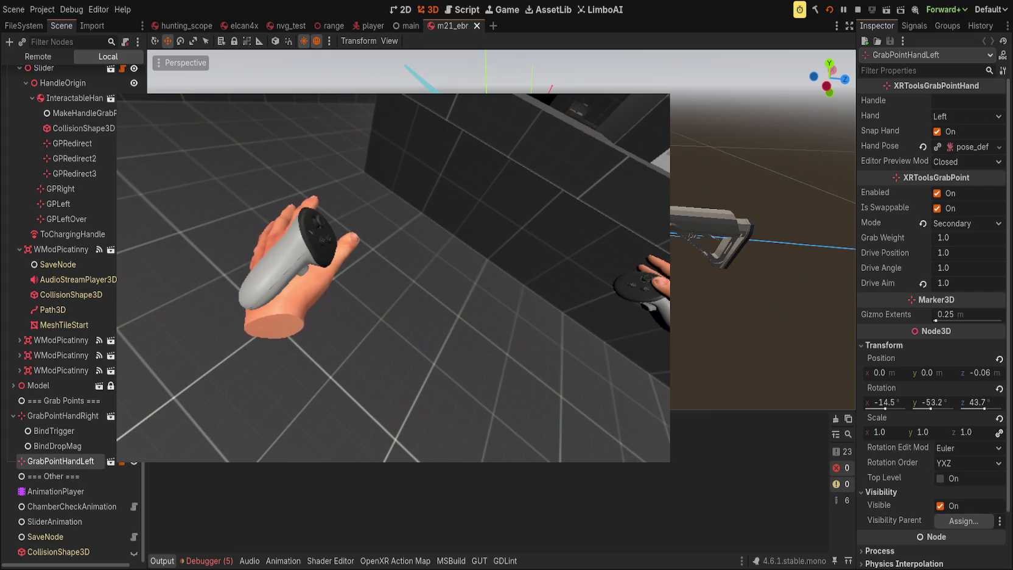
# Stop the running game, orbit along the rifle, and enlarge the Shader Editor on scope.gdshader.
pyautogui.click(857, 9)
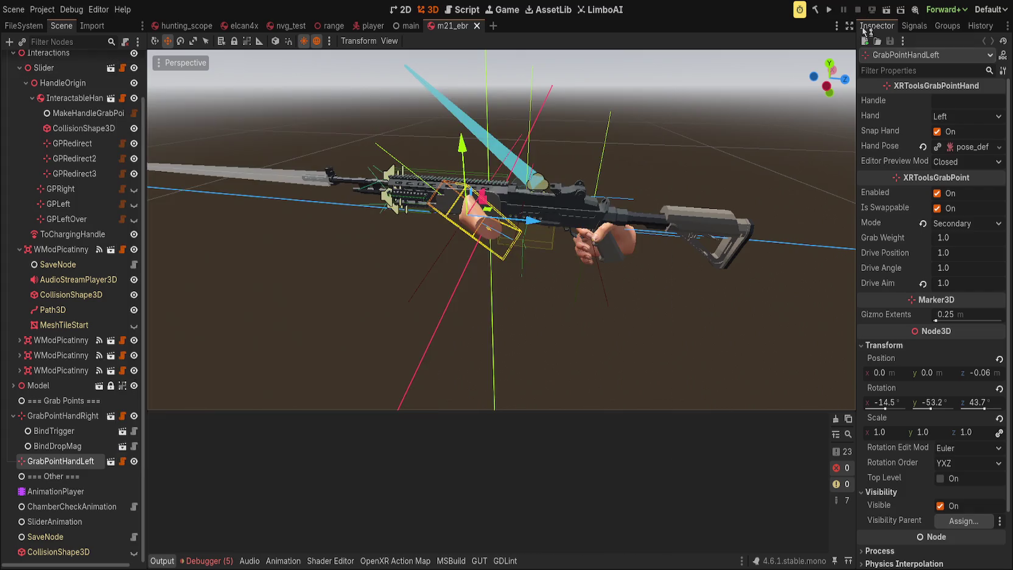
pyautogui.click(468, 316)
pyautogui.moveTo(468, 316)
pyautogui.mouseDown()
pyautogui.moveTo(468, 255)
pyautogui.moveTo(293, 323)
pyautogui.mouseUp()
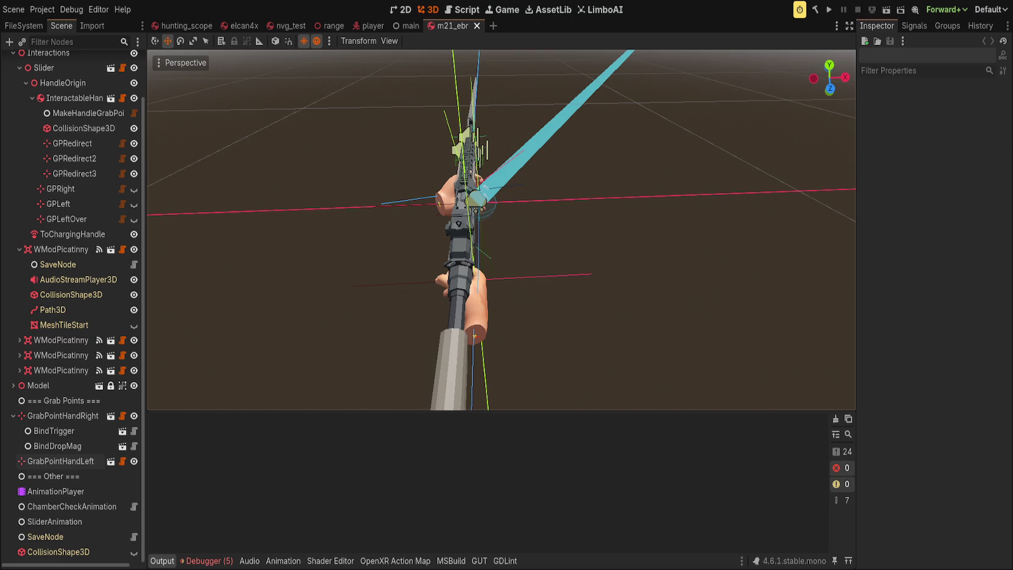
pyautogui.moveTo(402, 228); pyautogui.dragTo(402, 121)
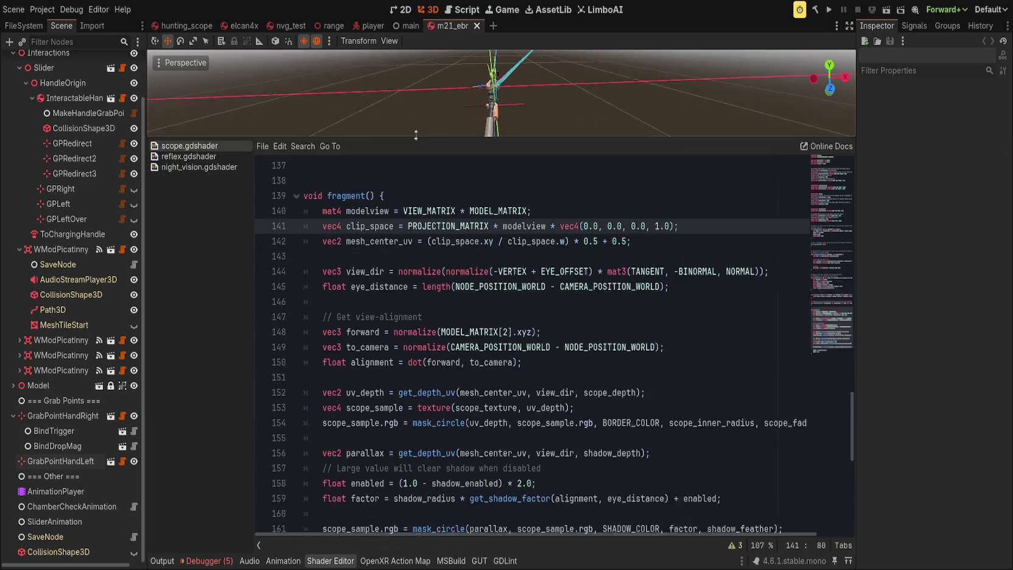
# Review scope.gdshader's remap and fragment code, then switch to reflex.gdshader.
pyautogui.scroll(2, 432, 469)
pyautogui.click(448, 282)
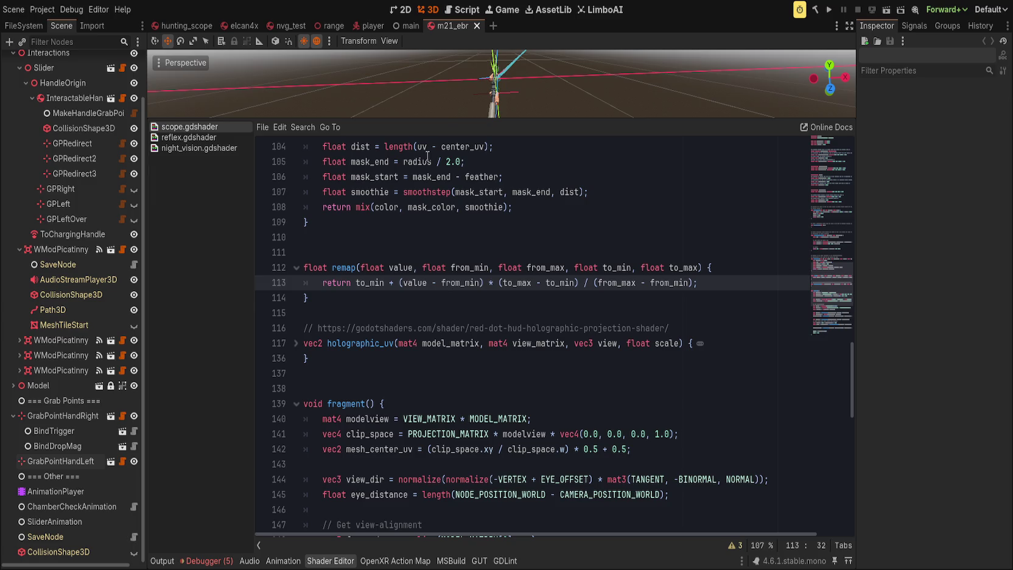
pyautogui.scroll(-10, 378, 419)
pyautogui.click(193, 138)
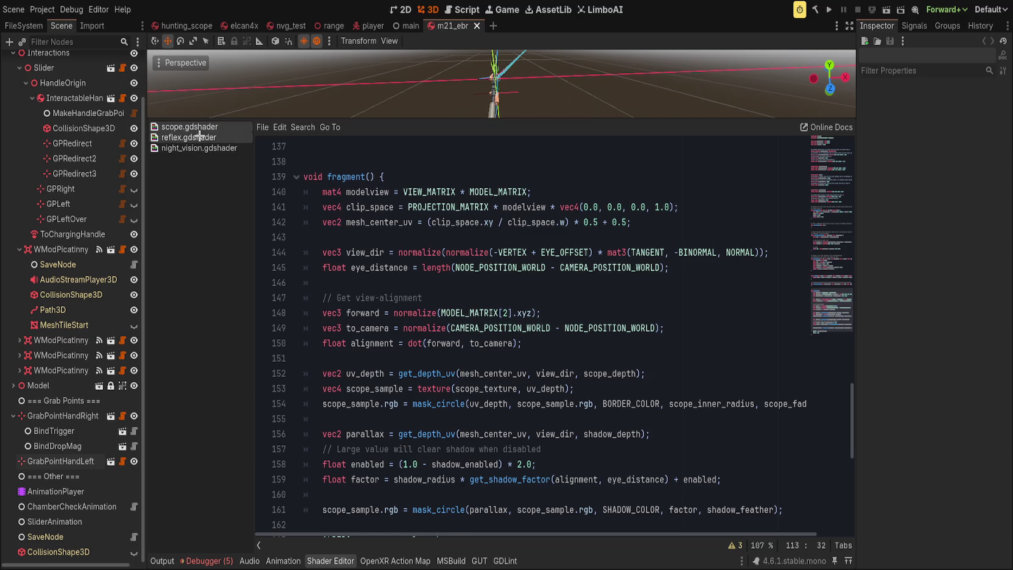
# Paste the zeroing code over lines 49–50 of reflex.gdshader's fragment function.
pyautogui.scroll(-4, 450, 387)
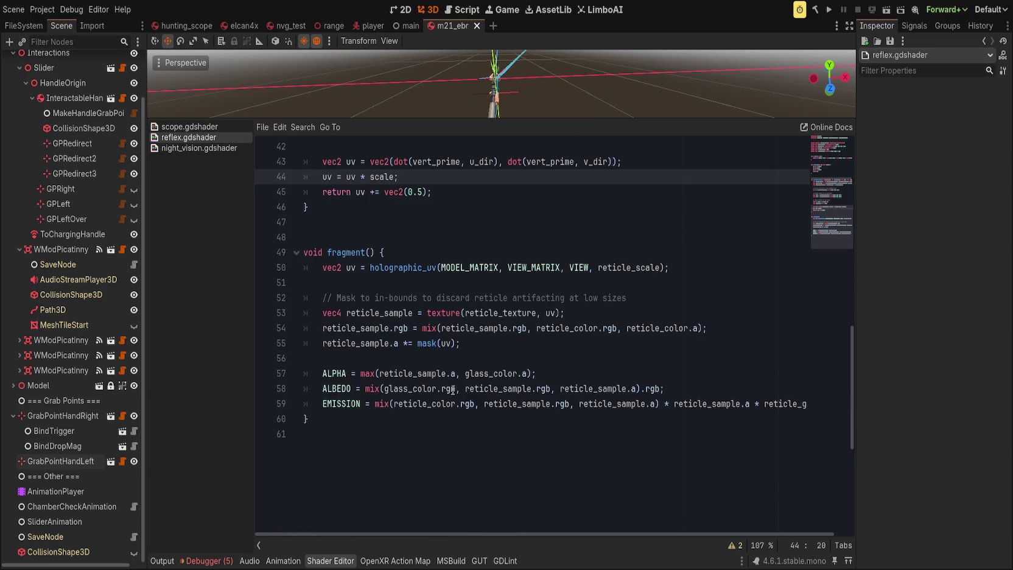
pyautogui.moveTo(709, 268); pyautogui.dragTo(611, 253)
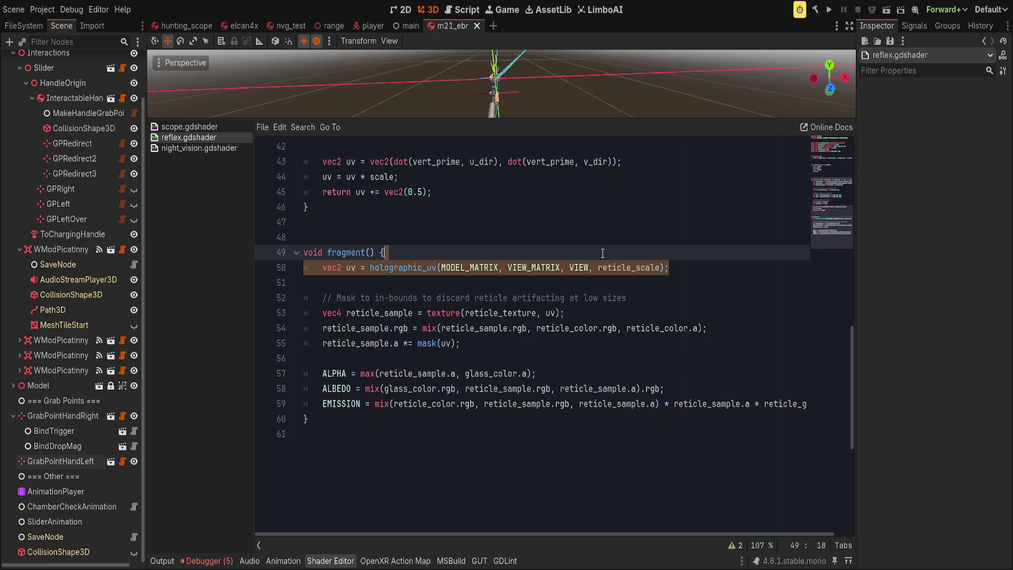
pyautogui.write('vec3 mult = vec3(1) * scale; \tvec3 view = (vec4(-normalize(VIEW * mult), 1.0) * VIEW_MATRIX).xyz;  \t// Zeroing Adjustments code \t// 1 MIL == 3.44 MOA \tfloat angle_per_click = radians(use_mil ? clicks_adjustment : clicks_adjustment * 3.44); \tfloat zero_elevation = float(clicks_elevation) * angle_per_click; \tfloat zero_windage = float(clicks_windage) * angle_per_click;  \t// Rotate for elevation \tmat3 rot_x = mat3( \t\tvec3(1, 0, 0), \t\tvec3(0, cos(radians(zero_elevation)), -sin(radians(zero_elevation))), \t\tvec3(0, sin(radians(zero_elevation)),  cos(radians(zero_elevation))) \t\tvec3(0, cos(radians(-zero_elevation)), -sin(radians(-zero_elevation))), \t\tvec3(0, sin(radians(-zero_elevation)),  cos(radians(-zero_elevation))) \t);  \t// Rotate for windage \tmat3 rot_y = mat3( \t\tvec3(cos(radians(zero_windage)), 0, sin(radians(zero_windage))), \t\tvec3( 0, 1, 0), \t\tvec3(-sin(radians(zero_windage)), 0, cos(radians(zero_windage))) \t);  \t// Apply windage + elevation to view \tview = normalize(view * rot_y * rot_x);  \tvec3 m1 = view * reticle_distance; \tvec3 tm = (vec4(m1, 1) * MODEL_MATRIX).xyz;  \tvec3 offset = tm + vec3(0.5); \tvec3 clmp = clamp(offset, vec3(0), vec3(1)); \tvec3 clmp0 = vec3(1,1,1) - clmp; \tvec2 uv = vec2(clmp0.x, clmp0.y);')
pyautogui.scroll(7, 623, 289)
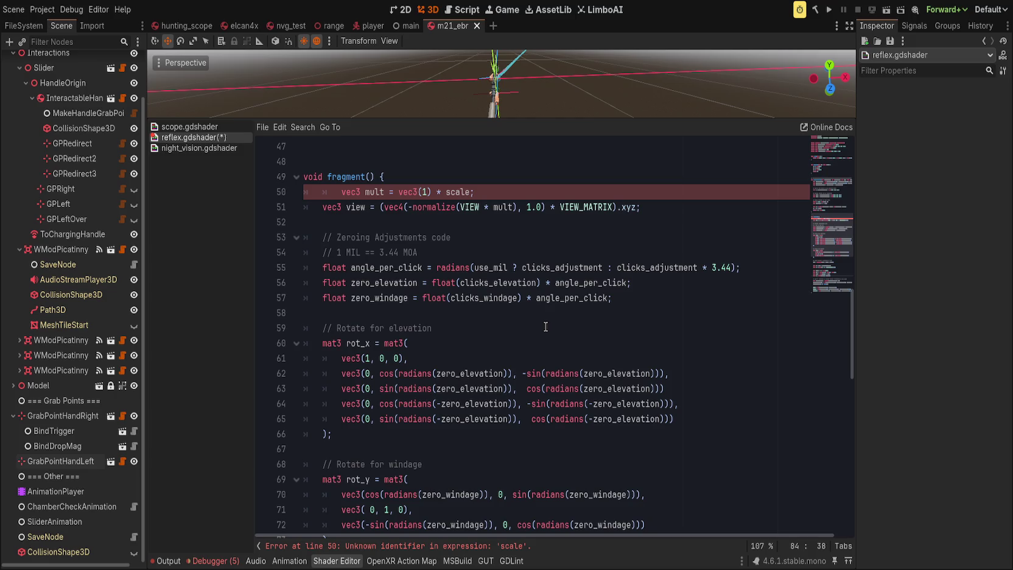
pyautogui.scroll(-4, 524, 327)
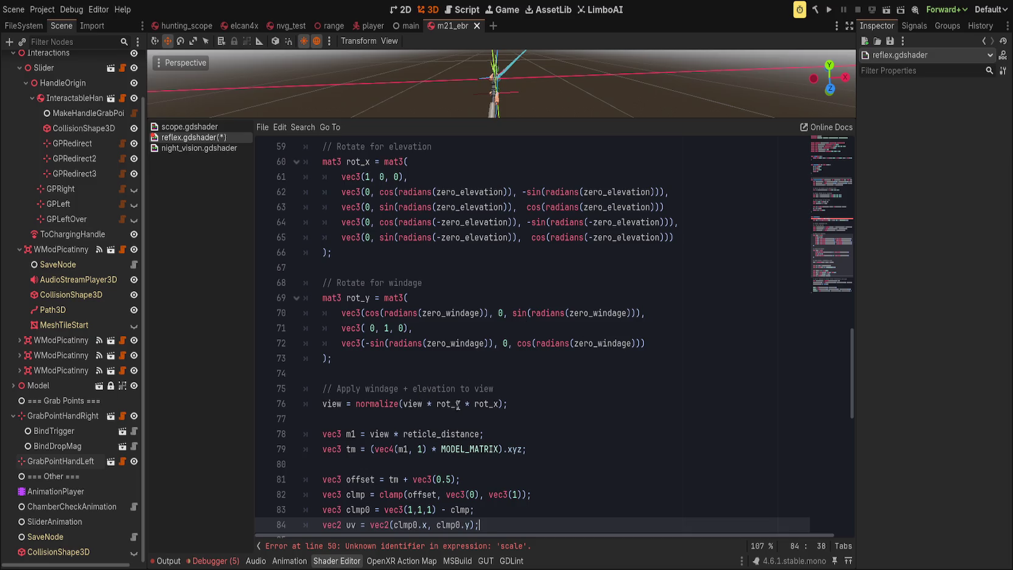
pyautogui.scroll(-3, 519, 393)
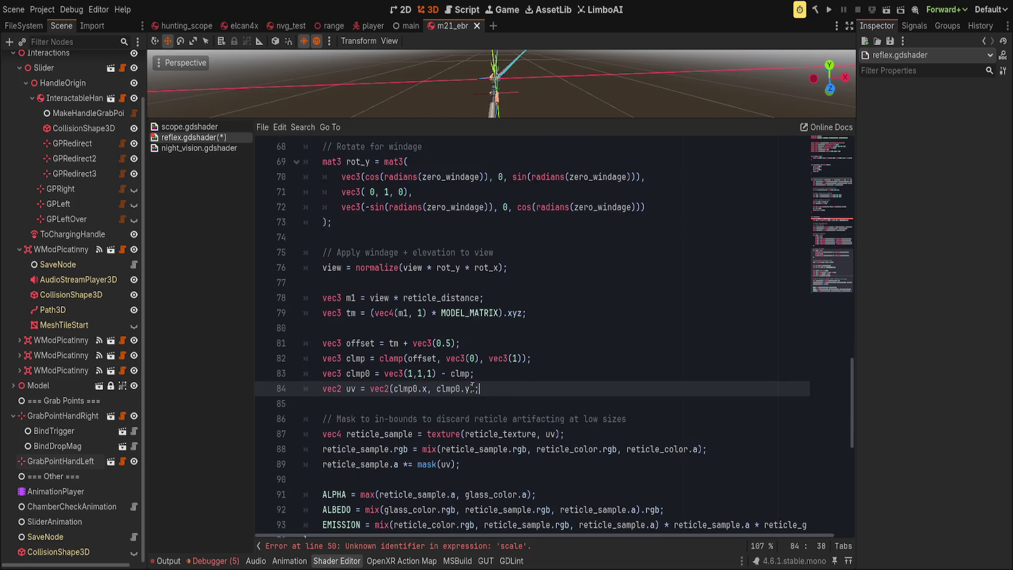
pyautogui.scroll(3, 418, 387)
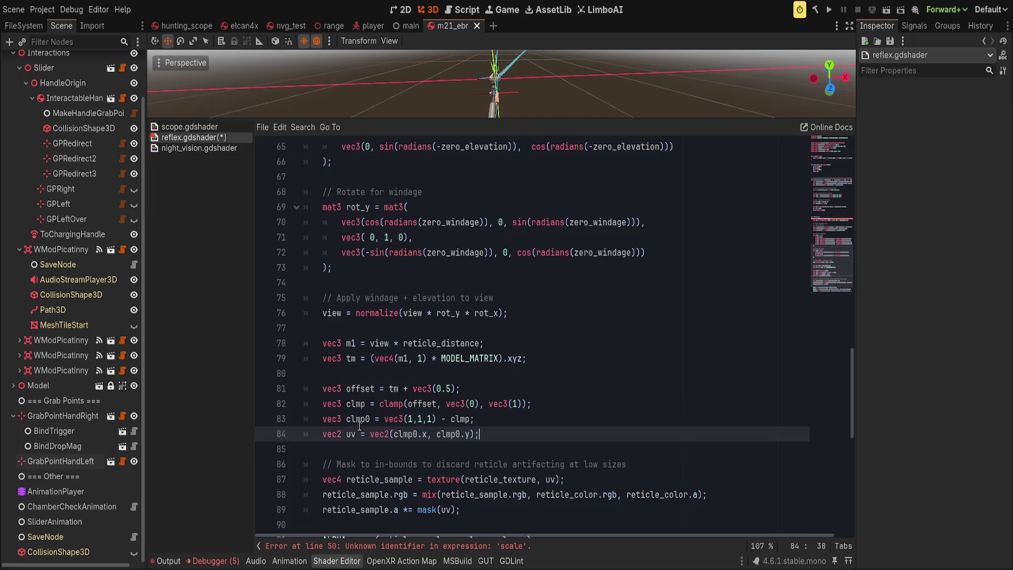
# Trace the variables clmp, offset, tm, m1, reticle_distance and view on lines 78–84.
pyautogui.click(418, 434)
pyautogui.click(519, 422)
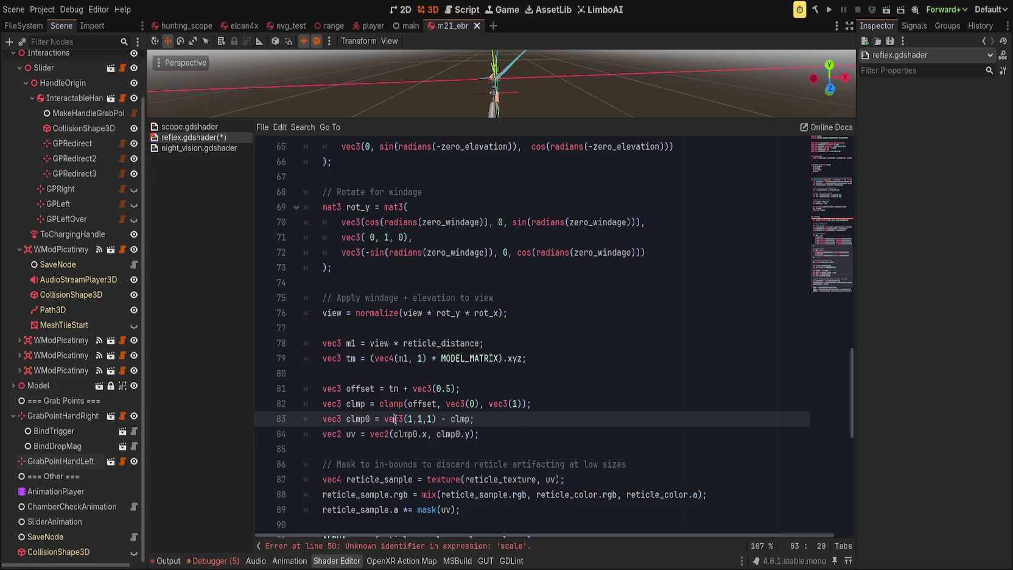
pyautogui.doubleClick(355, 403)
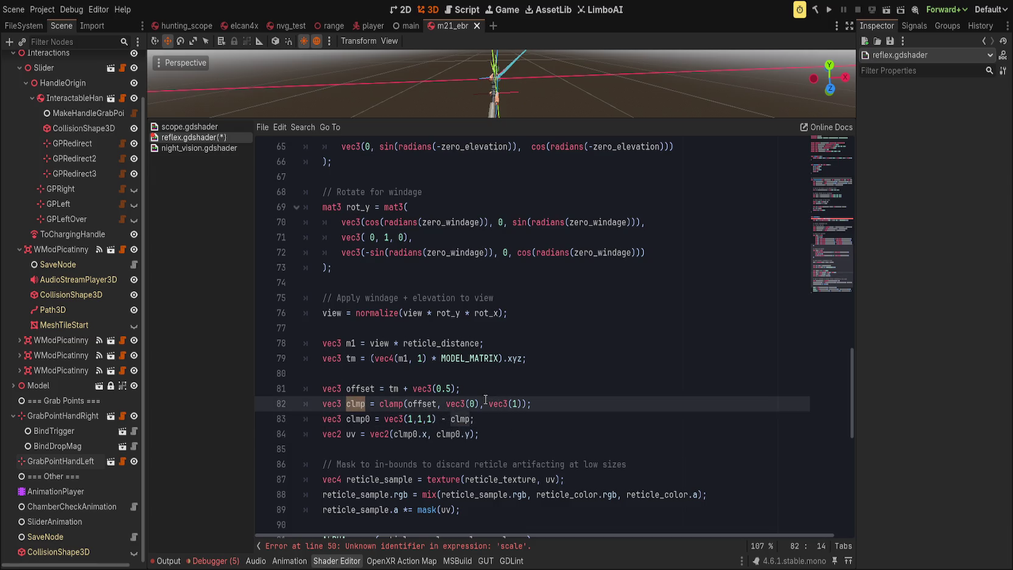
pyautogui.doubleClick(424, 405)
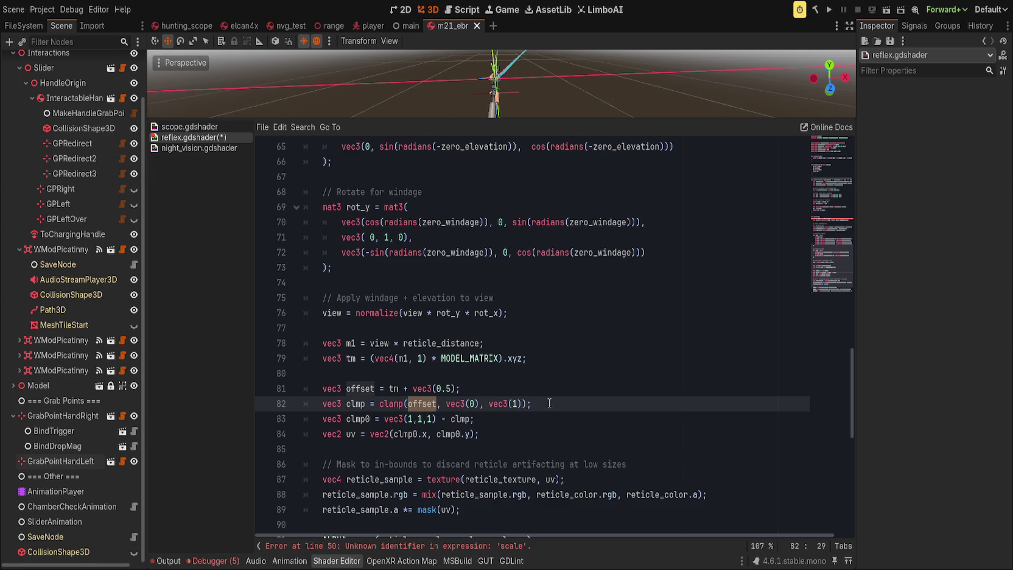
pyautogui.doubleClick(394, 388)
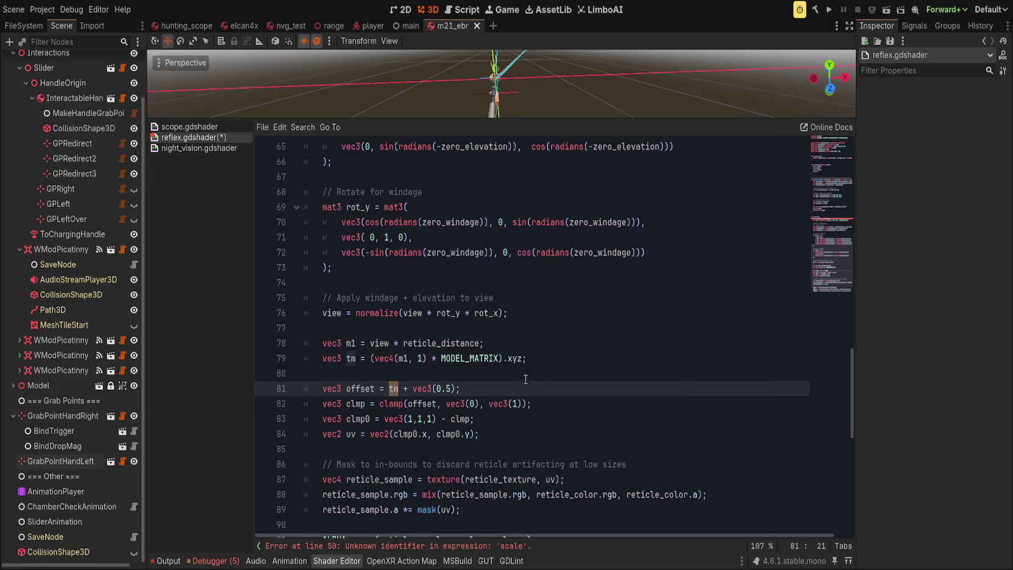
pyautogui.doubleClick(402, 358)
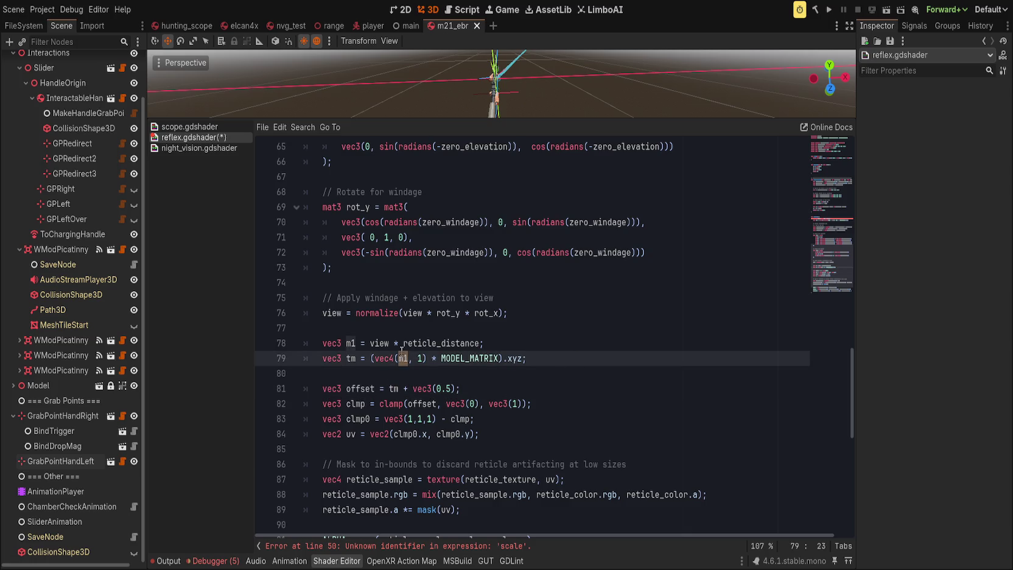
pyautogui.doubleClick(373, 344)
pyautogui.doubleClick(378, 344)
pyautogui.doubleClick(351, 344)
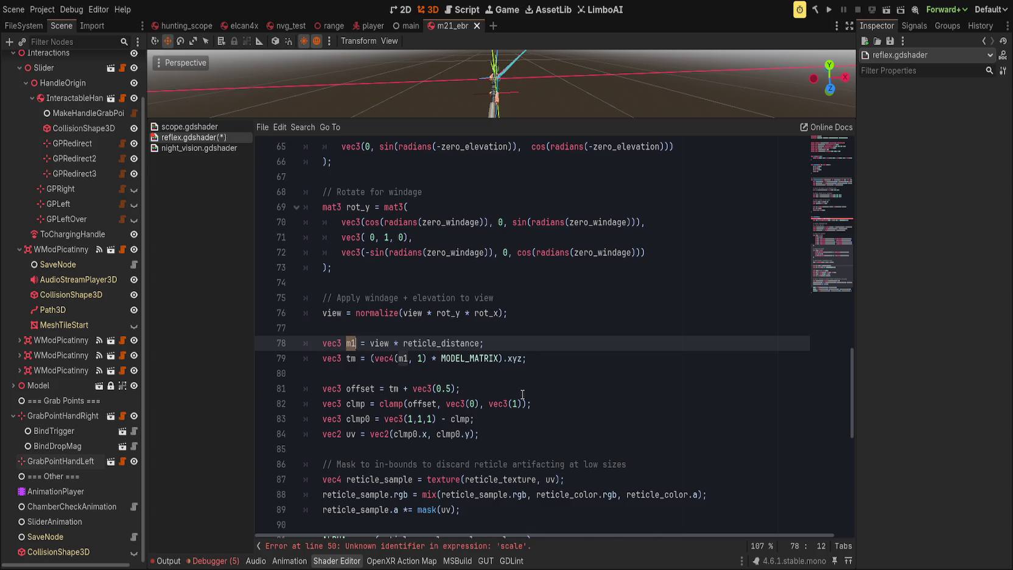
# Highlight the uses of view and reticle_distance on line 78.
pyautogui.scroll(2, 522, 394)
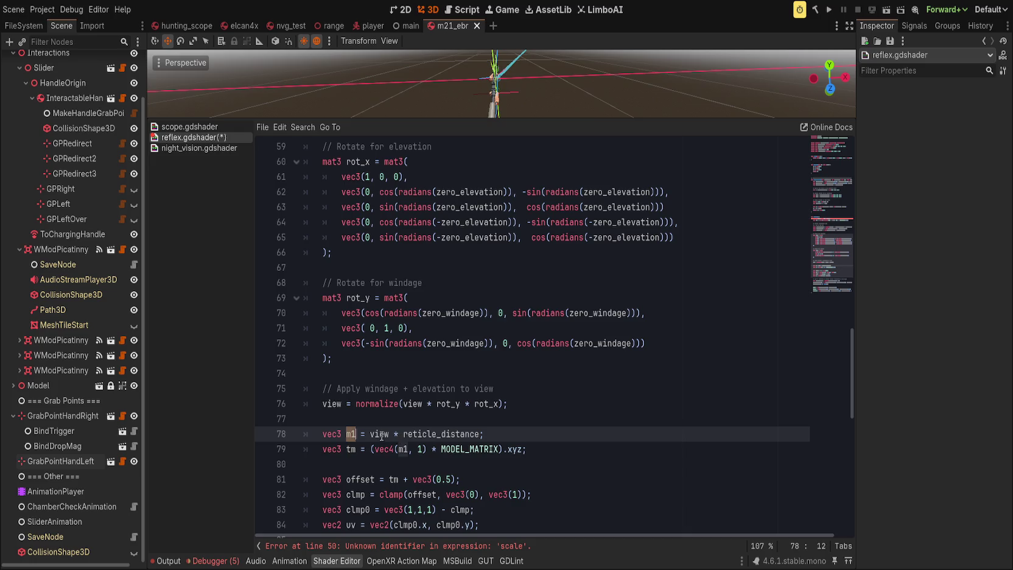
pyautogui.doubleClick(372, 436)
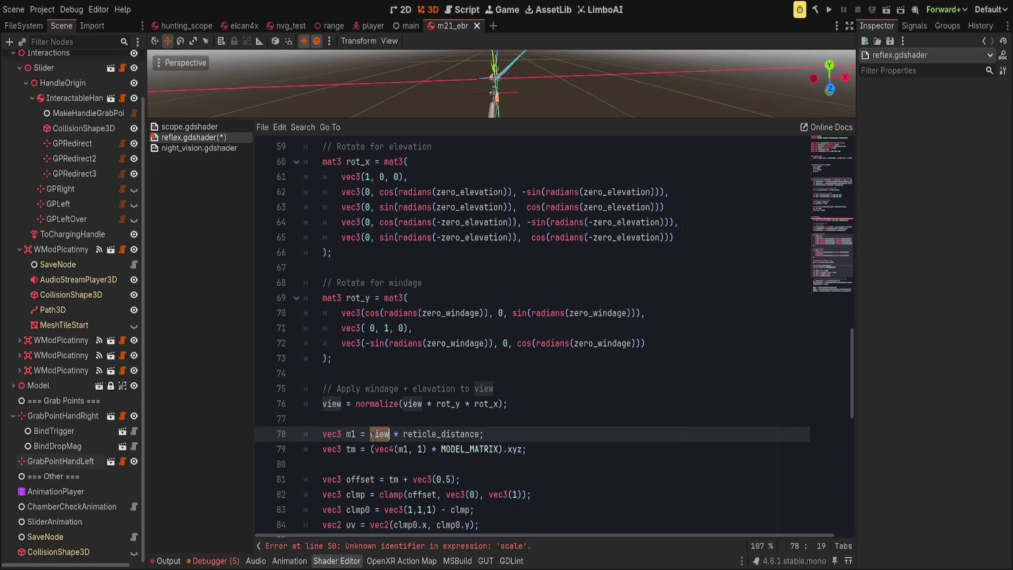
pyautogui.click(444, 434)
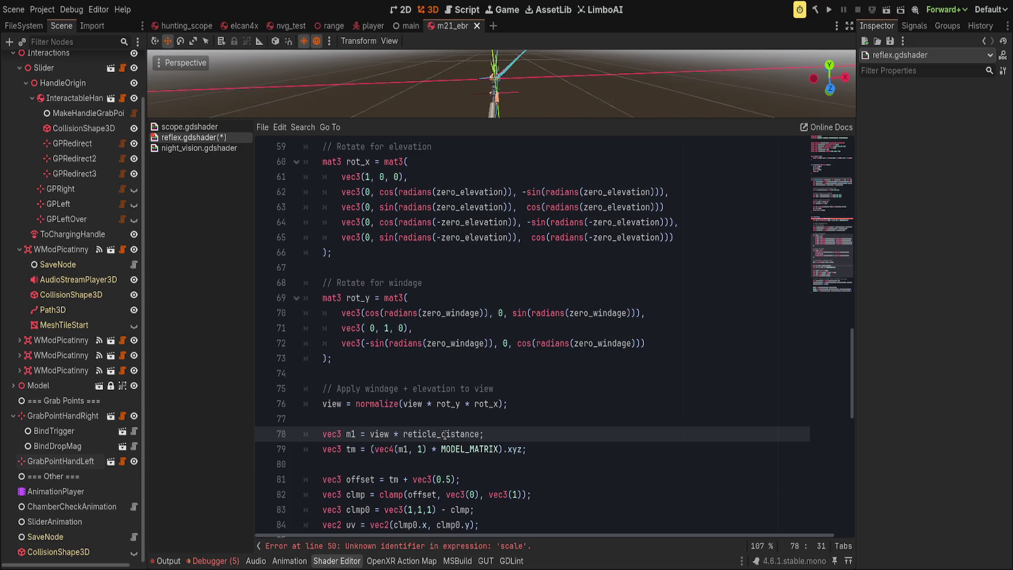
pyautogui.doubleClick(464, 434)
pyautogui.scroll(4, 459, 451)
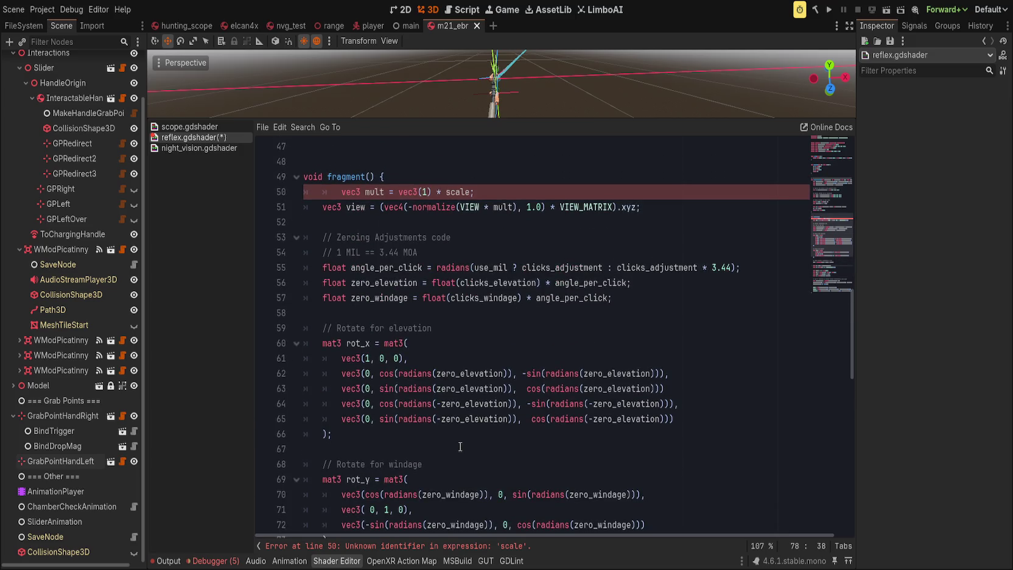
# Remove the extra indent on line 50 and check where view is used.
pyautogui.click(339, 195)
pyautogui.press('BackSpace')
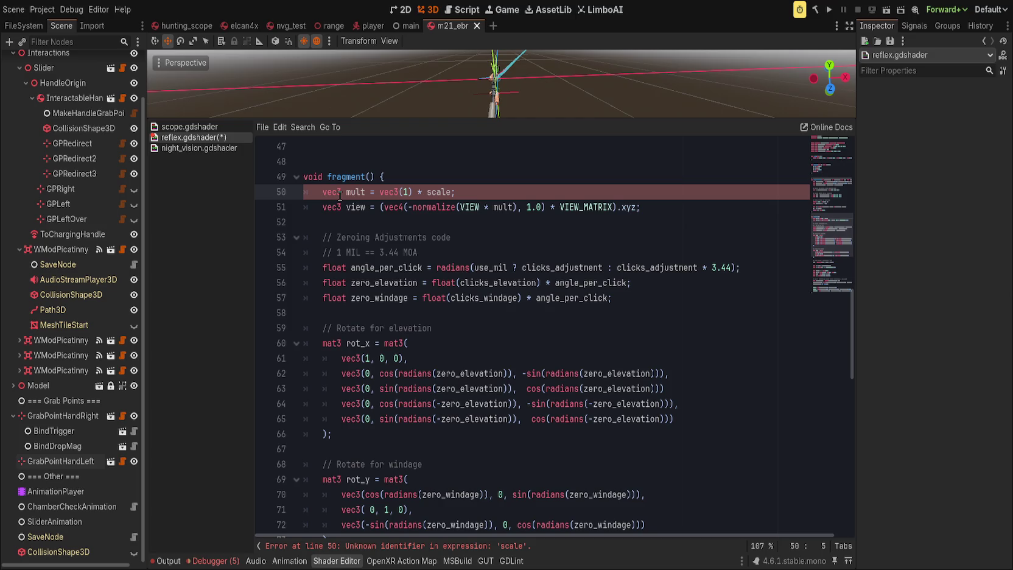
pyautogui.click(518, 182)
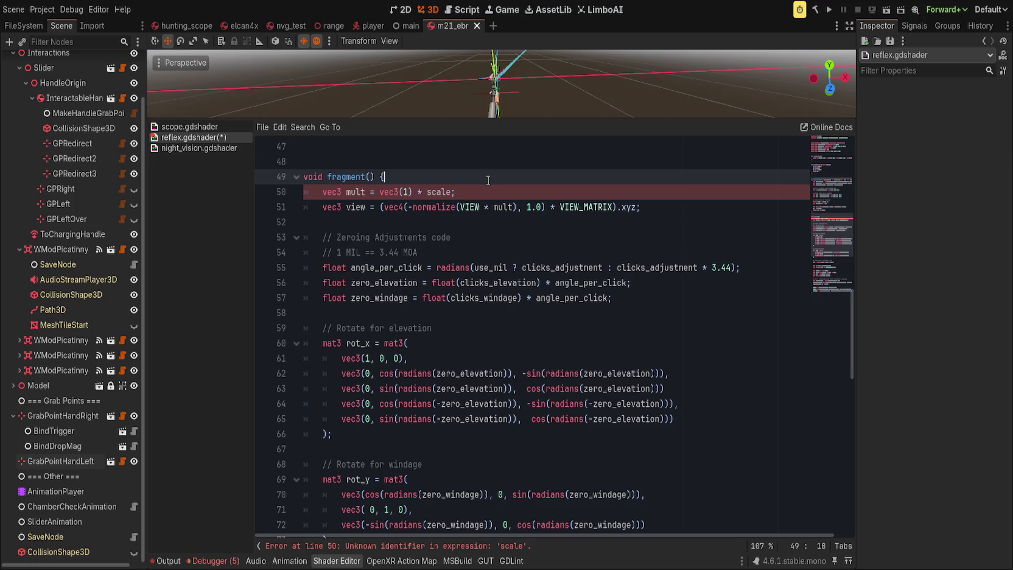
pyautogui.doubleClick(357, 207)
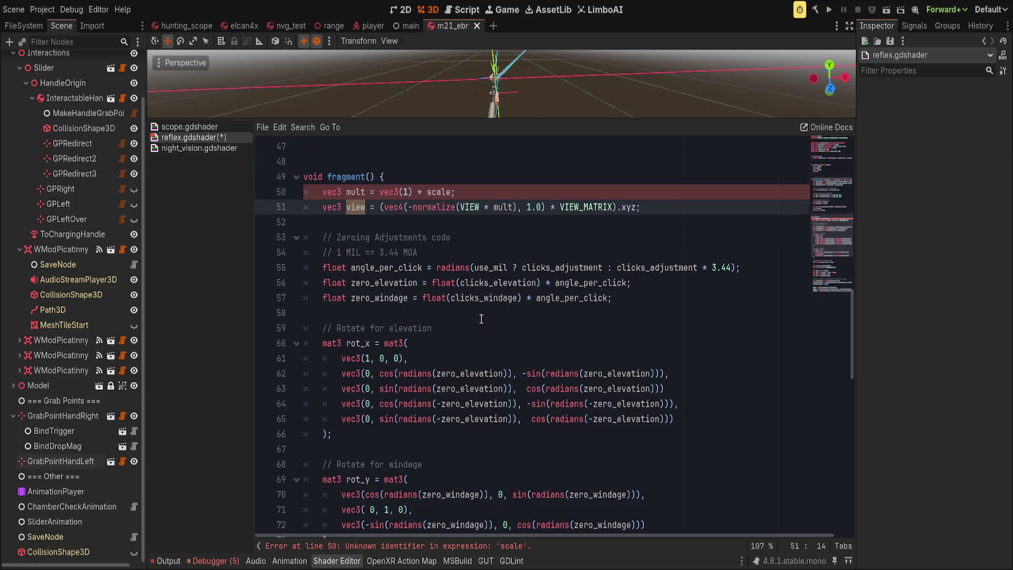
pyautogui.scroll(-6, 479, 320)
pyautogui.scroll(6, 479, 320)
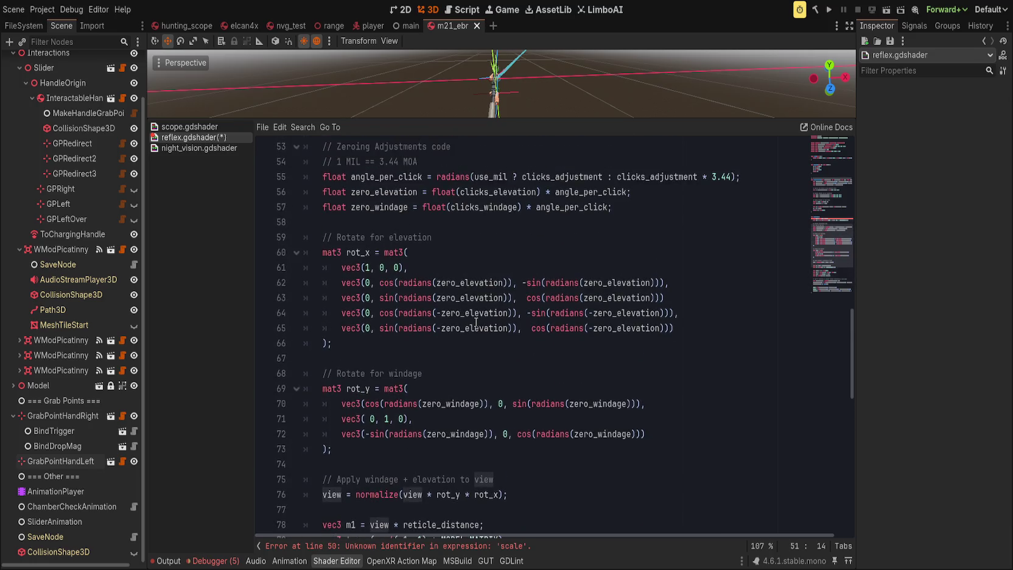
pyautogui.scroll(2, 437, 303)
# Replace scale with reticle_scale on line 50 and let the shader recompile.
pyautogui.click(469, 282)
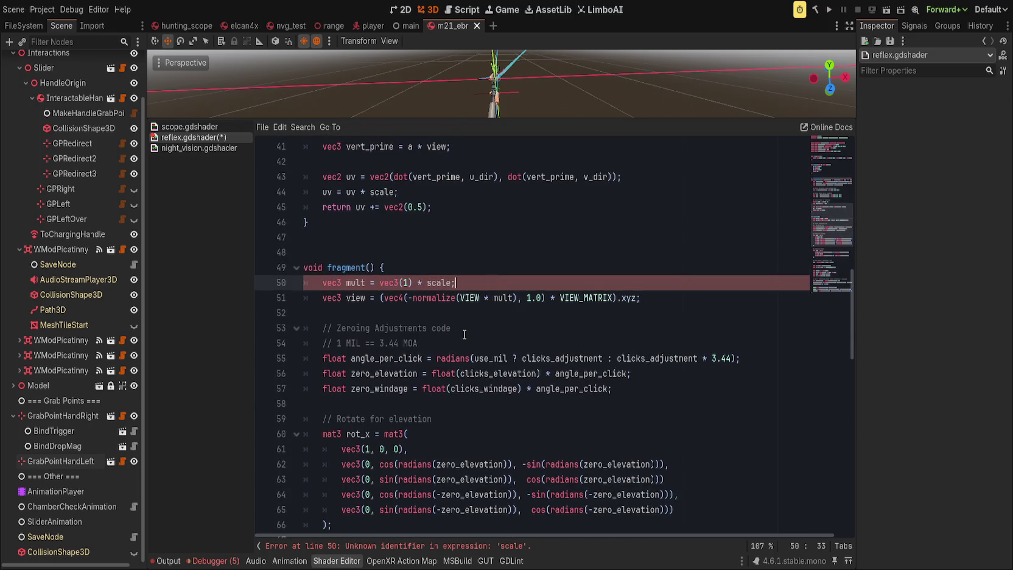
pyautogui.doubleClick(437, 283)
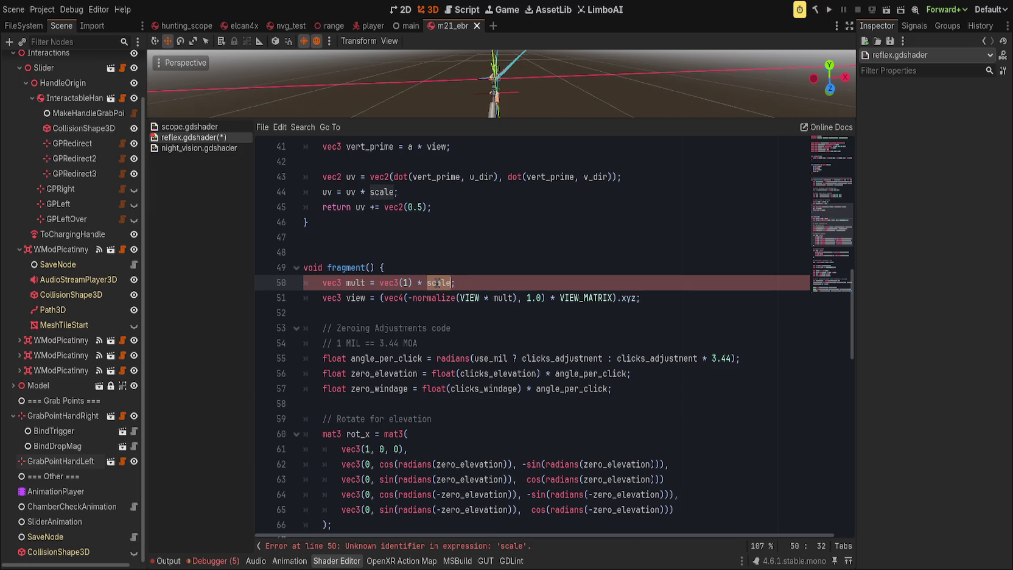
pyautogui.write('reticle_scal')
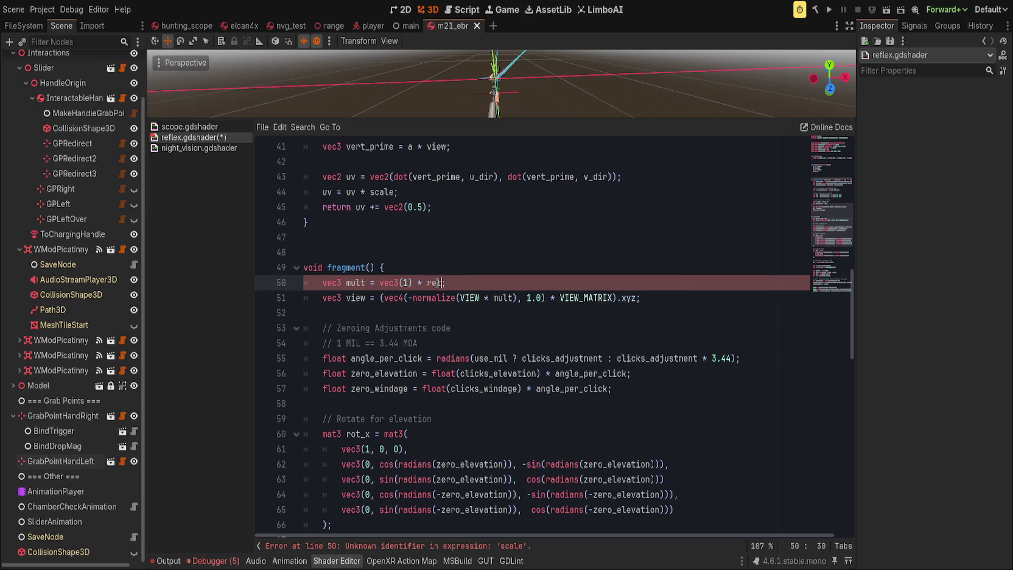
pyautogui.write('e')
pyautogui.click(474, 245)
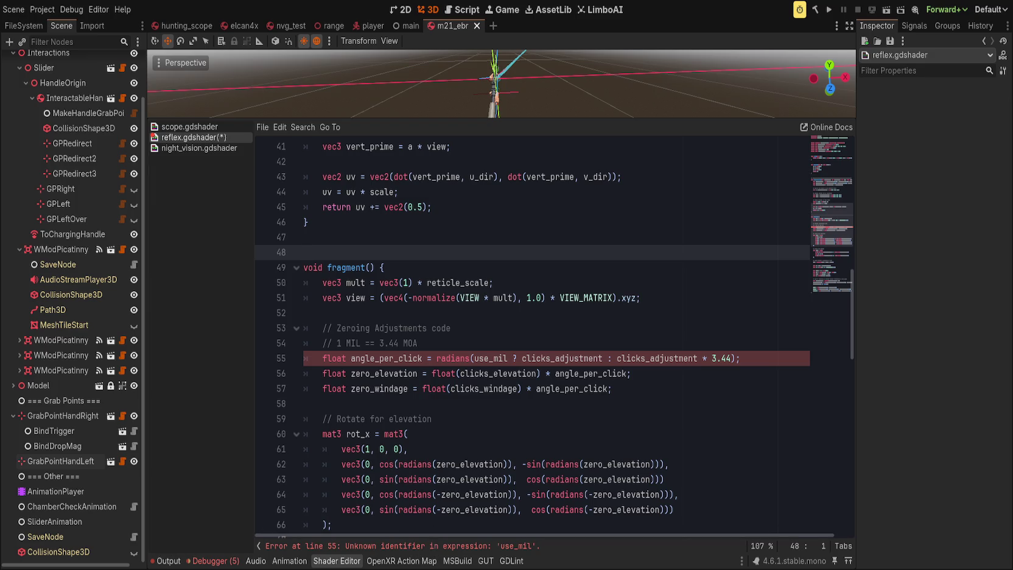
pyautogui.scroll(4, 533, 335)
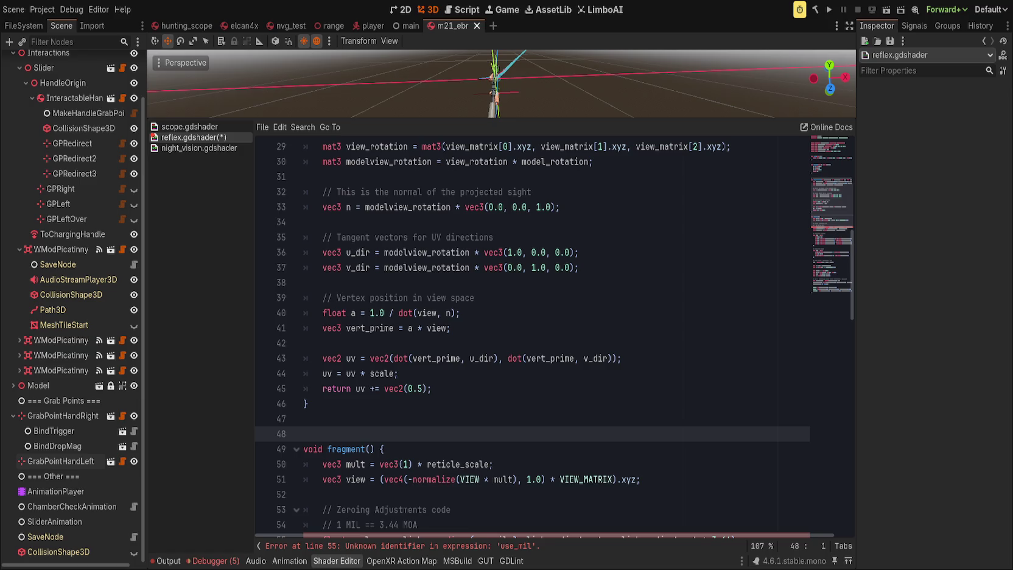
# Add a 'group_uniforms zeroing' line after the uniforms and paste the zeroing uniform declarations.
pyautogui.scroll(10, 474, 399)
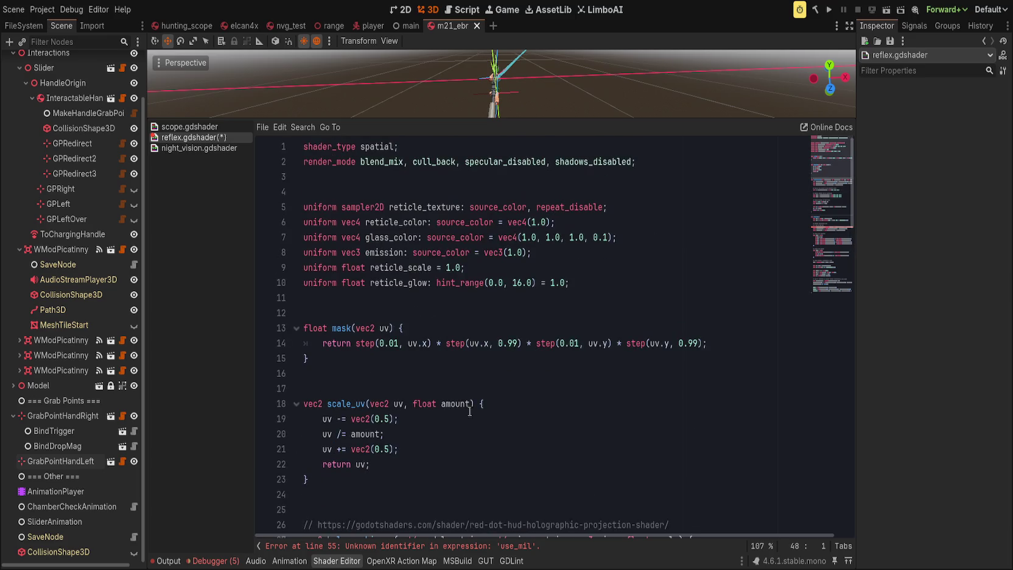
pyautogui.click(518, 303)
pyautogui.press('Return')
pyautogui.write('group')
pyautogui.press('Return')
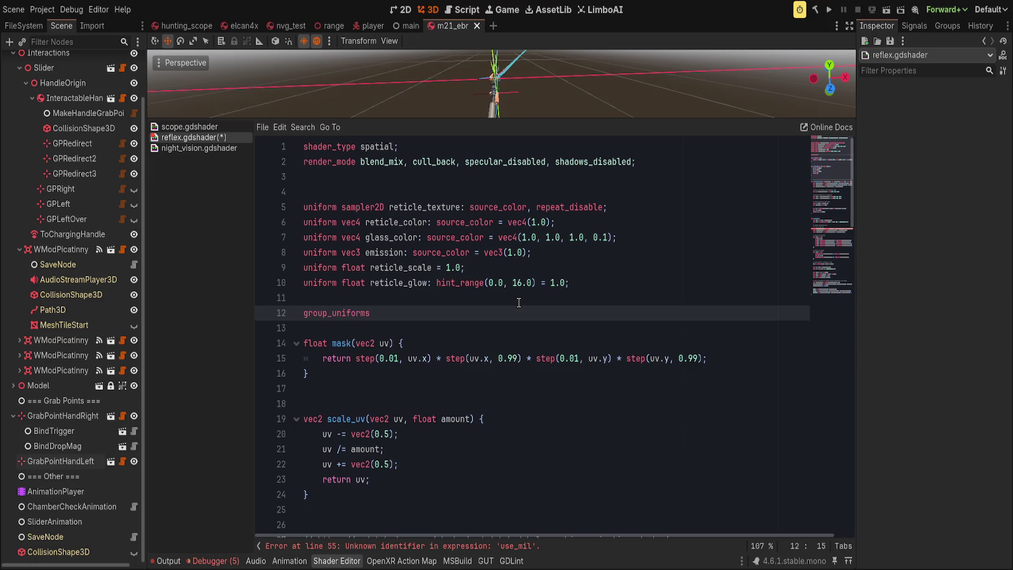
pyautogui.write('uni')
pyautogui.press('BackSpace')
pyautogui.press('BackSpace')
pyautogui.press('BackSpace')
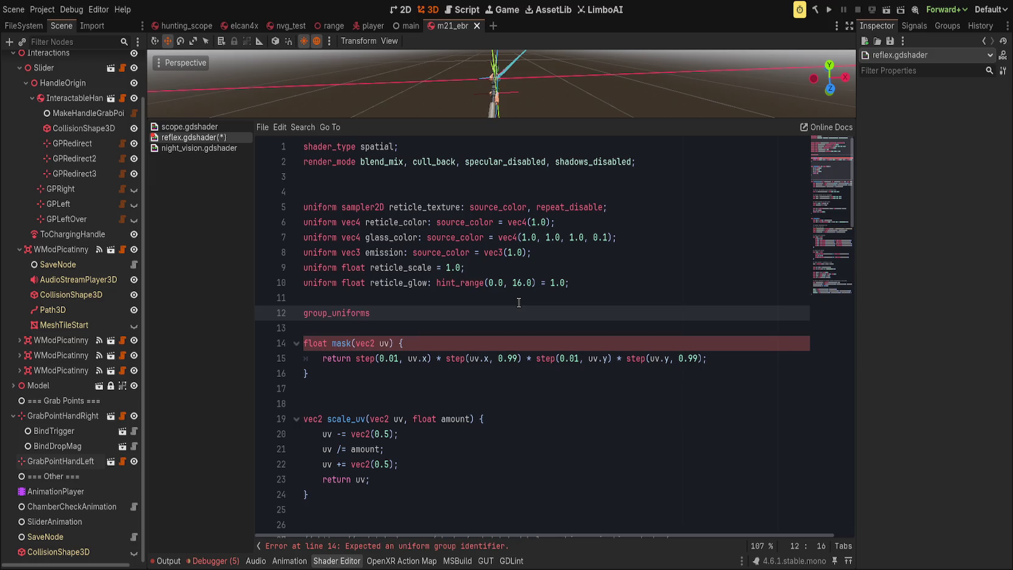
pyautogui.write('zeroing')
pyautogui.press('Return')
pyautogui.hotkey('ctrl', 'v')
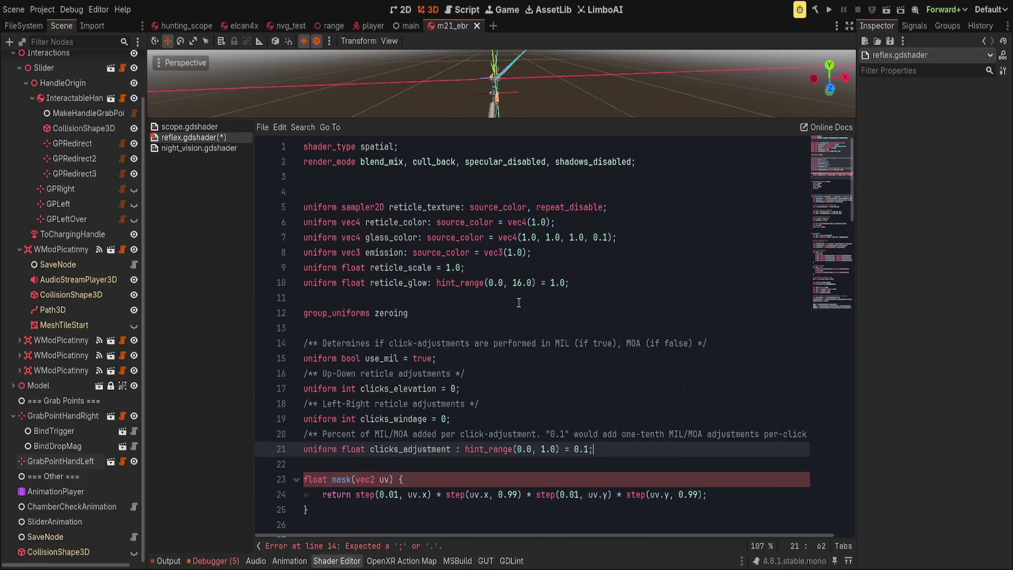
# Remove the blank line and give use_mil ': hint_range(0.0, 1.0)' instead of the true default.
pyautogui.press('Up')
pyautogui.press('Up')
pyautogui.press('Up')
pyautogui.press('Delete')
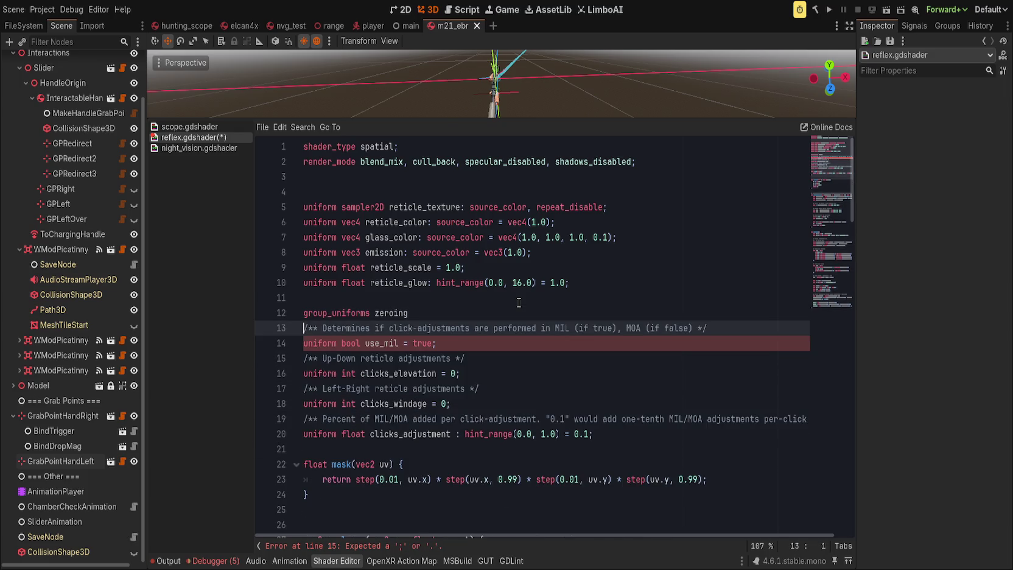
pyautogui.doubleClick(430, 340)
pyautogui.press('BackSpace')
pyautogui.press('BackSpace')
pyautogui.press('BackSpace')
pyautogui.write(': hinge')
pyautogui.press('BackSpace')
pyautogui.press('BackSpace')
pyautogui.press('BackSpace')
pyautogui.write(': hi')
pyautogui.press('BackSpace')
pyautogui.press('BackSpace')
pyautogui.press('BackSpace')
pyautogui.write(': hint_range(0.0, 1.0) ')
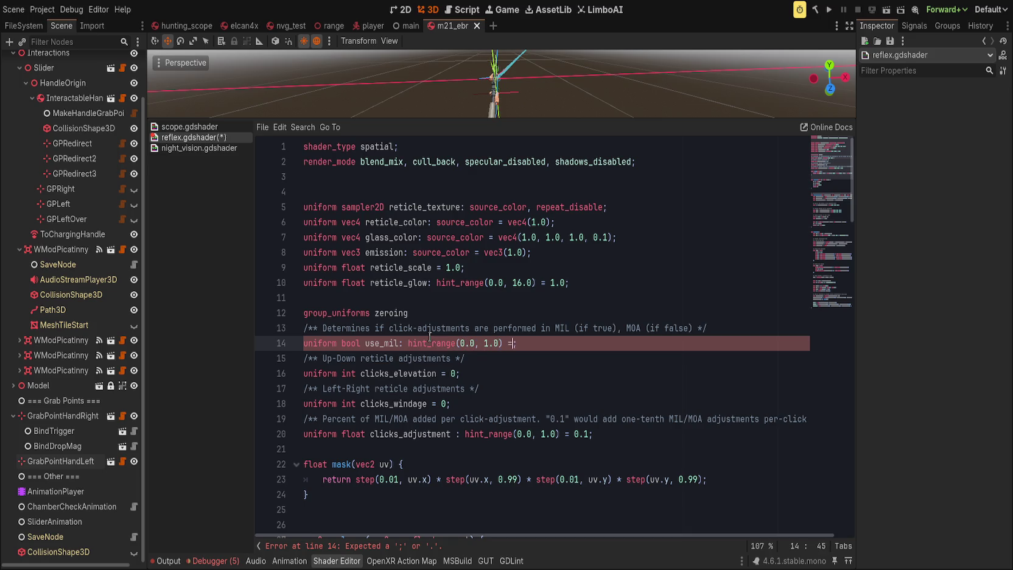
pyautogui.write('= 1.0')
# Change 'false' to 0.0 in use_mil's comment and end the group_uniforms zeroing line with ';'.
pyautogui.click(597, 328)
pyautogui.doubleClick(597, 329)
pyautogui.write('1.0')
pyautogui.hotkey('ctrl', 'Right')
pyautogui.hotkey('ctrl', 'Right')
pyautogui.hotkey('ctrl', 'Right')
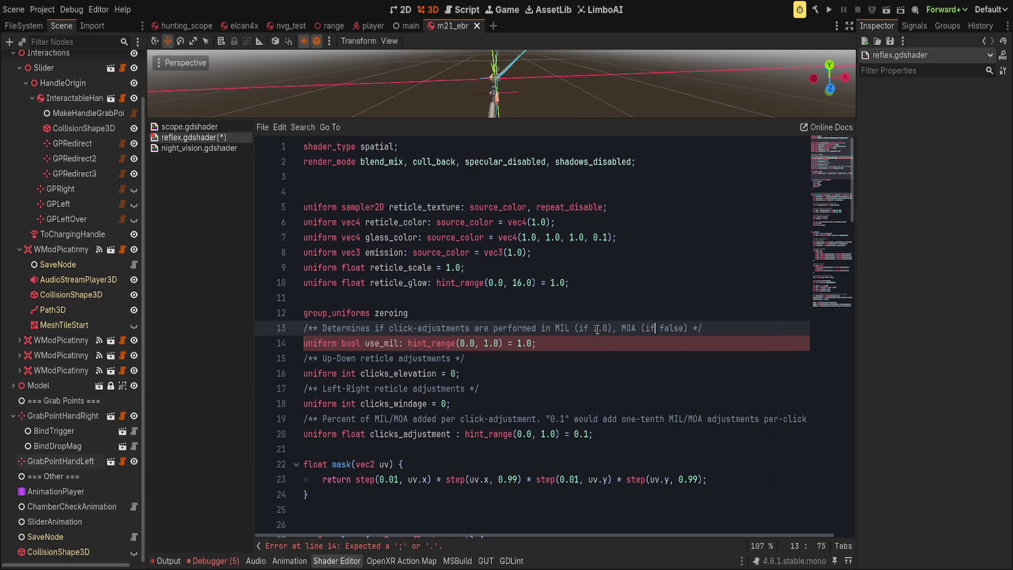
pyautogui.hotkey('ctrl', 'BackSpace')
pyautogui.write('0.0')
pyautogui.click(522, 343)
pyautogui.press('End')
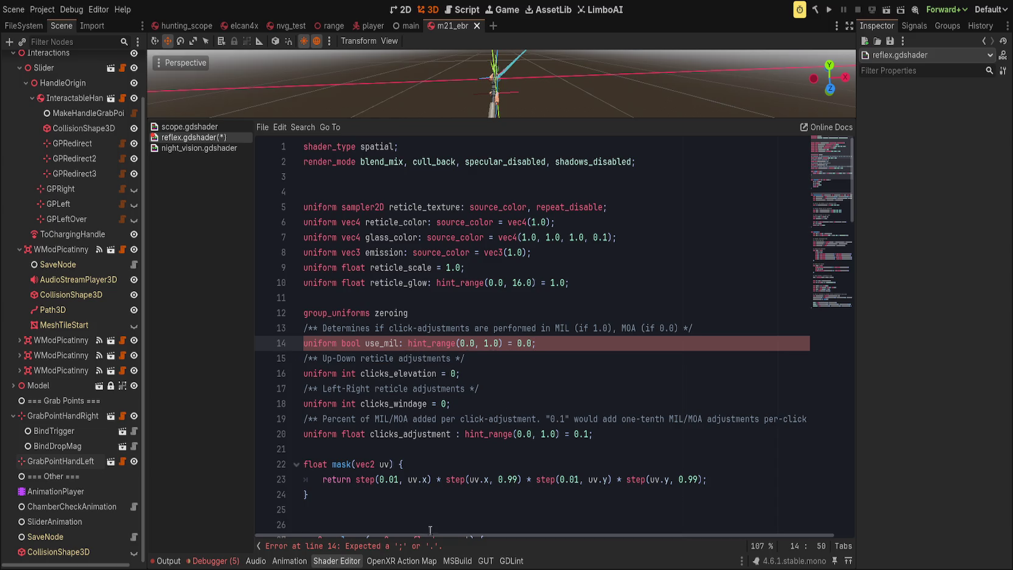
pyautogui.scroll(-1, 425, 517)
pyautogui.click(449, 301)
pyautogui.write(';')
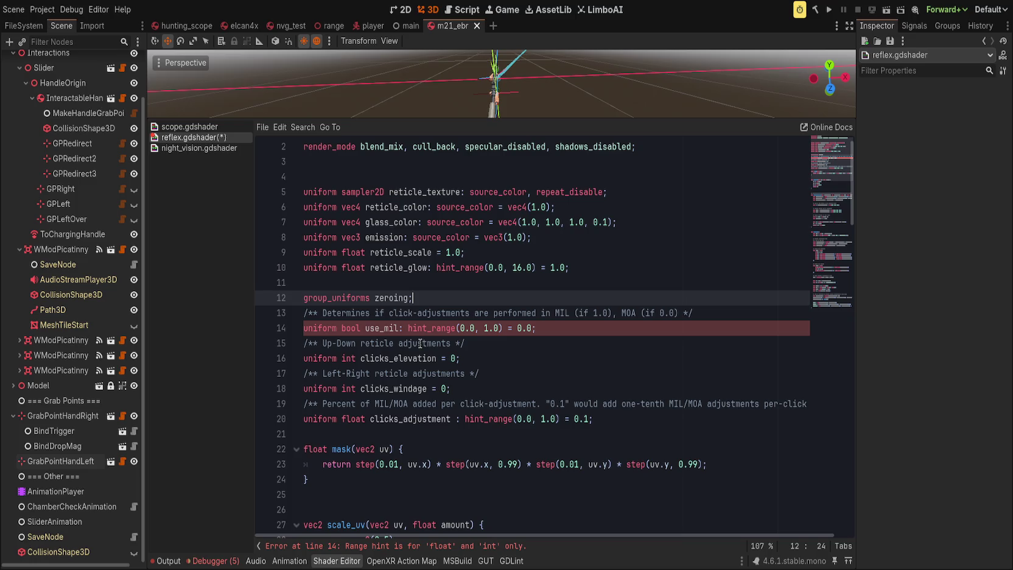
# Change use_mil's type from bool to float and jump to the line 64 error.
pyautogui.doubleClick(352, 327)
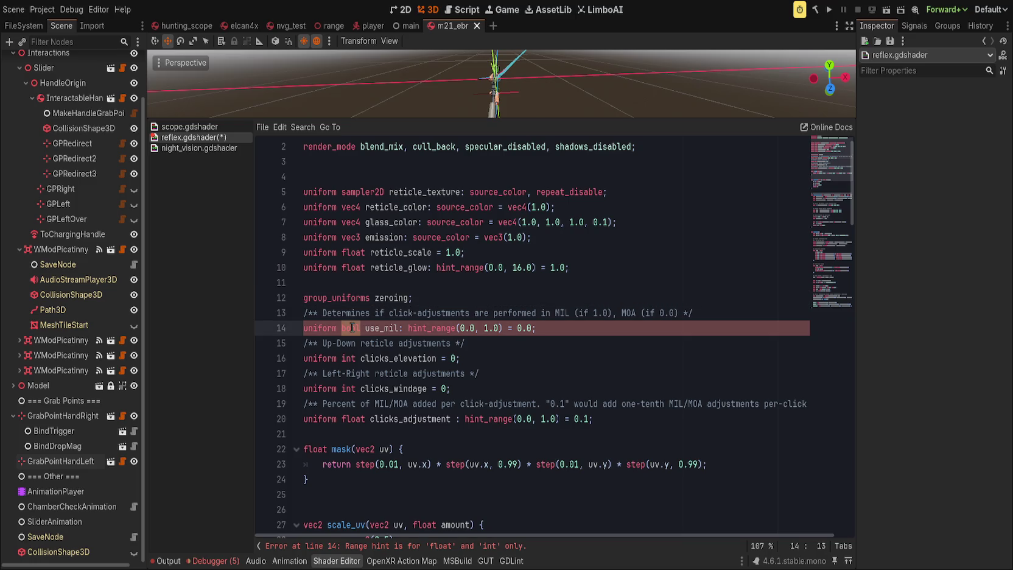
pyautogui.write('float')
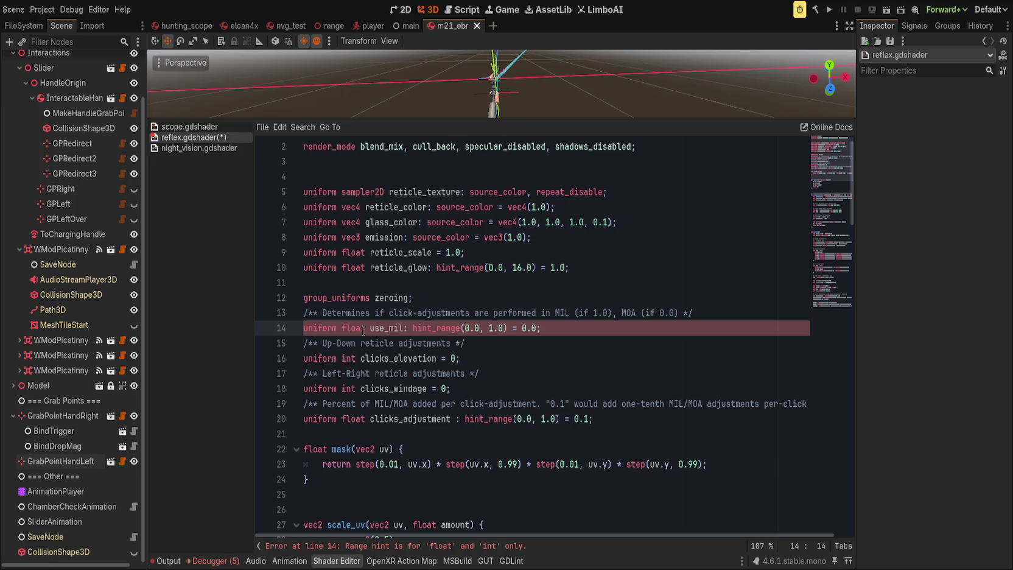
pyautogui.click(530, 373)
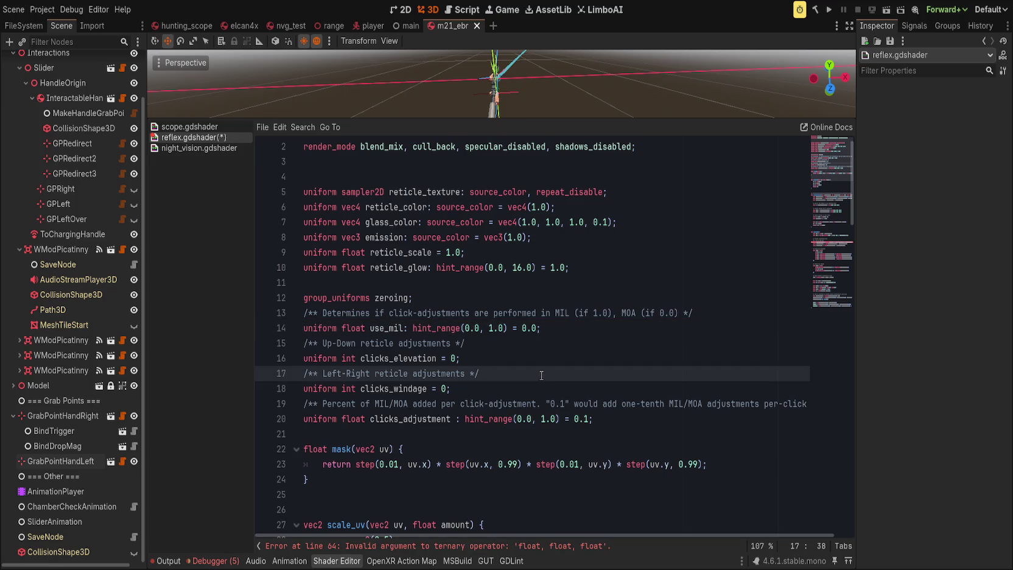
pyautogui.scroll(-4, 549, 374)
pyautogui.click(400, 546)
pyautogui.scroll(1, 434, 403)
pyautogui.scroll(1, 433, 404)
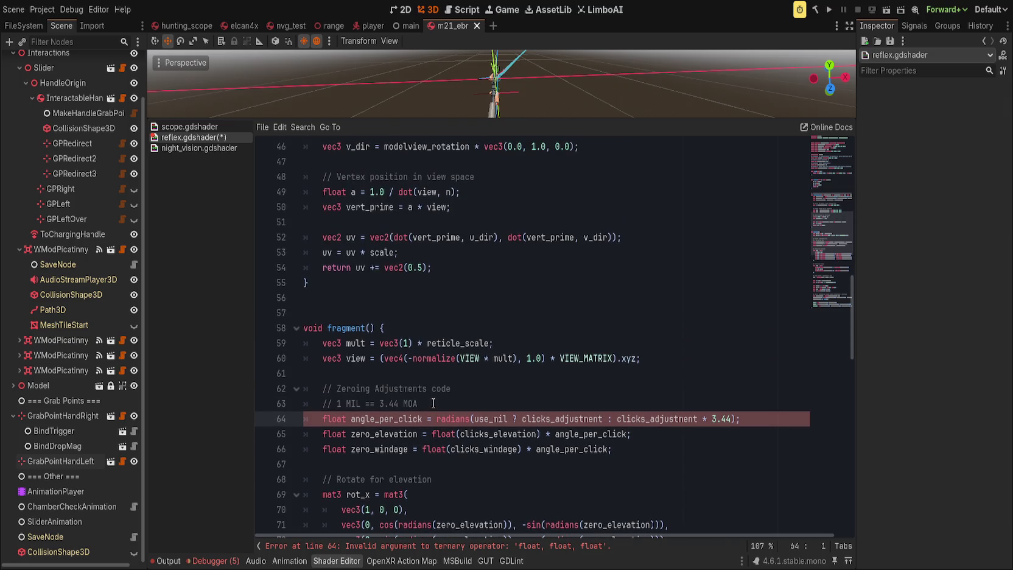
# Try deleting the use_mil ternary from line 64's angle_per_click, then undo it.
pyautogui.doubleClick(563, 420)
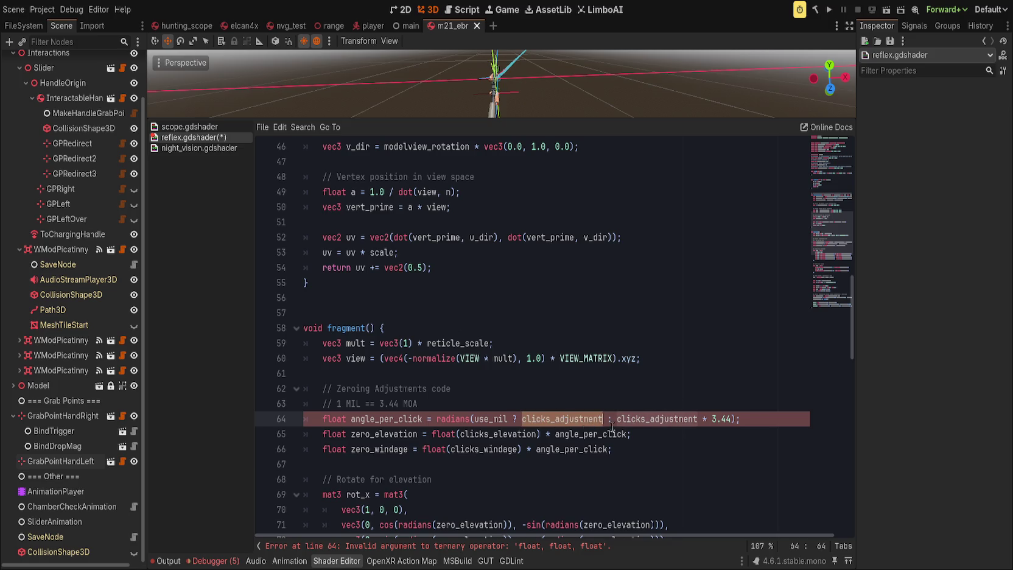
pyautogui.moveTo(445, 417)
pyautogui.mouseDown()
pyautogui.moveTo(636, 418)
pyautogui.moveTo(616, 418)
pyautogui.mouseUp()
pyautogui.press('BackSpace')
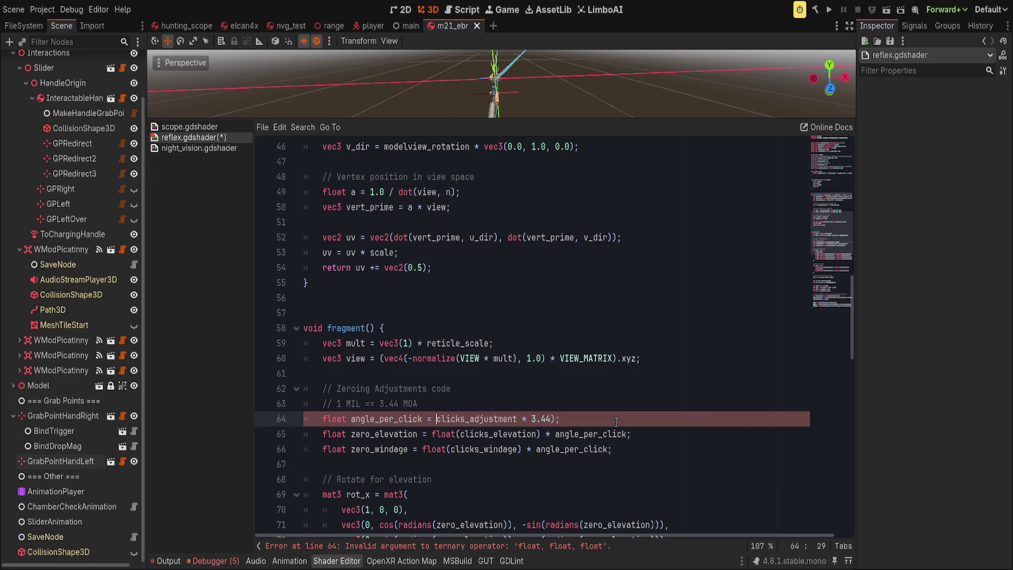
pyautogui.hotkey('ctrl', 'z')
pyautogui.click(487, 419)
pyautogui.moveTo(487, 418)
pyautogui.mouseDown()
pyautogui.moveTo(697, 418)
pyautogui.moveTo(616, 419)
pyautogui.mouseUp()
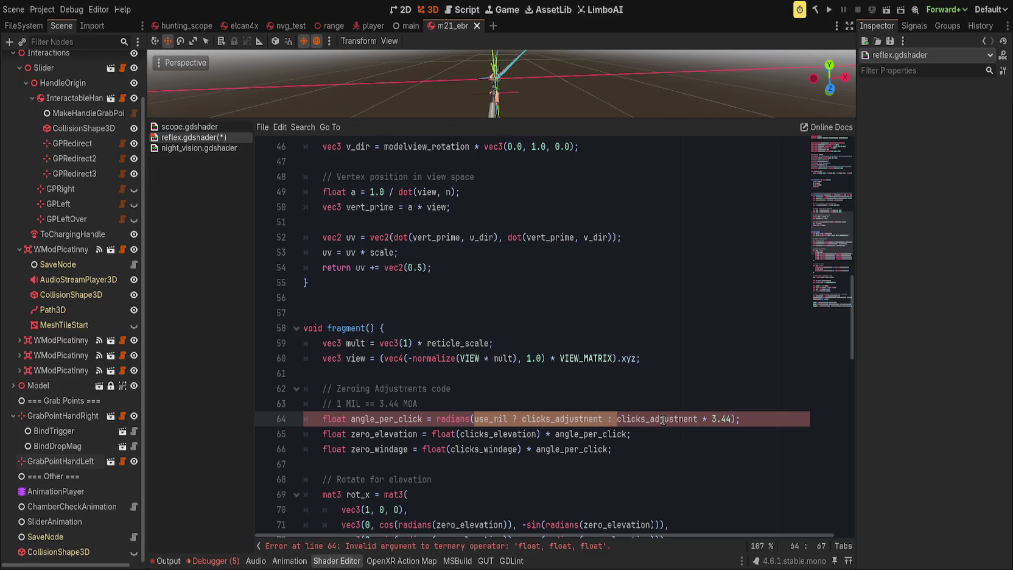
pyautogui.press('BackSpace')
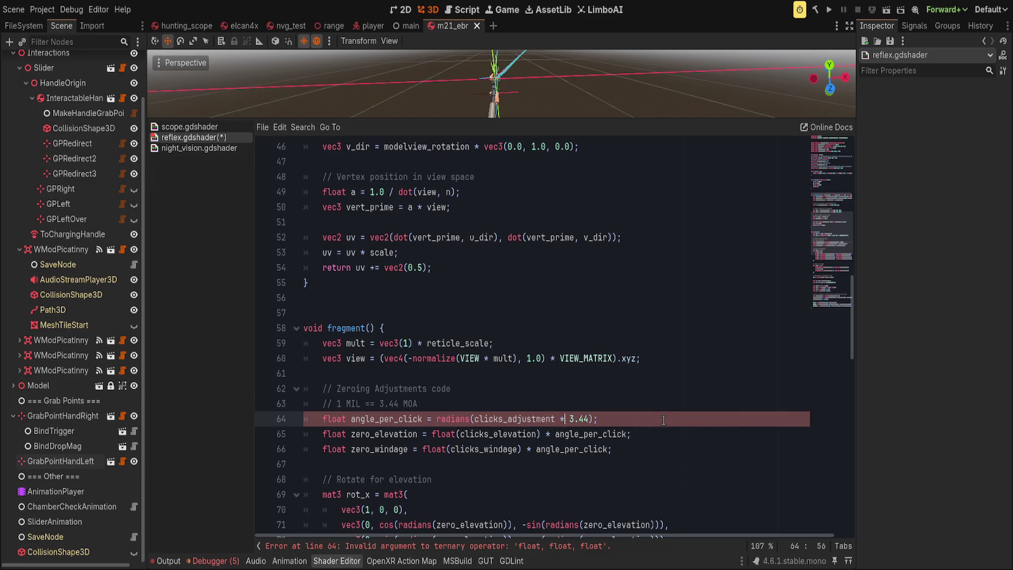
pyautogui.hotkey('ctrl', 'z')
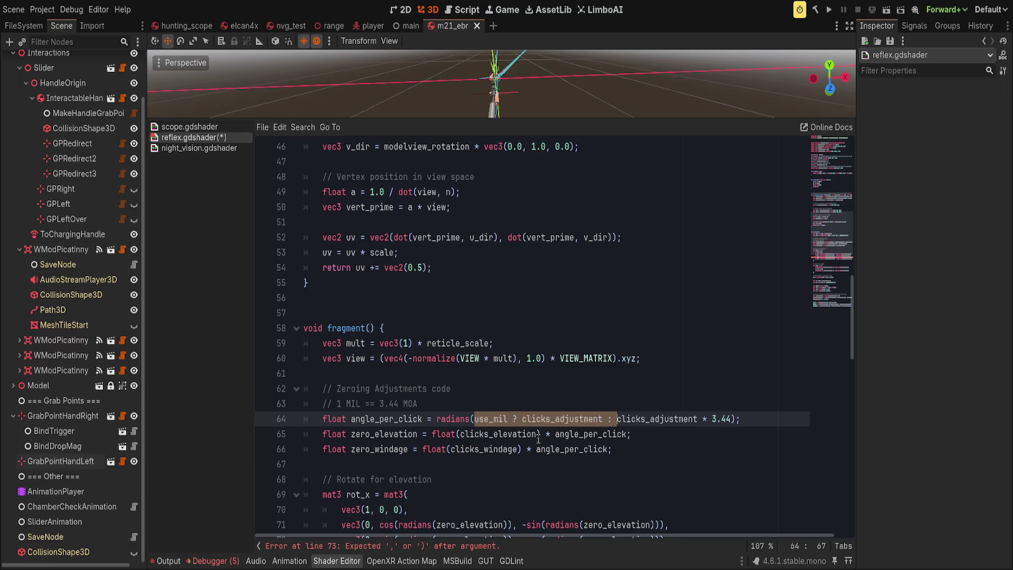
pyautogui.doubleClick(551, 419)
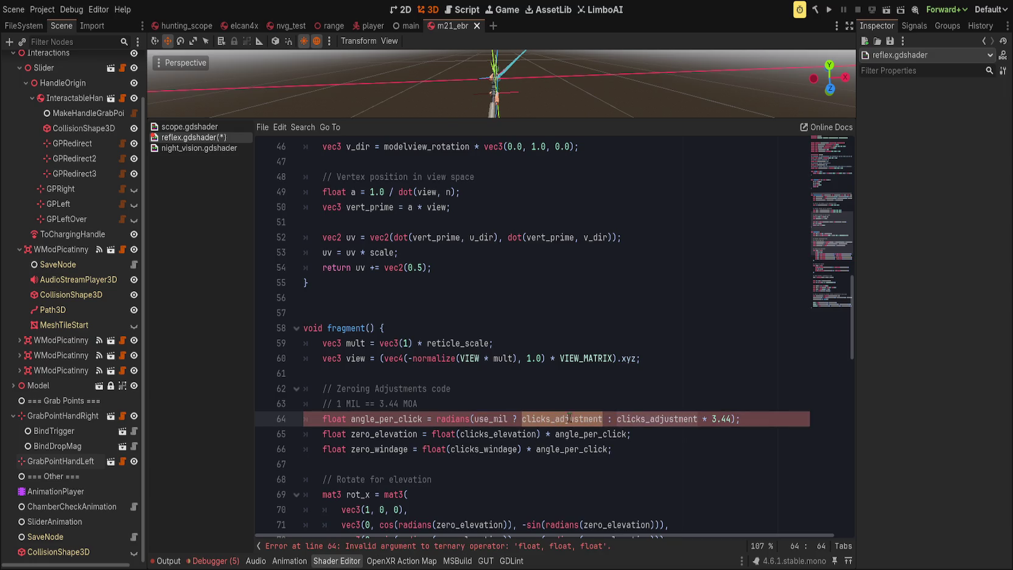
pyautogui.click(617, 418)
pyautogui.scroll(3, 514, 472)
pyautogui.scroll(12, 514, 472)
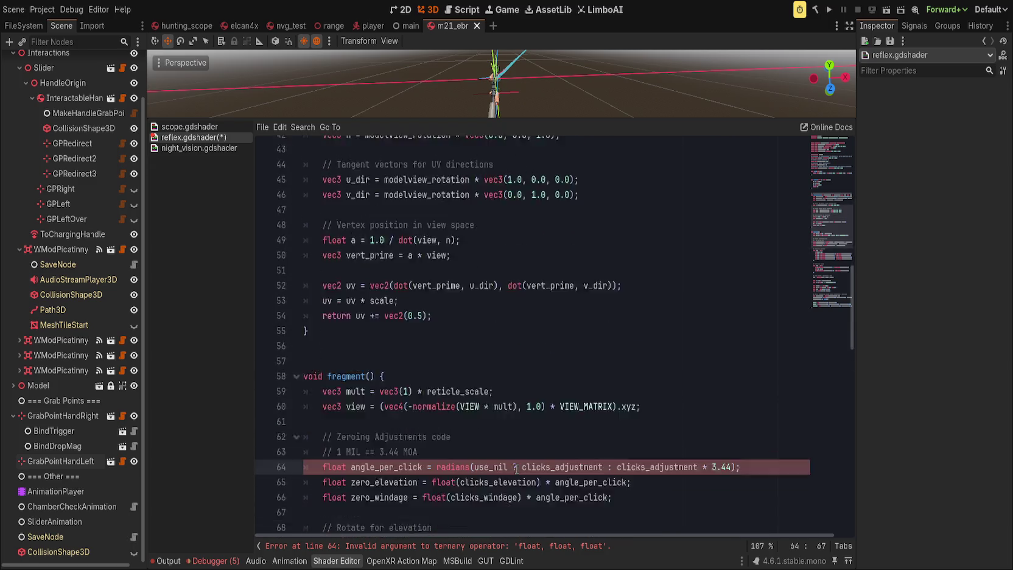
pyautogui.scroll(-14, 517, 473)
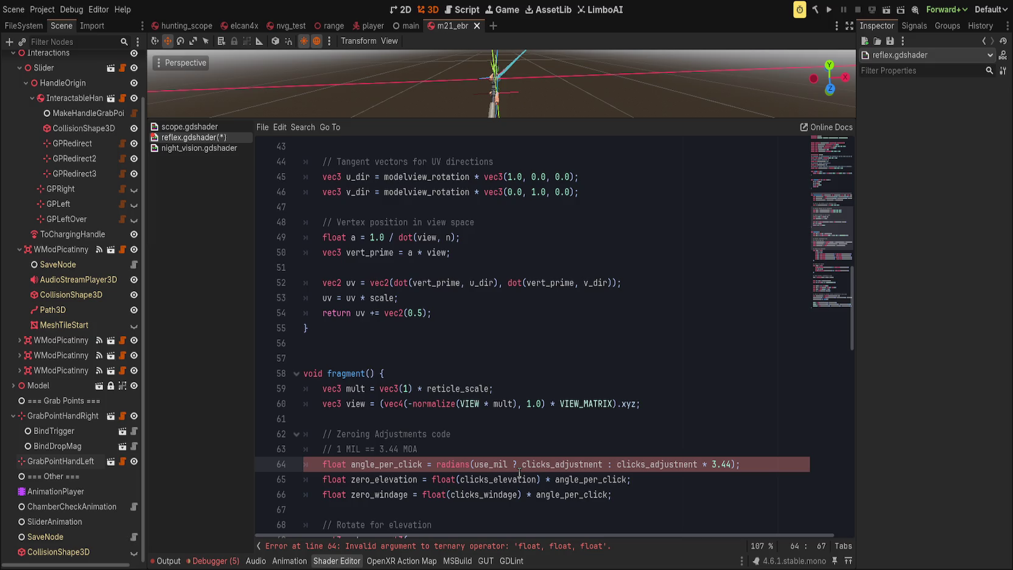
pyautogui.scroll(14, 519, 472)
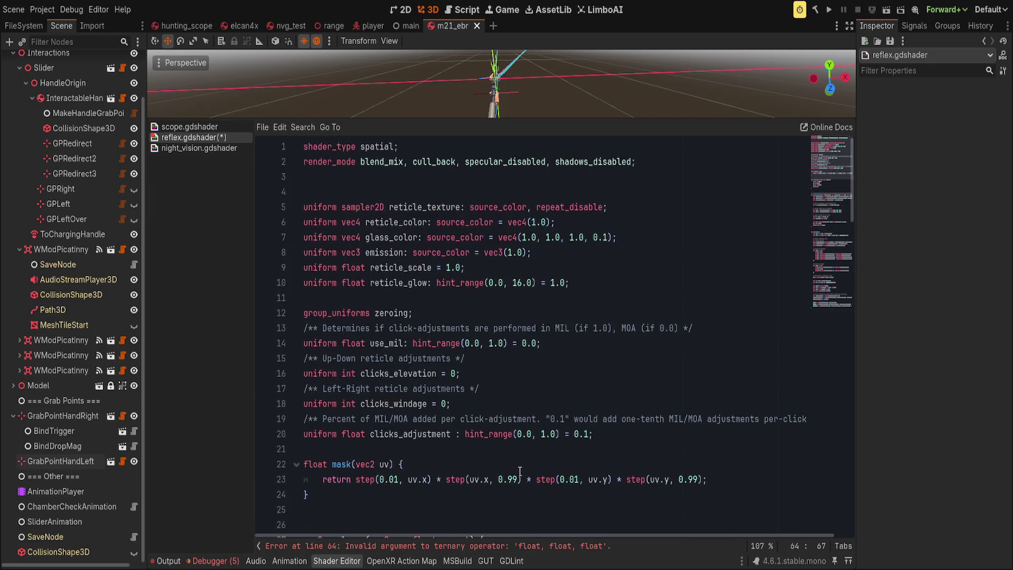
# Rename the use_mil uniform to use_moa on line 14.
pyautogui.click(392, 343)
pyautogui.press('Right')
pyautogui.press('BackSpace')
pyautogui.press('Delete')
pyautogui.write('oa')
pyautogui.press('End')
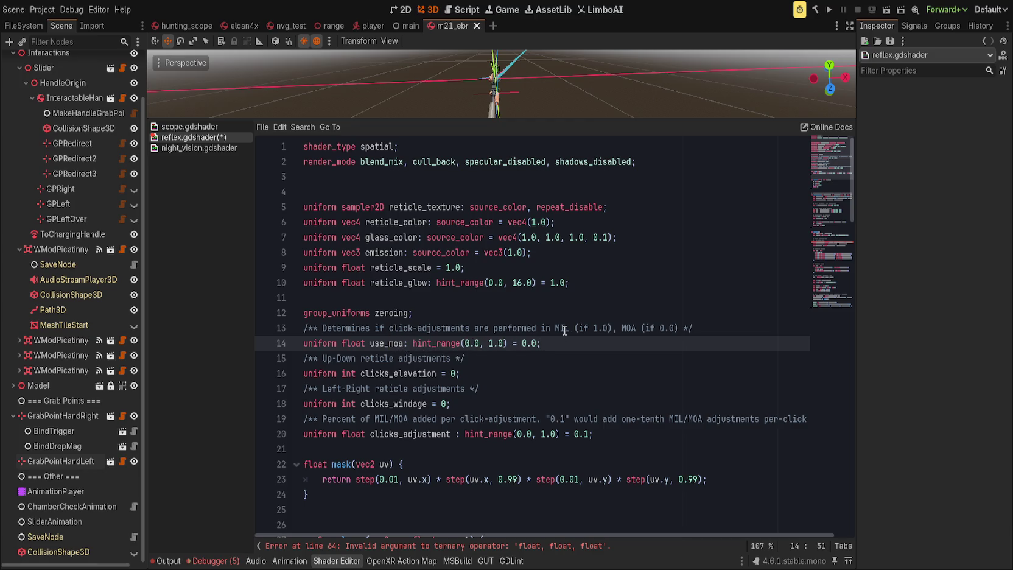
# Swap the MIL and MOA labels in the use_moa comment.
pyautogui.doubleClick(565, 332)
pyautogui.write('MOA')
pyautogui.doubleClick(641, 328)
pyautogui.write('MIL')
# Scroll down to the angle_per_click expression on line 64 that still uses use_mil.
pyautogui.scroll(-5, 580, 394)
pyautogui.scroll(-3, 580, 393)
pyautogui.click(575, 390)
pyautogui.scroll(-8, 575, 390)
pyautogui.scroll(10, 576, 390)
pyautogui.scroll(-10, 575, 390)
pyautogui.click(509, 419)
pyautogui.click(538, 419)
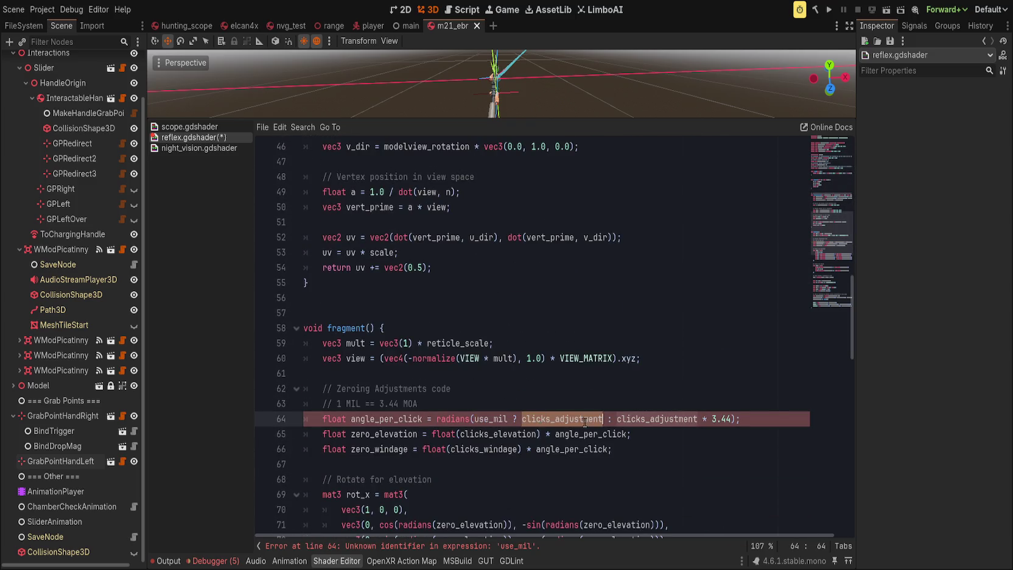
# Add comments noting clicks adj == mil and clicks * 3.44 = moa.
pyautogui.click(540, 406)
pyautogui.press('Return')
pyautogui.write('// c')
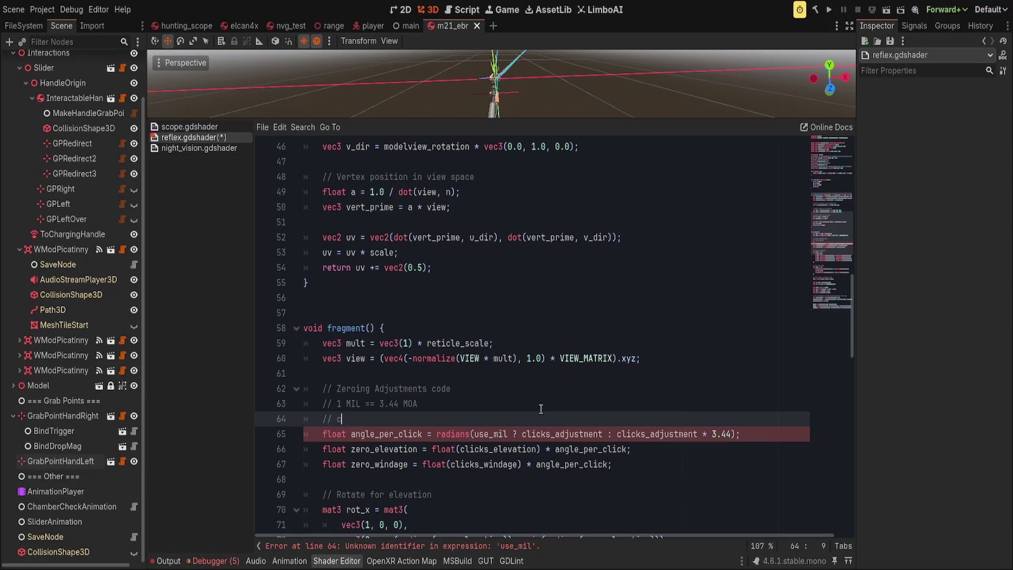
pyautogui.write('lcicks adj == mil')
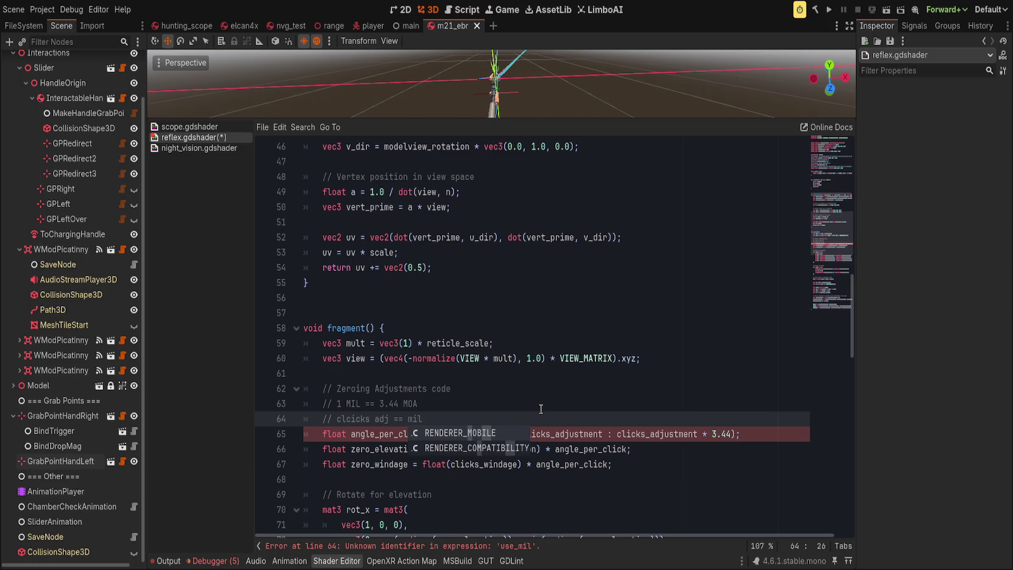
pyautogui.press('Return')
pyautogui.hotkey('ctrl', 'z')
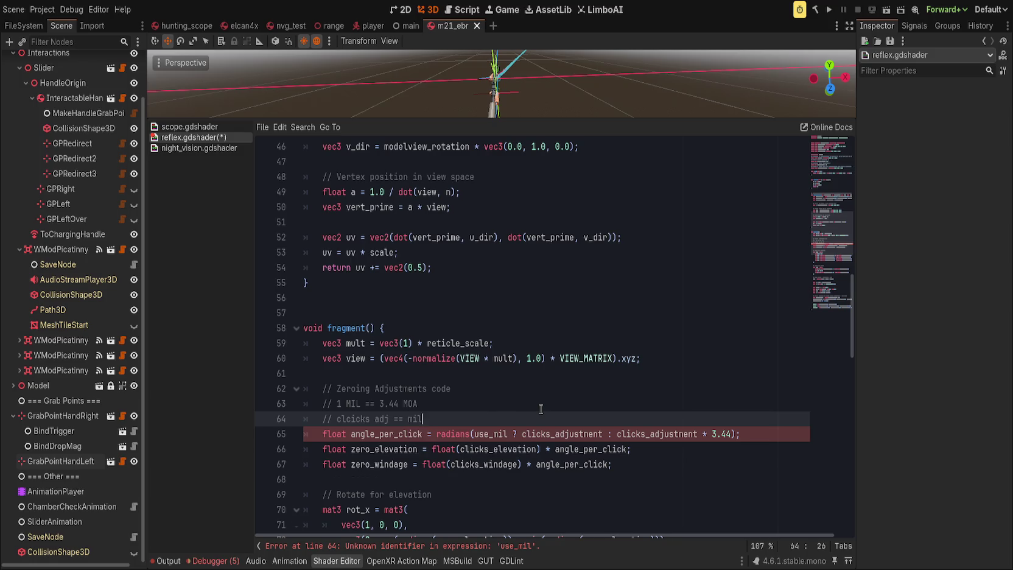
pyautogui.press('Return')
pyautogui.write('// clicks * 3.44 = m')
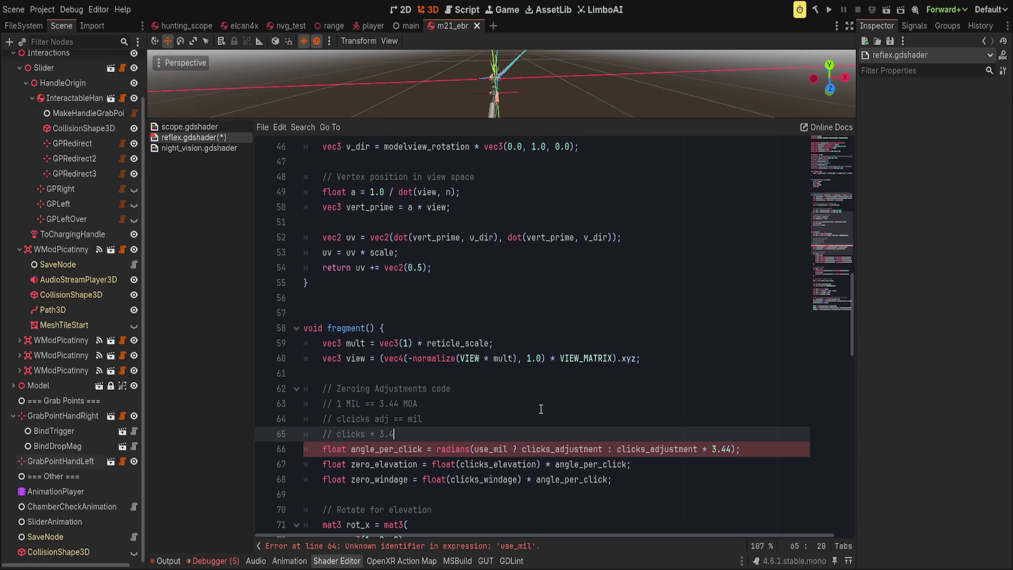
pyautogui.write('od')
# Experiment with replacing the use_mil condition on line 66, then undo and fix the comment.
pyautogui.moveTo(496, 448); pyautogui.dragTo(611, 449)
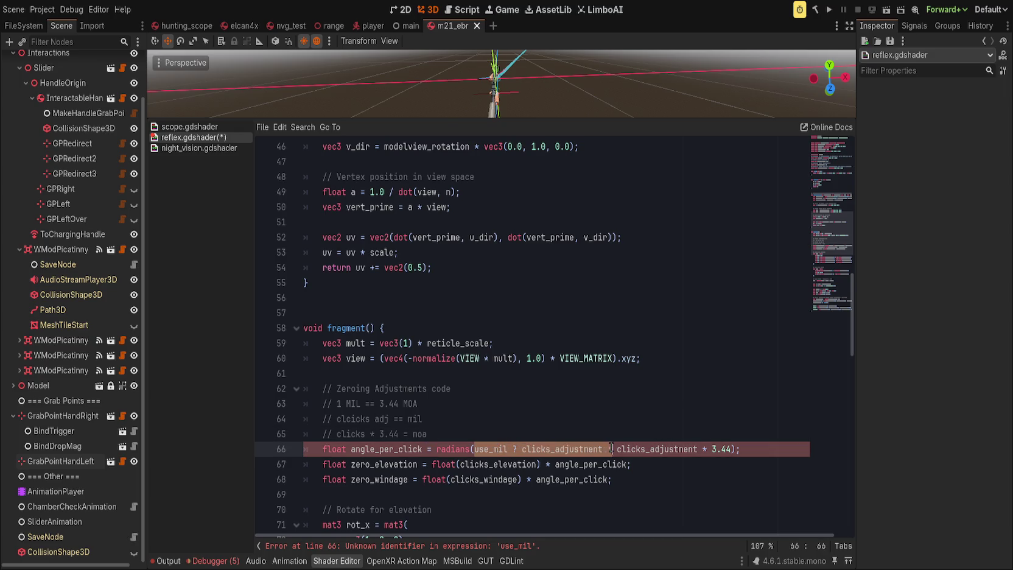
pyautogui.press('BackSpace')
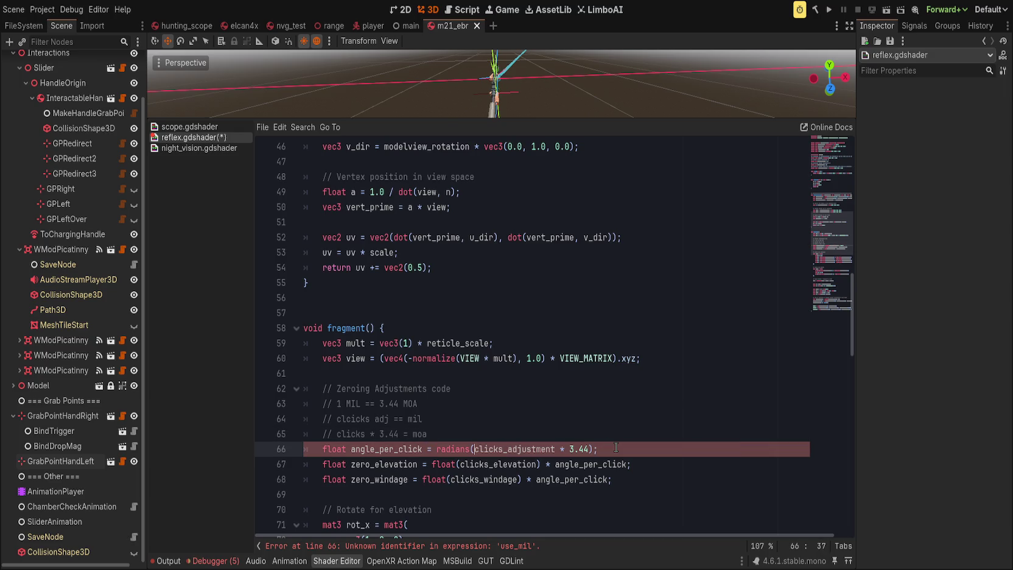
pyautogui.hotkey('ctrl', 'Right')
pyautogui.hotkey('ctrl', 'Right')
pyautogui.hotkey('ctrl', 'Right')
pyautogui.hotkey('shift', 'Right')
pyautogui.hotkey('shift', 'Right')
pyautogui.hotkey('shift', 'Right')
pyautogui.hotkey('shift', 'Right')
pyautogui.write('( * sc')
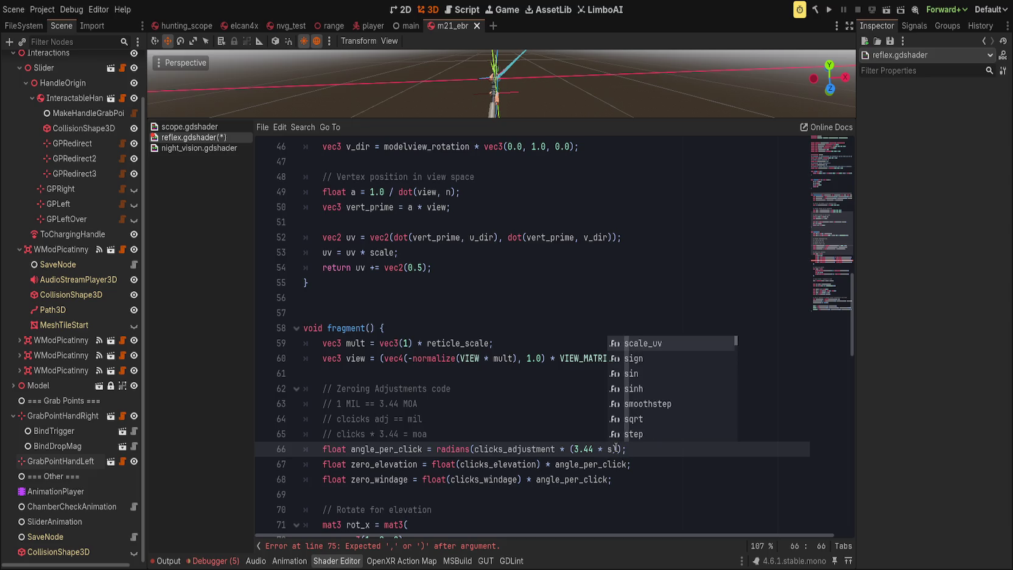
pyautogui.press('Return')
pyautogui.press('Escape')
pyautogui.write('use_moa')
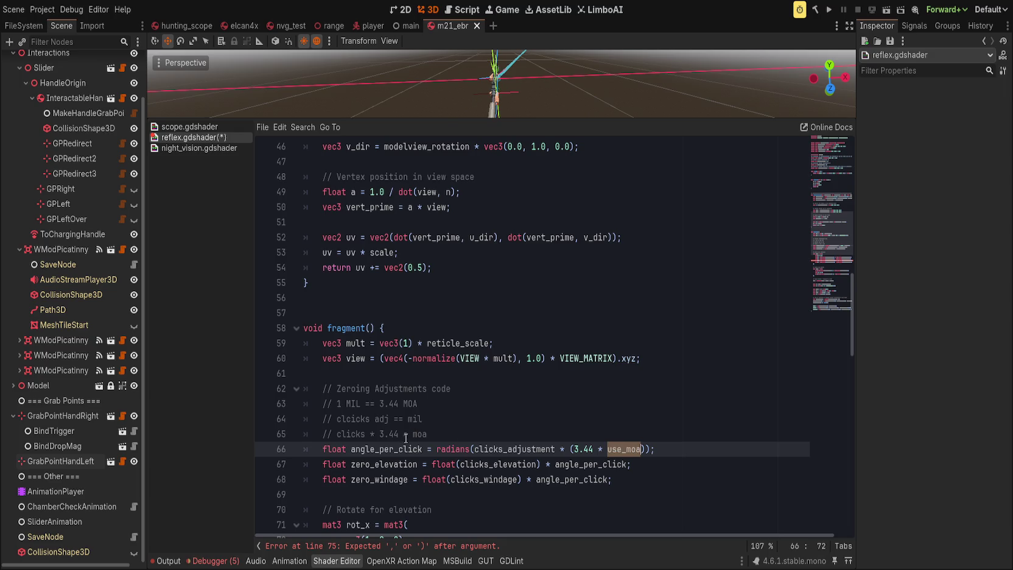
pyautogui.click(445, 433)
pyautogui.doubleClick(607, 450)
pyautogui.click(597, 433)
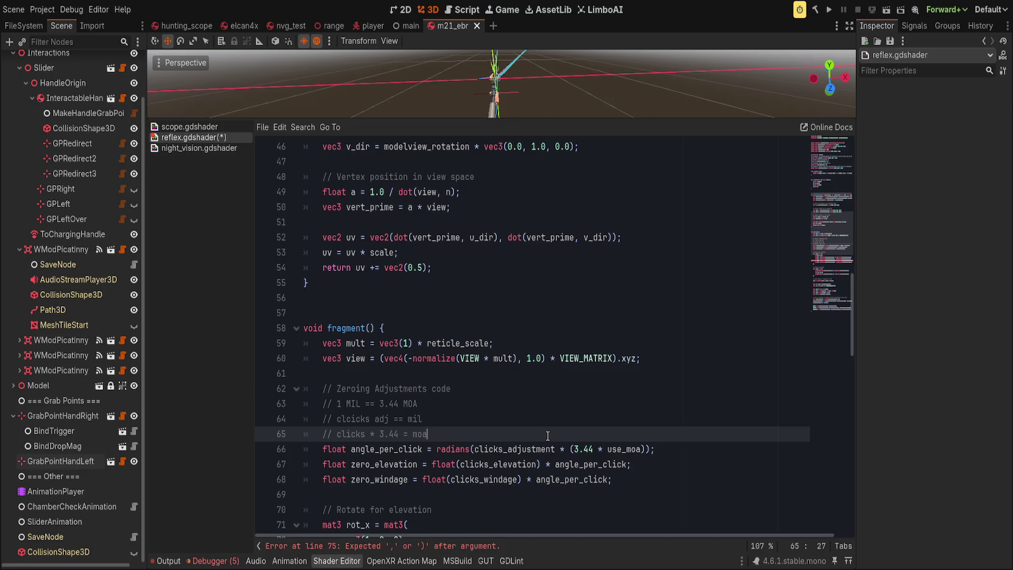
pyautogui.hotkey('ctrl', 'z')
pyautogui.hotkey('ctrl', 'z')
pyautogui.hotkey('ctrl', 'z')
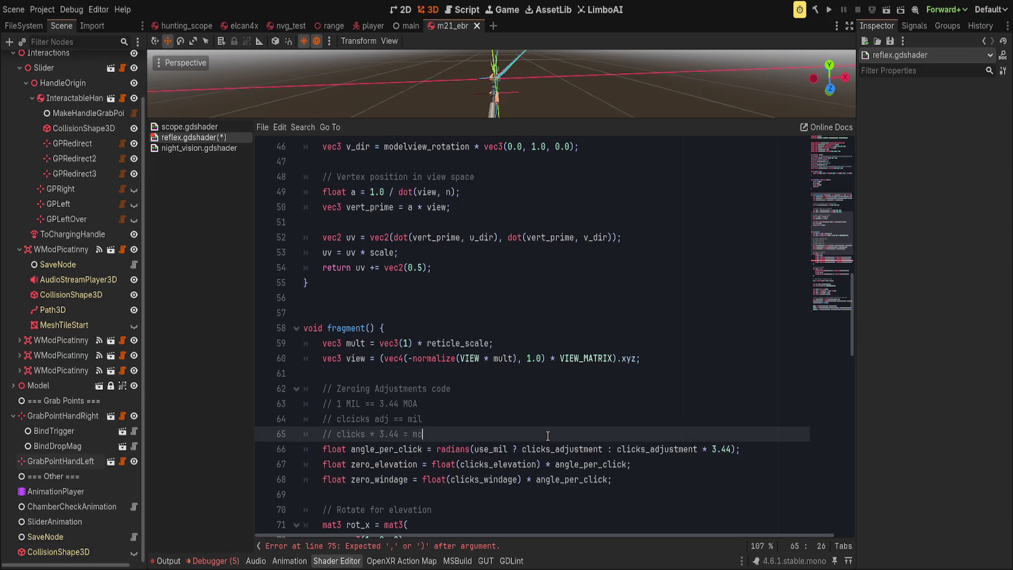
pyautogui.write('a')
# Comment out the old angle_per_click line and start 'float angle_per_click = radians(' below it.
pyautogui.click(755, 448)
pyautogui.press('Home')
pyautogui.write('//')
pyautogui.press('End')
pyautogui.press('Return')
pyautogui.write('float angle_per_click = radi')
pyautogui.press('Return')
pyautogui.write('(')
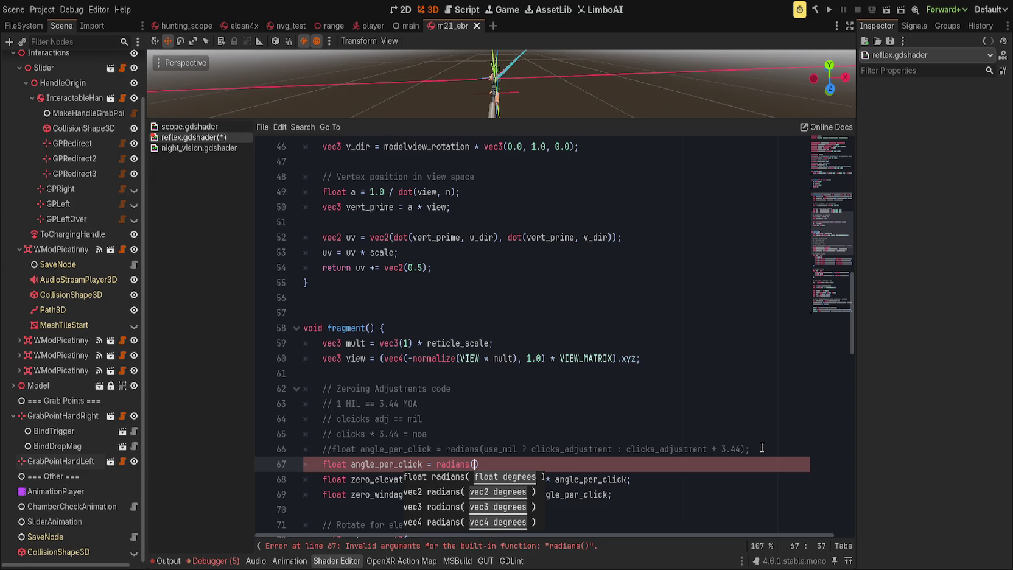
# Begin the new angle_per_click line with clicks_adjustment and remove the placeholder multiplier.
pyautogui.write('clicks_adjustment')
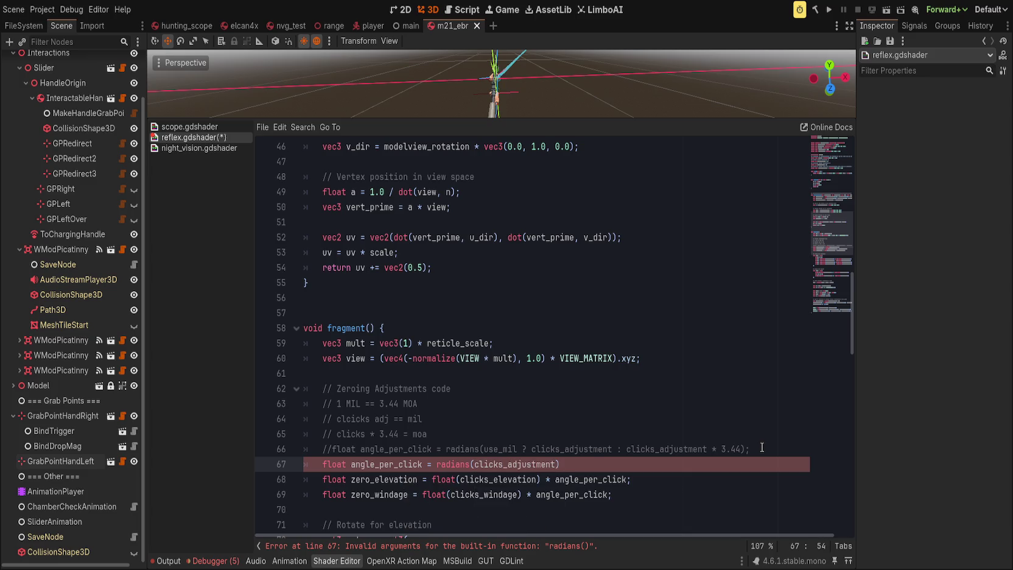
pyautogui.write(' * (1.0')
pyautogui.write(')')
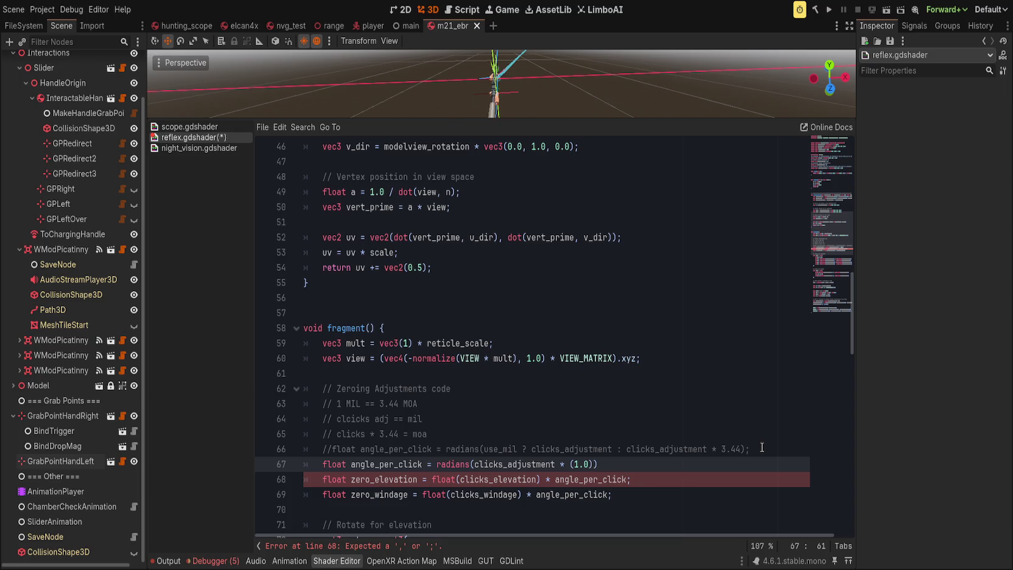
pyautogui.press('BackSpace')
pyautogui.press('BackSpace')
pyautogui.press('BackSpace')
pyautogui.click(762, 447)
pyautogui.moveTo(332, 448); pyautogui.dragTo(613, 449)
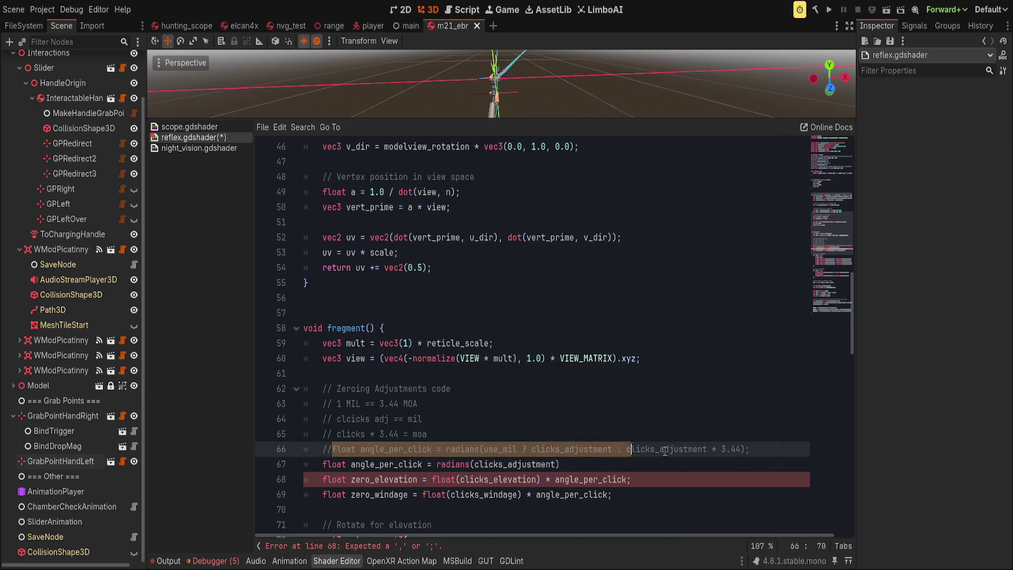
pyautogui.moveTo(422, 463); pyautogui.dragTo(355, 464)
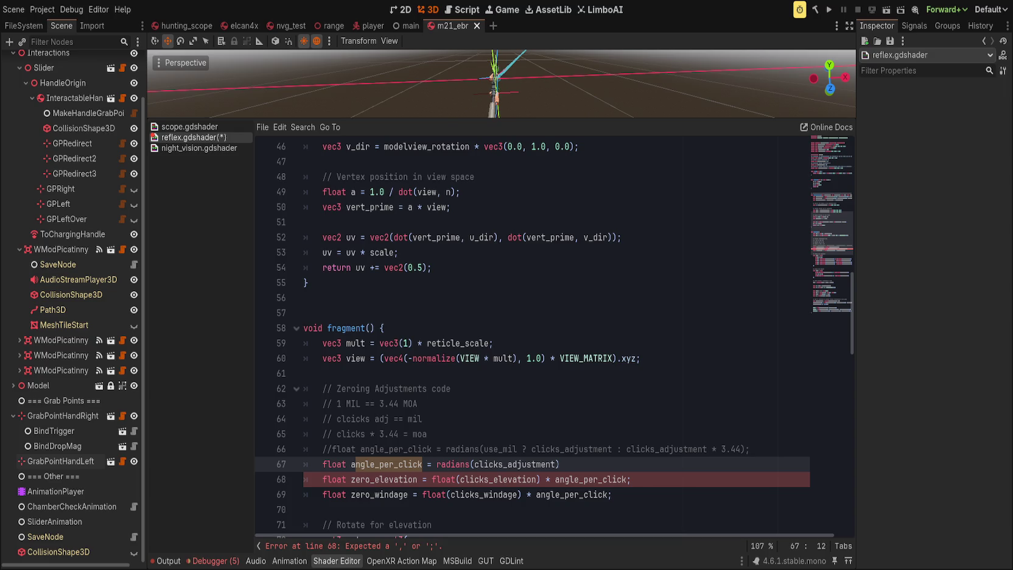
# Finish line 67 as radians(clicks_adjustment * mix(3.44, 1.0, use_moa));.
pyautogui.click(559, 451)
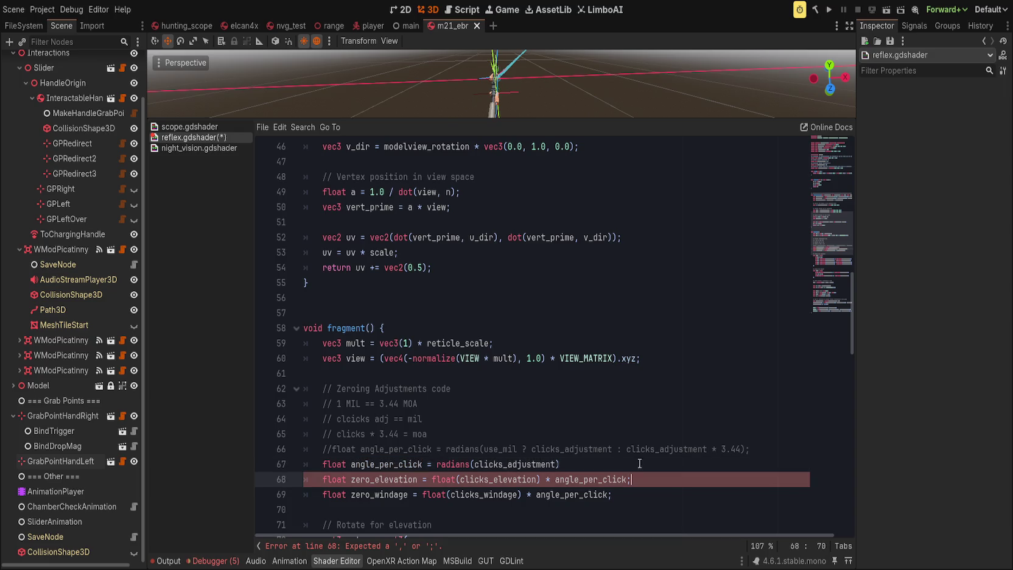
pyautogui.click(438, 464)
pyautogui.click(429, 450)
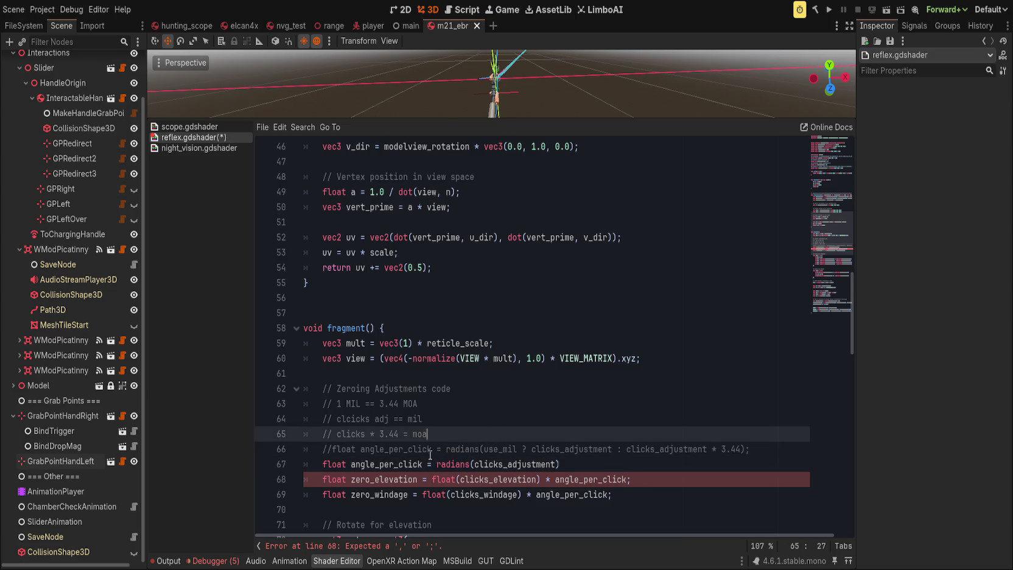
pyautogui.click(755, 448)
pyautogui.press('Down')
pyautogui.press('Left')
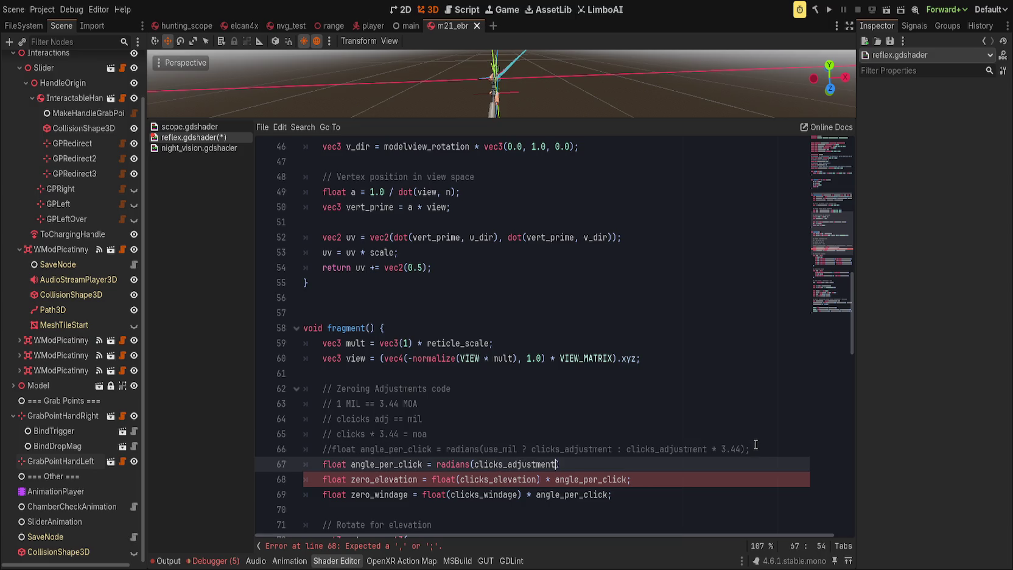
pyautogui.write('* mi')
pyautogui.write('x(3.44')
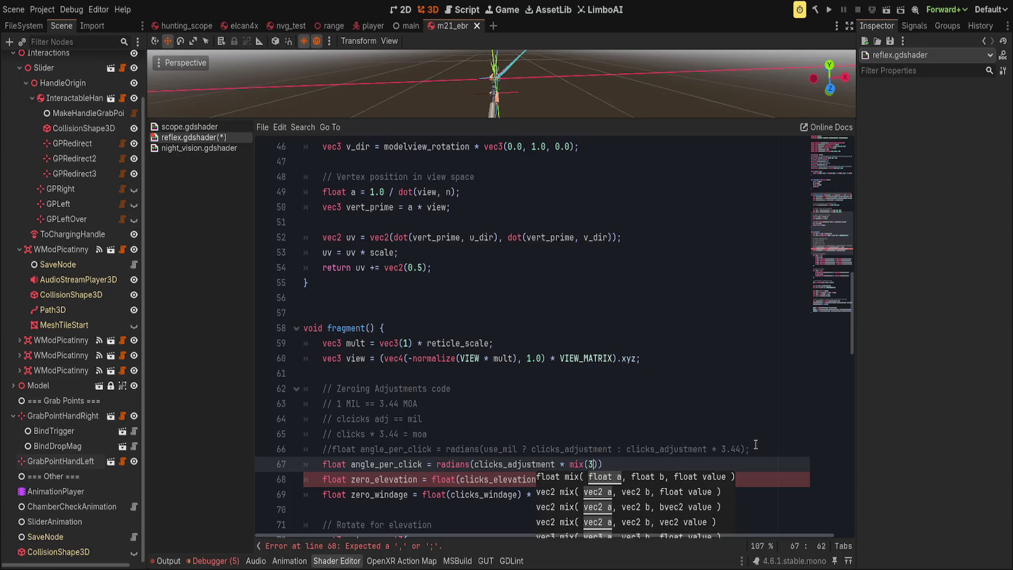
pyautogui.write(', 1.0, ')
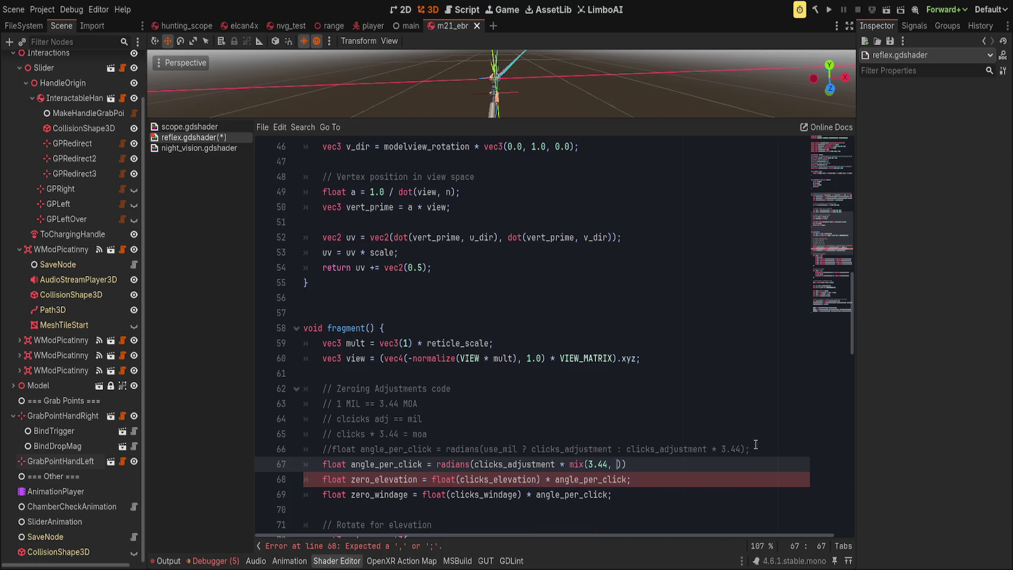
pyautogui.write('use_moa')
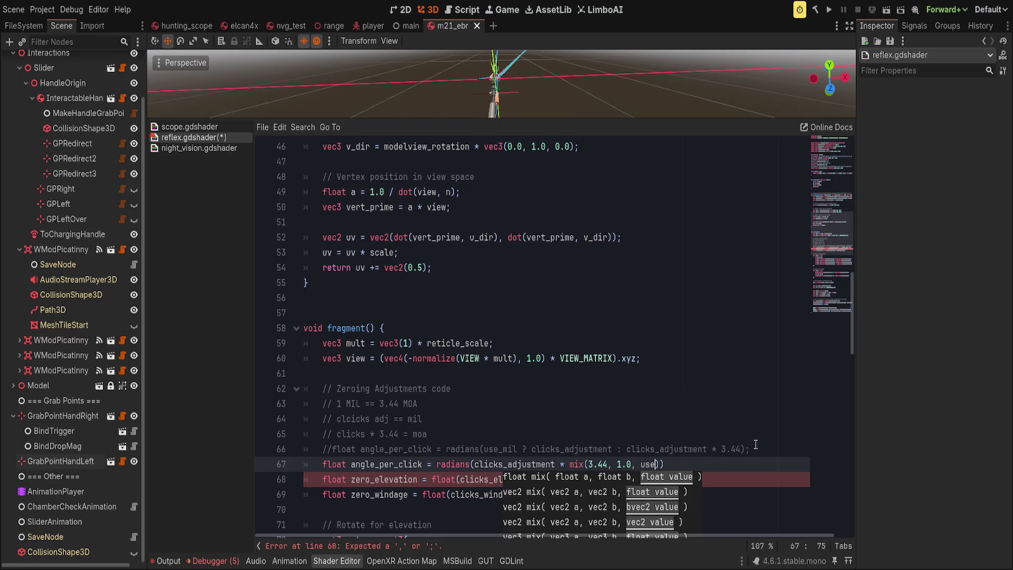
pyautogui.write('));')
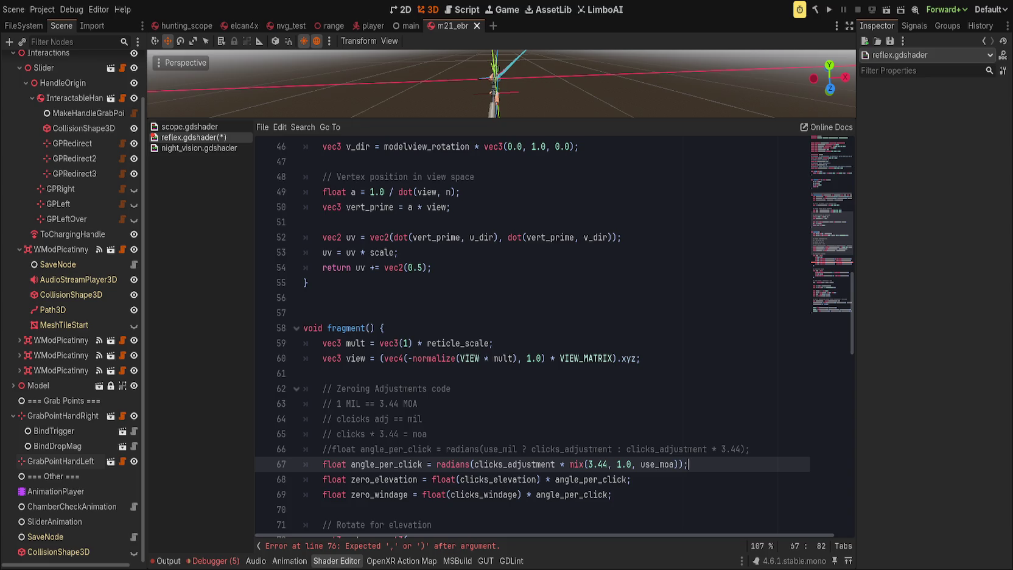
pyautogui.moveTo(596, 467); pyautogui.dragTo(676, 466)
# End the angle_per_click line with a semicolon after checking the line 76 error.
pyautogui.click(595, 464)
pyautogui.moveTo(596, 465); pyautogui.dragTo(676, 466)
pyautogui.click(674, 480)
pyautogui.click(424, 545)
pyautogui.scroll(1, 598, 425)
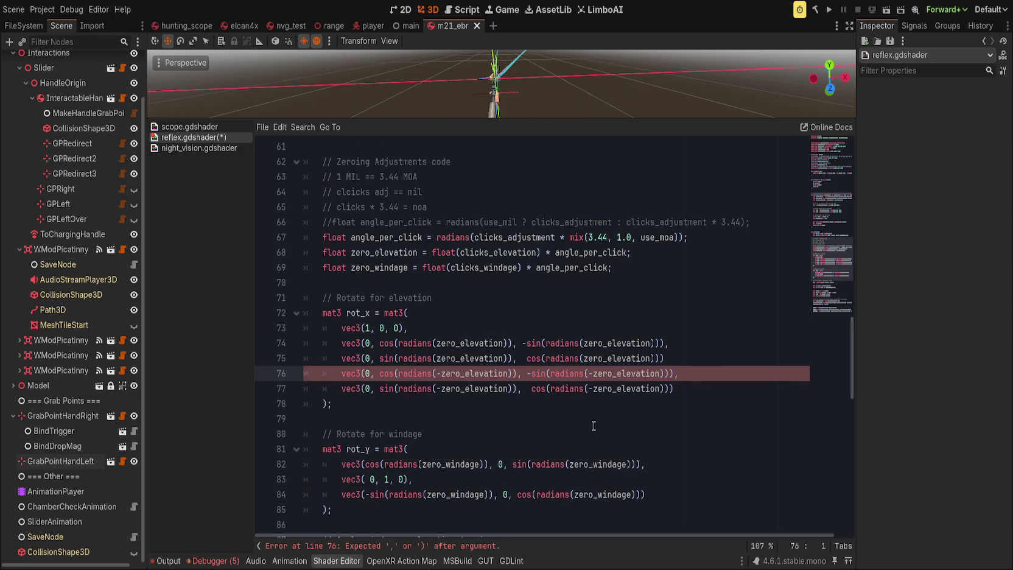
pyautogui.scroll(4, 569, 444)
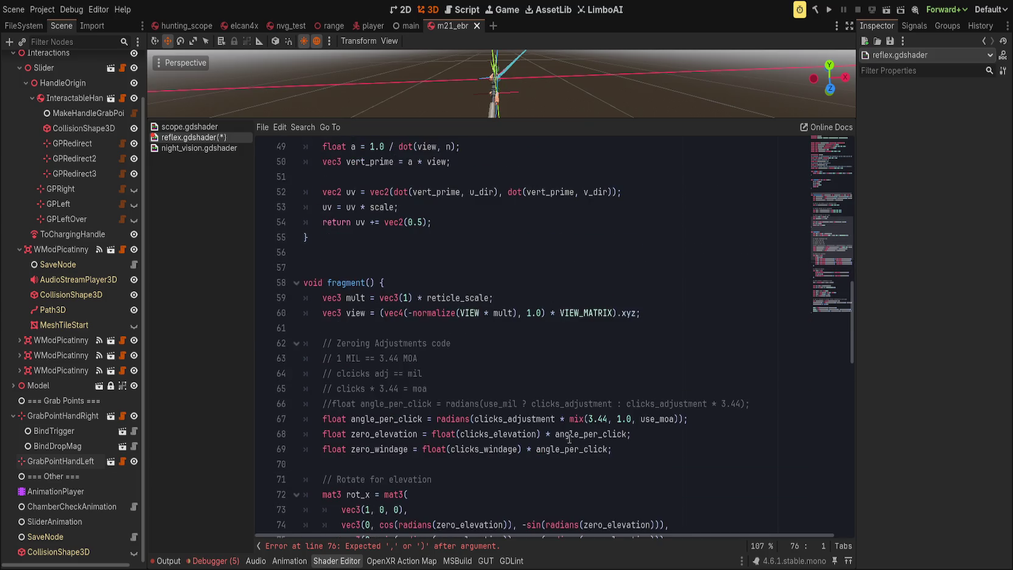
pyautogui.click(687, 420)
pyautogui.write(';')
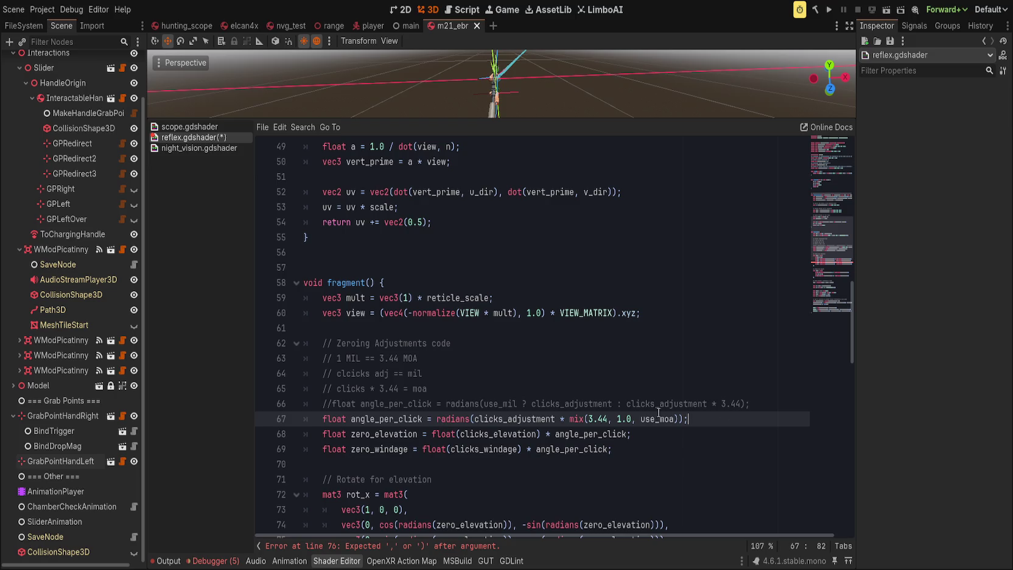
# Review the 3.44 and use_moa arguments of the mix() call on line 67.
pyautogui.click(655, 435)
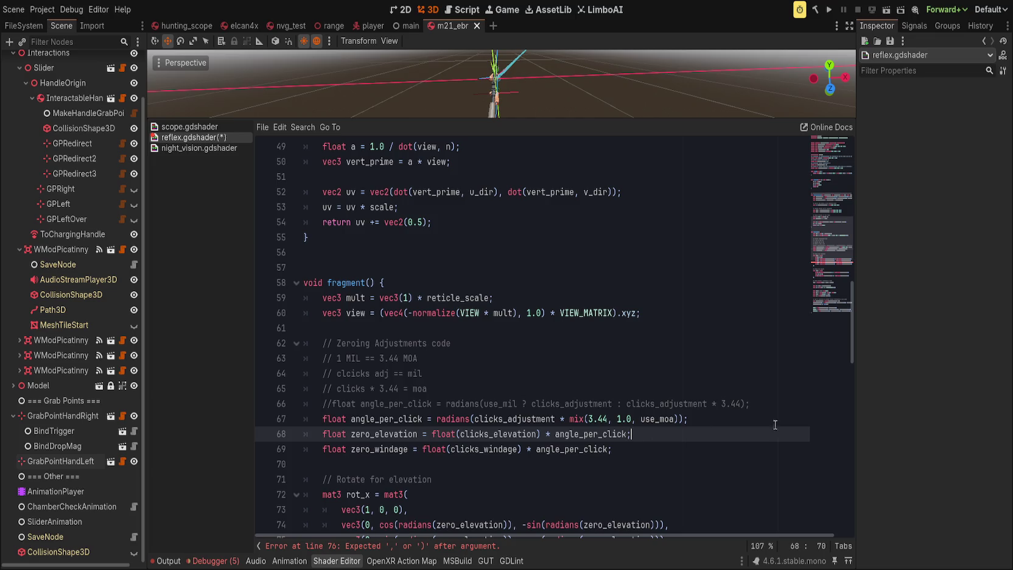
pyautogui.click(648, 419)
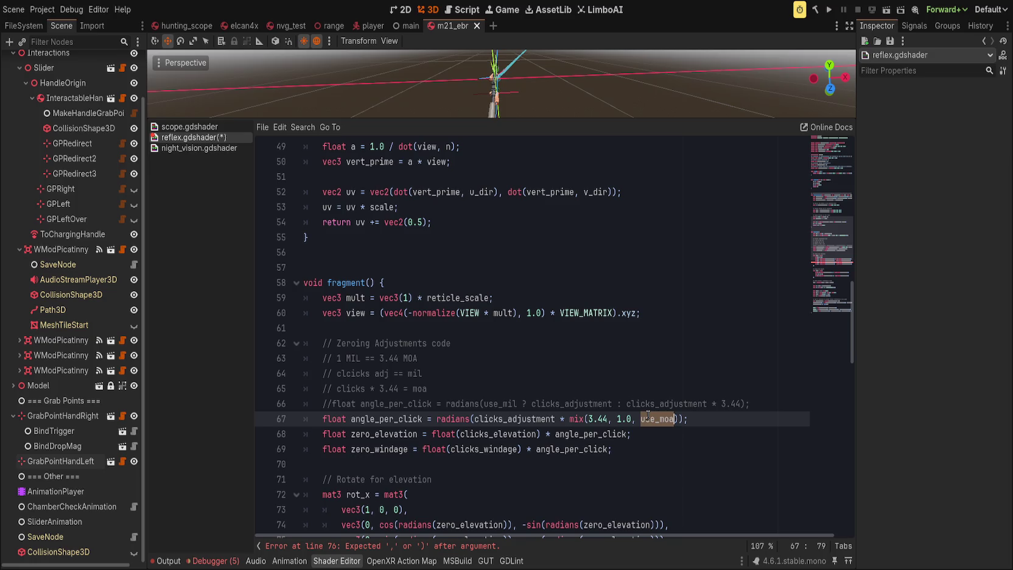
pyautogui.click(588, 419)
pyautogui.doubleClick(594, 418)
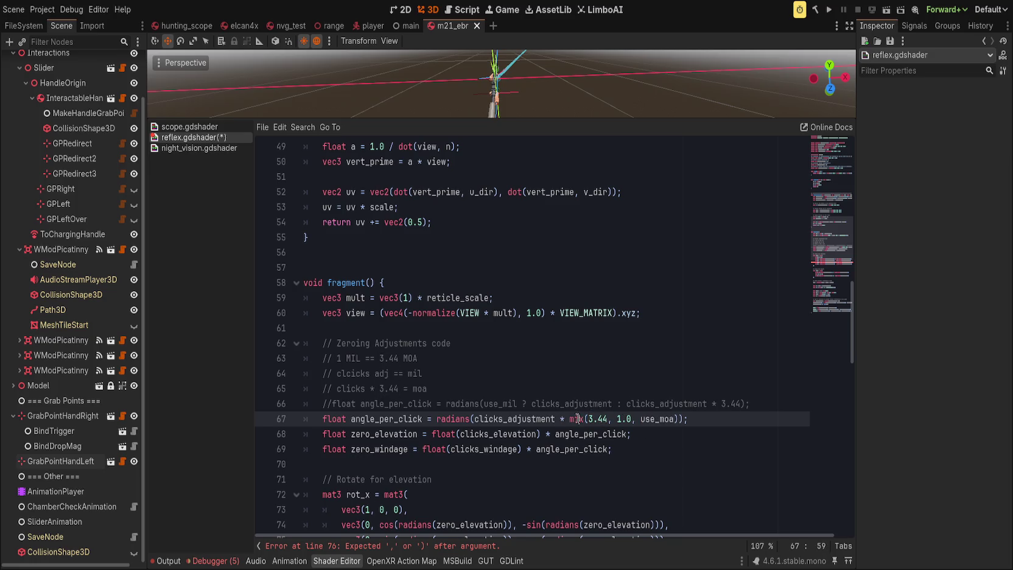
pyautogui.click(619, 403)
pyautogui.doubleClick(648, 419)
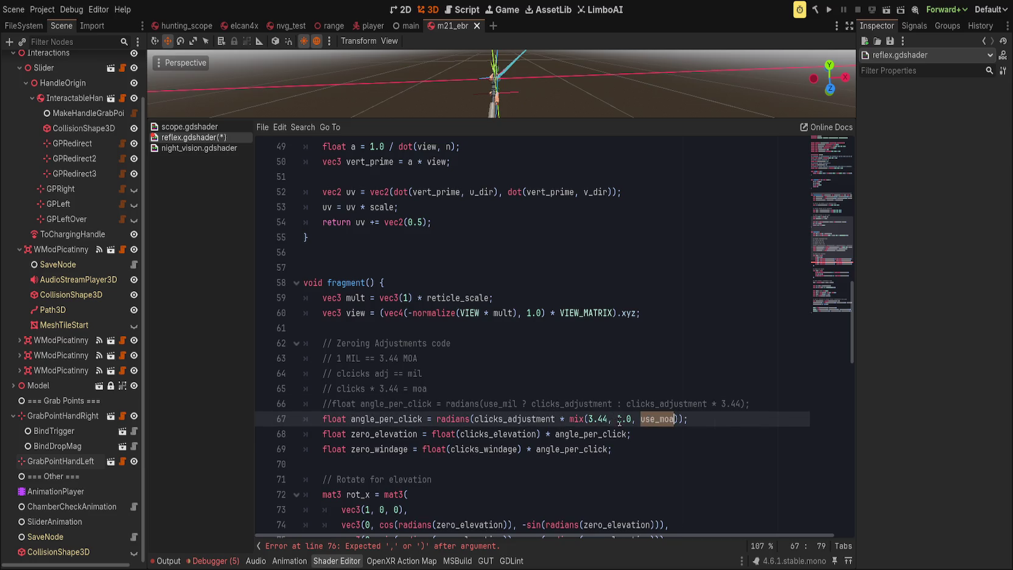
pyautogui.click(646, 404)
pyautogui.click(578, 420)
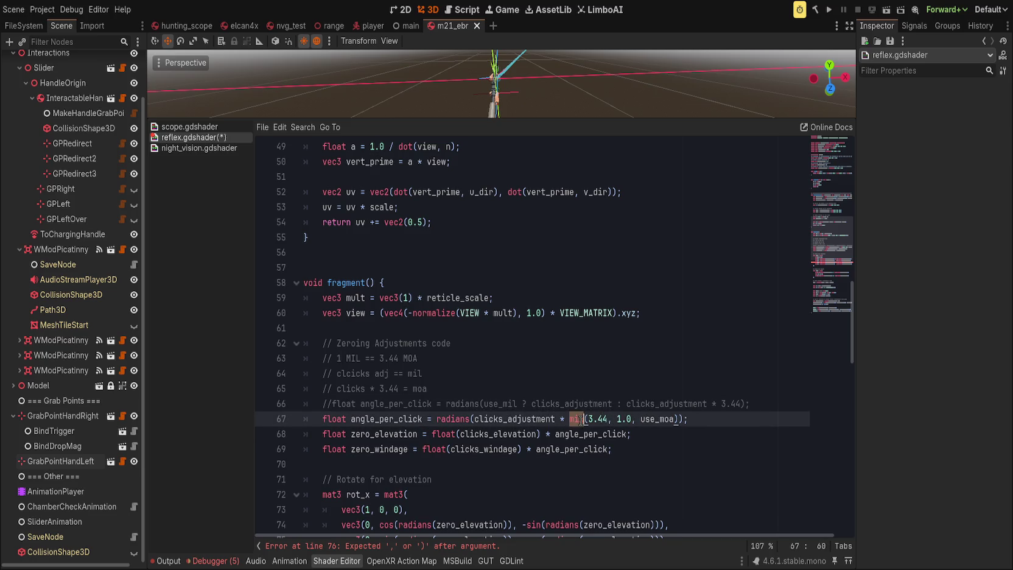
pyautogui.click(723, 418)
pyautogui.scroll(-5, 347, 457)
pyautogui.scroll(4, 446, 436)
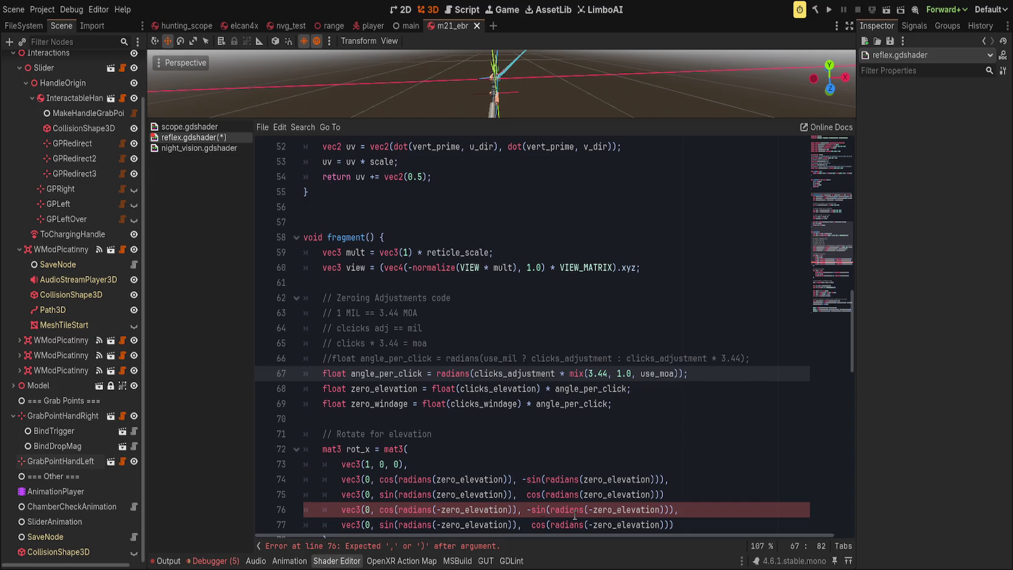
# Add trailing commas to the rot_x matrix rows.
pyautogui.click(715, 509)
pyautogui.click(719, 496)
pyautogui.write(',')
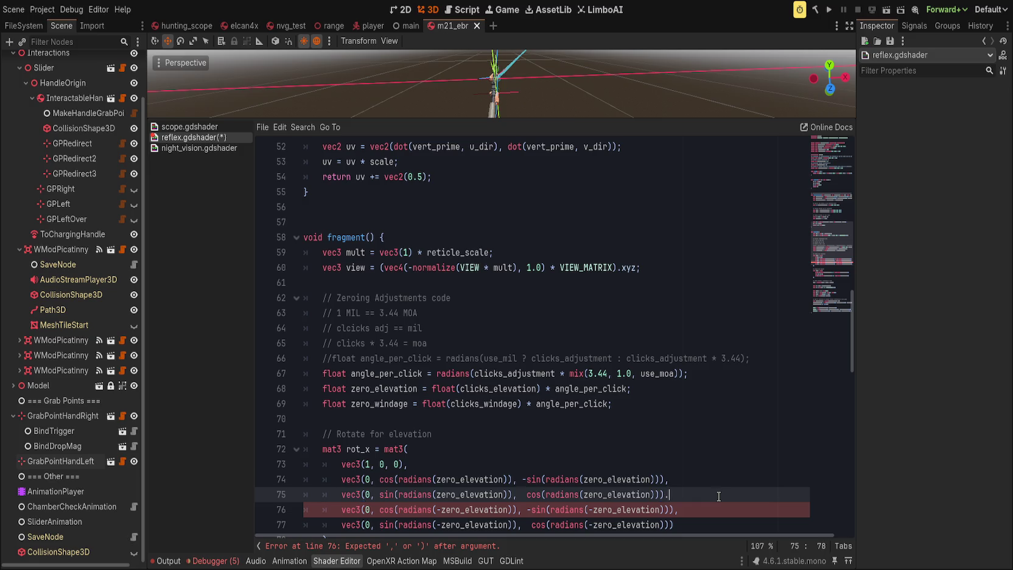
pyautogui.click(494, 479)
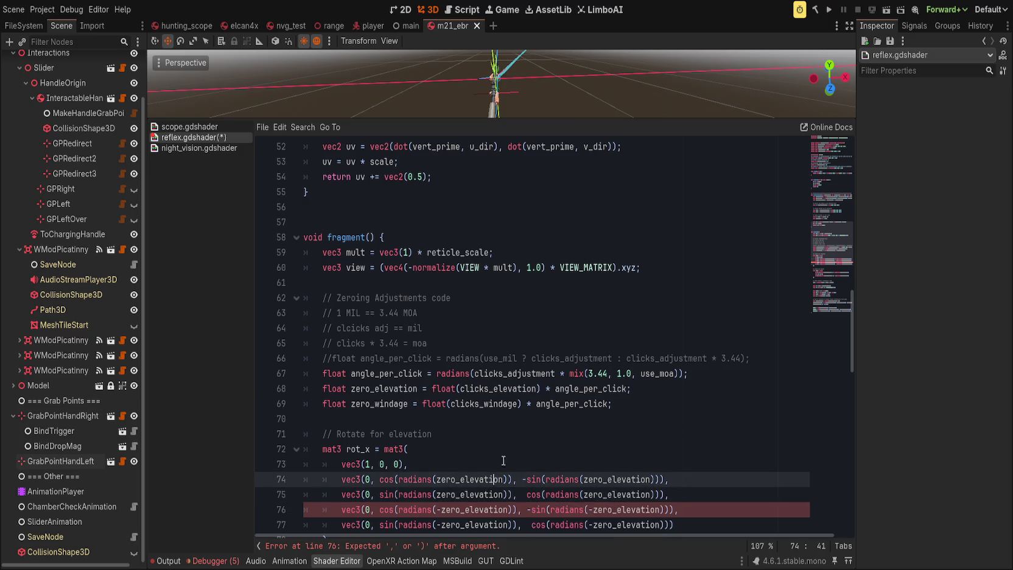
pyautogui.scroll(-2, 512, 454)
pyautogui.click(703, 436)
pyautogui.write(',')
pyautogui.press('Up')
pyautogui.press('Up')
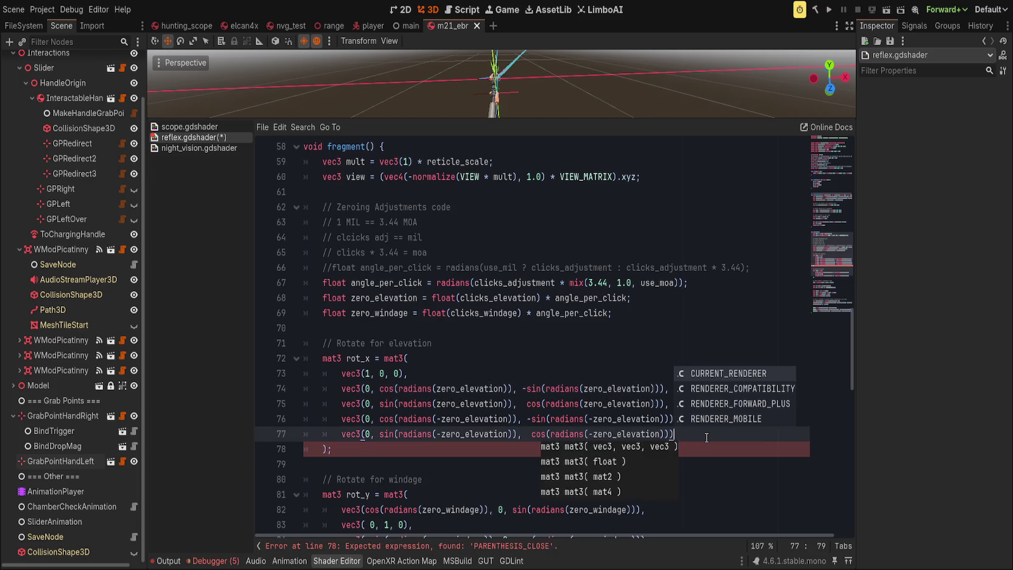
# Undo the recent comma edits and the MOA uniform renaming.
pyautogui.hotkey('ctrl', 'z')
pyautogui.hotkey('ctrl', 'z')
pyautogui.hotkey('ctrl', 'z')
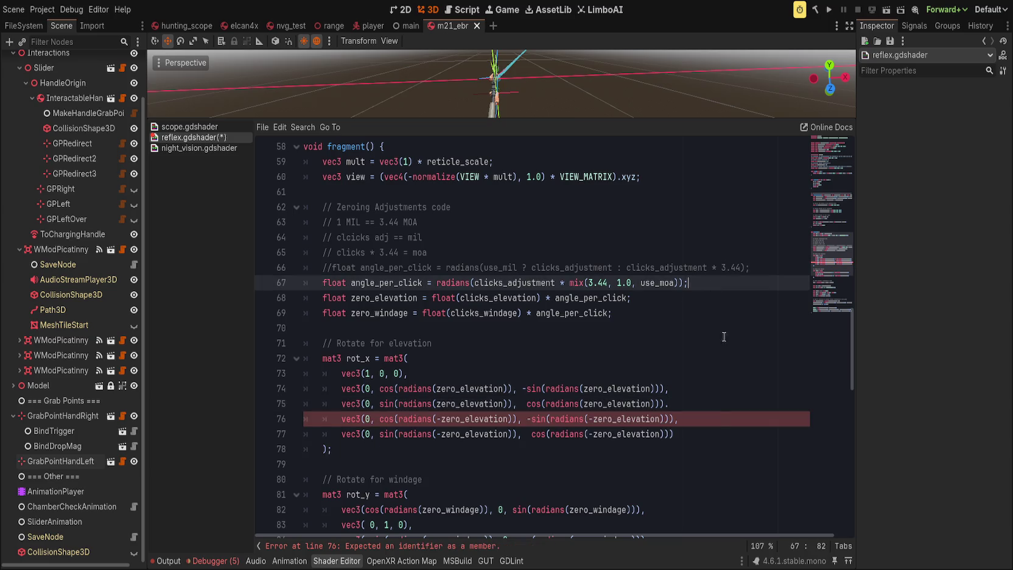
pyautogui.hotkey('ctrl', 'z')
pyautogui.hotkey('ctrl', 'z')
pyautogui.hotkey('ctrl', 'z')
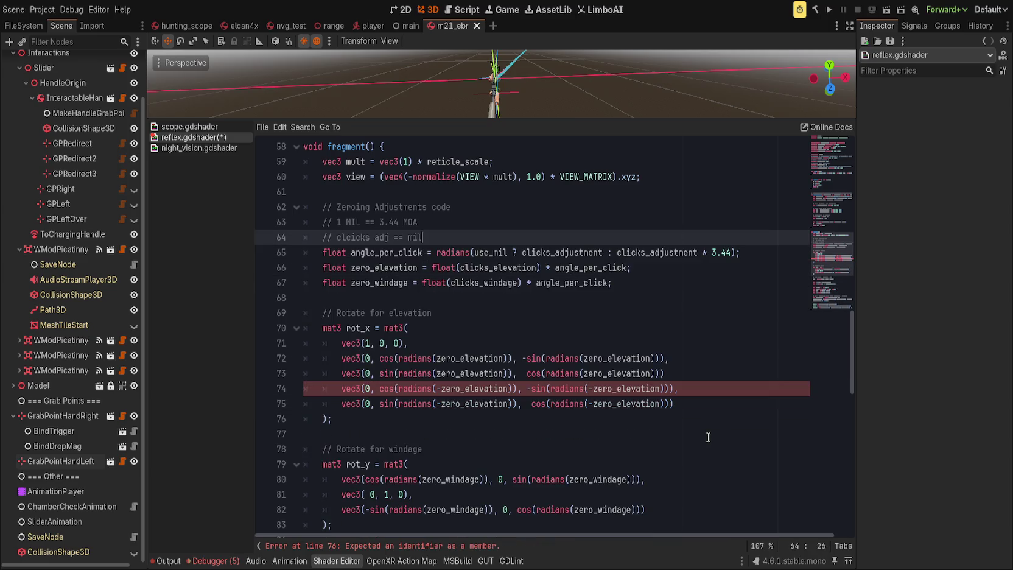
pyautogui.hotkey('ctrl', 'z')
pyautogui.hotkey('ctrl', 'z')
pyautogui.hotkey('ctrl', 'z')
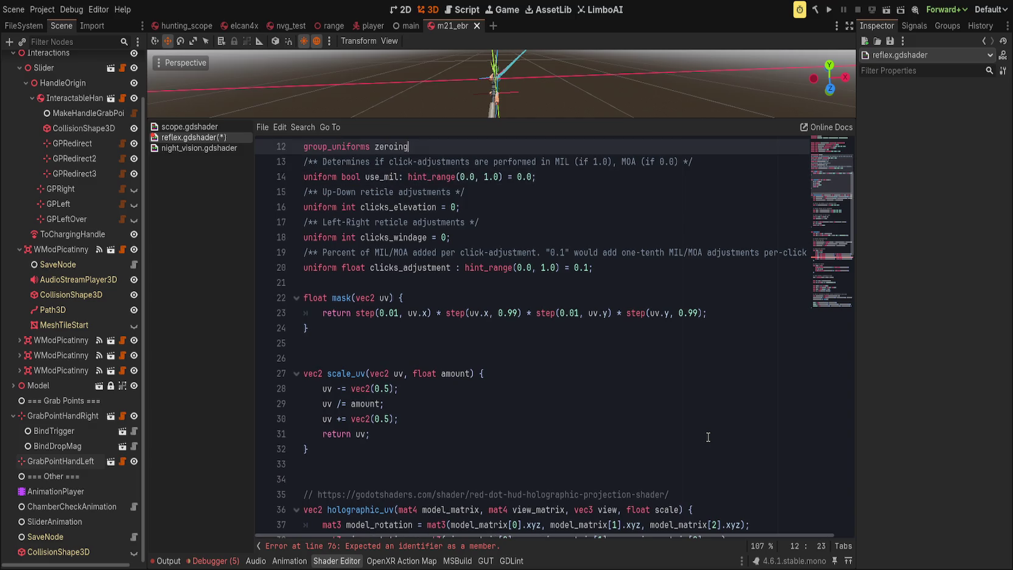
pyautogui.hotkey('ctrl', 'z')
pyautogui.hotkey('ctrl', 'z')
pyautogui.hotkey('ctrl', 'z')
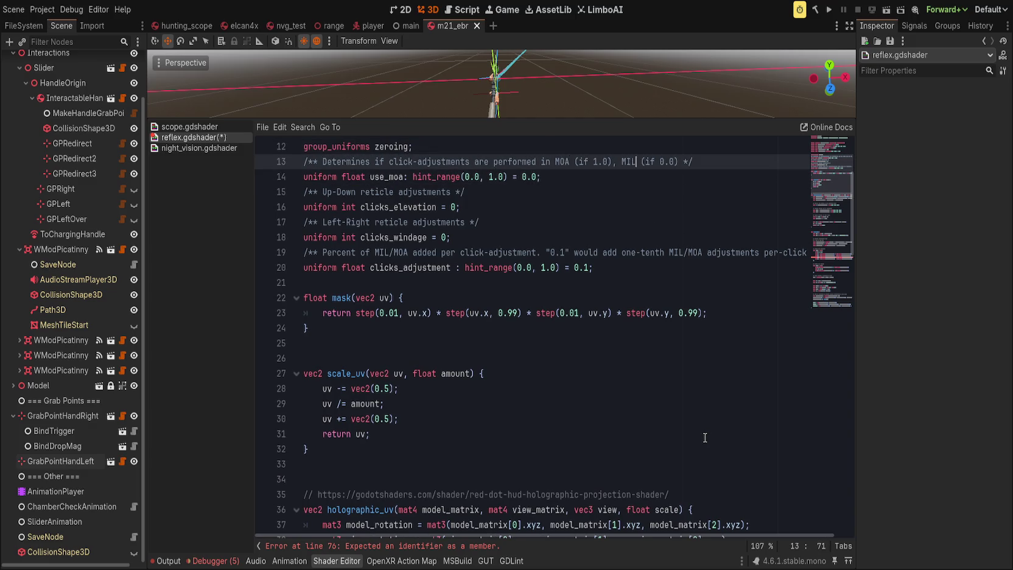
pyautogui.hotkey('ctrl', 'z')
pyautogui.hotkey('ctrl', 'z')
pyautogui.hotkey('ctrl', 'z')
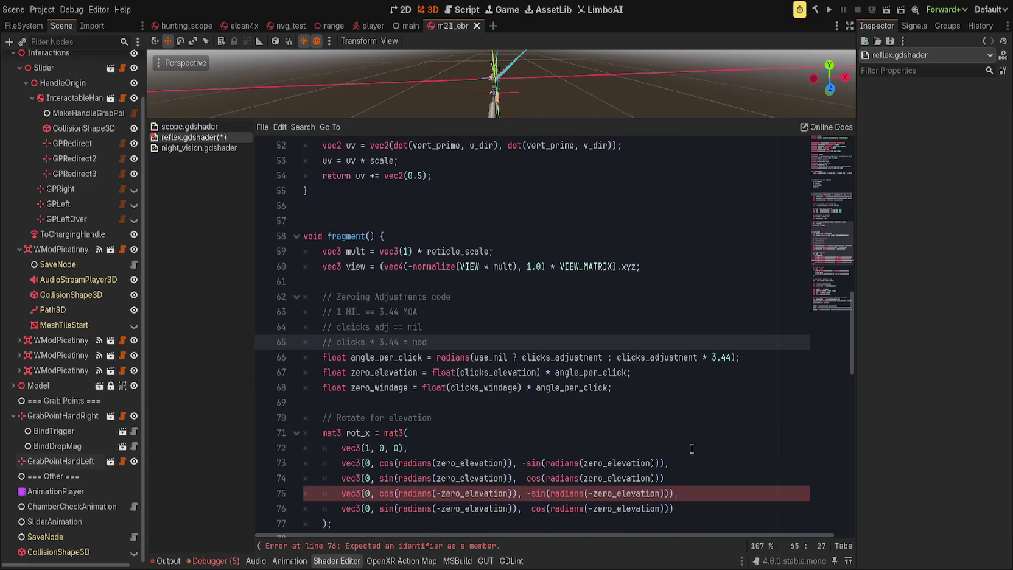
# Delete the two -zero_elevation rows from rot_x and save reflex.gdshader.
pyautogui.scroll(-4, 691, 459)
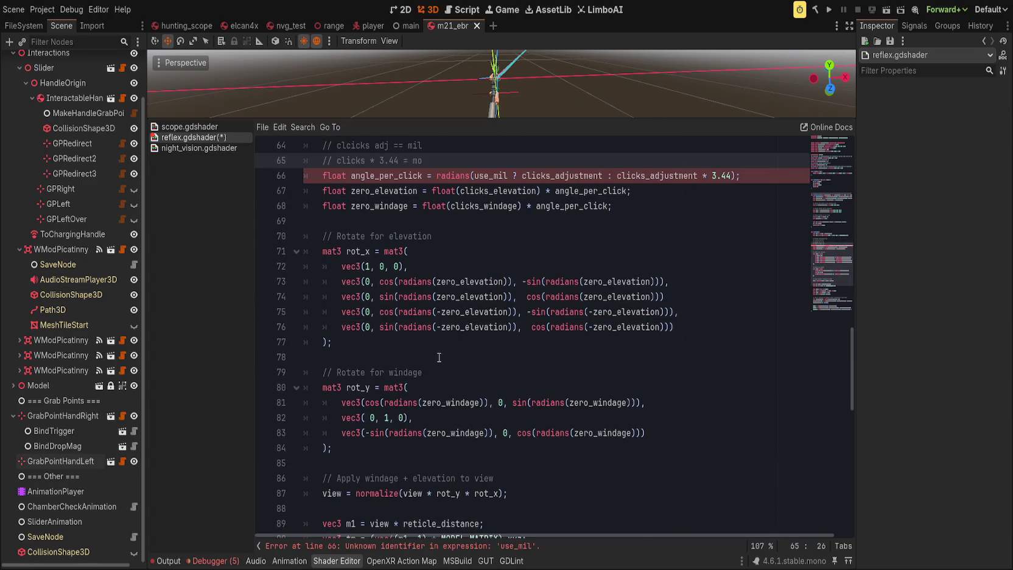
pyautogui.click(430, 281)
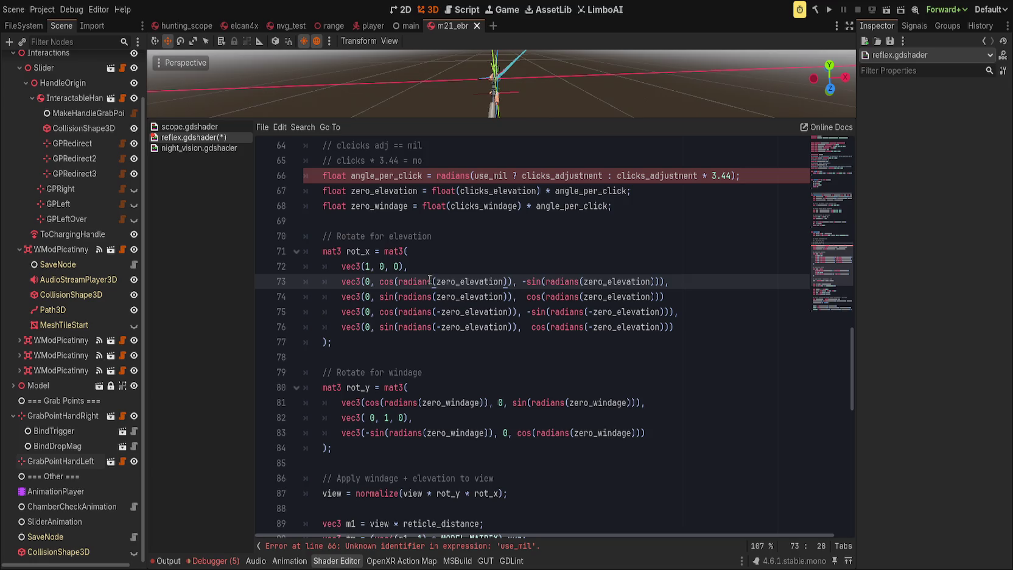
pyautogui.click(691, 312)
pyautogui.press('Down')
pyautogui.hotkey('shift', 'Up')
pyautogui.hotkey('shift', 'Up')
pyautogui.press('Delete')
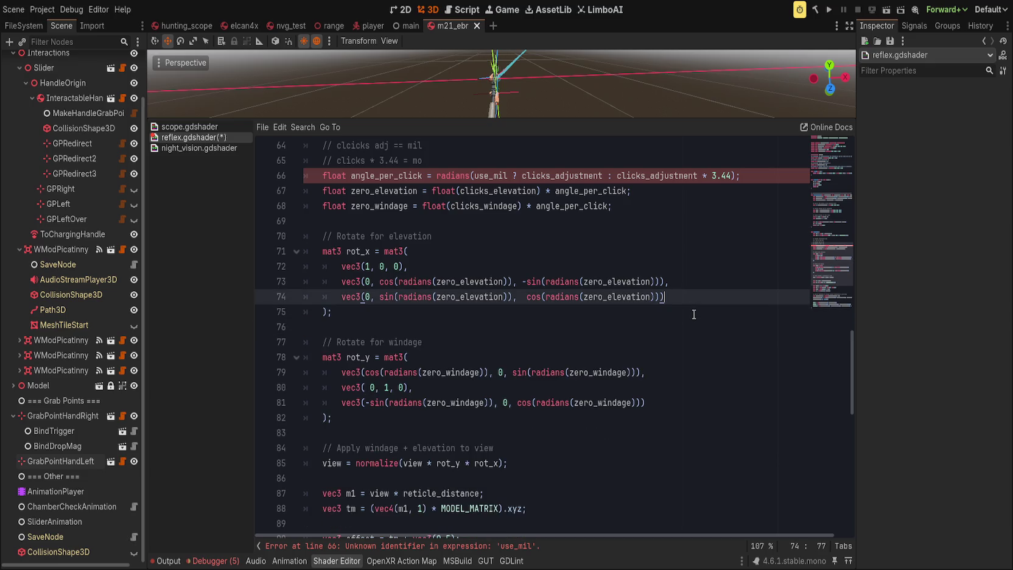
pyautogui.hotkey('ctrl', 's')
# Replace line 66 with the pasted mix-based angle_per_click line.
pyautogui.scroll(4, 639, 402)
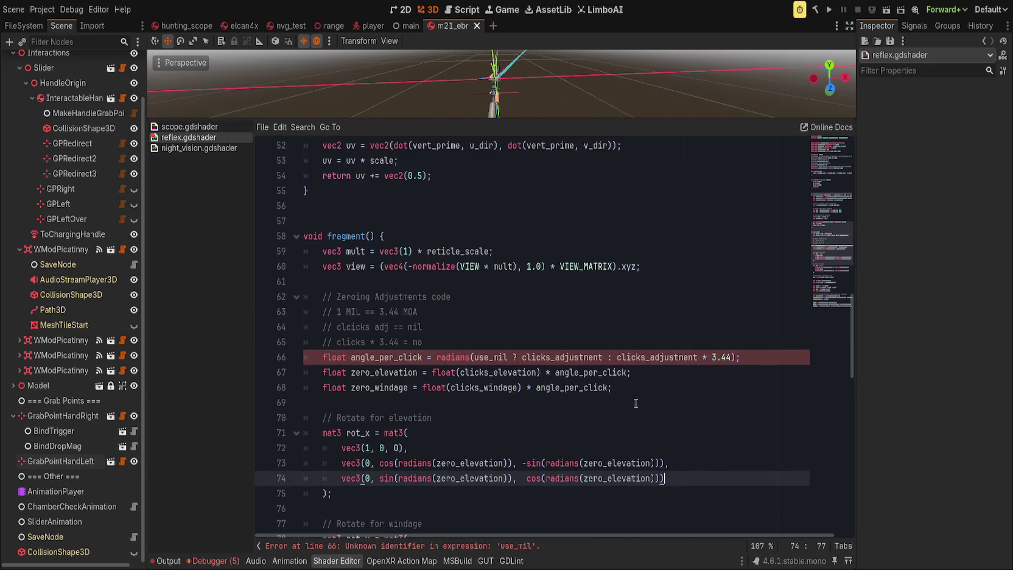
pyautogui.click(759, 357)
pyautogui.tripleClick(758, 357)
pyautogui.write('float angle_per_click = radians(clicks_adjustment * mix(3.44, 1.0, use_moa));')
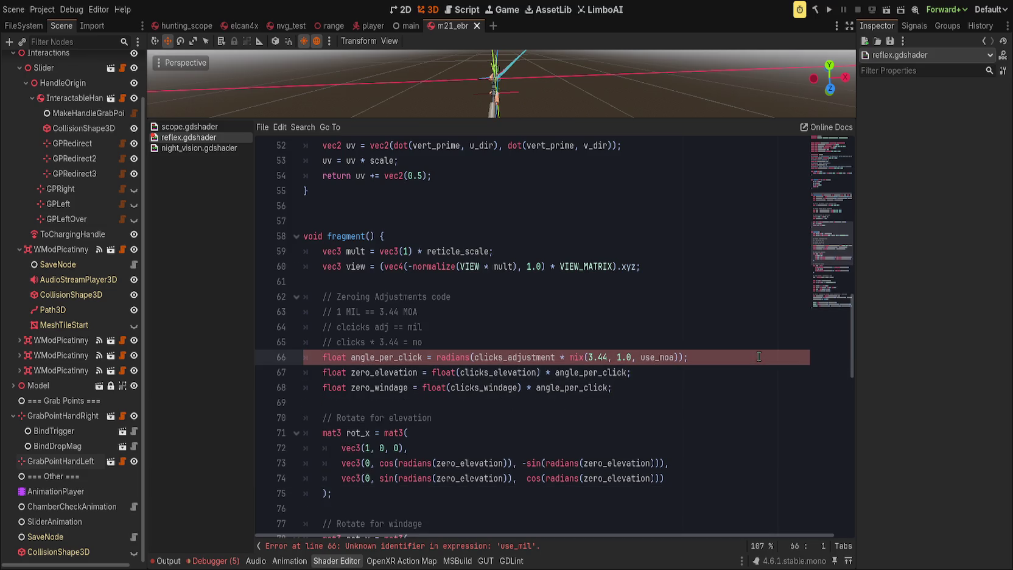
# Fix the 'clcicks' typo and tidy the MIL and MOA comments with '* 1.00' and '='.
pyautogui.press('Up')
pyautogui.press('Up')
pyautogui.press('Right')
pyautogui.press('Right')
pyautogui.press('Right')
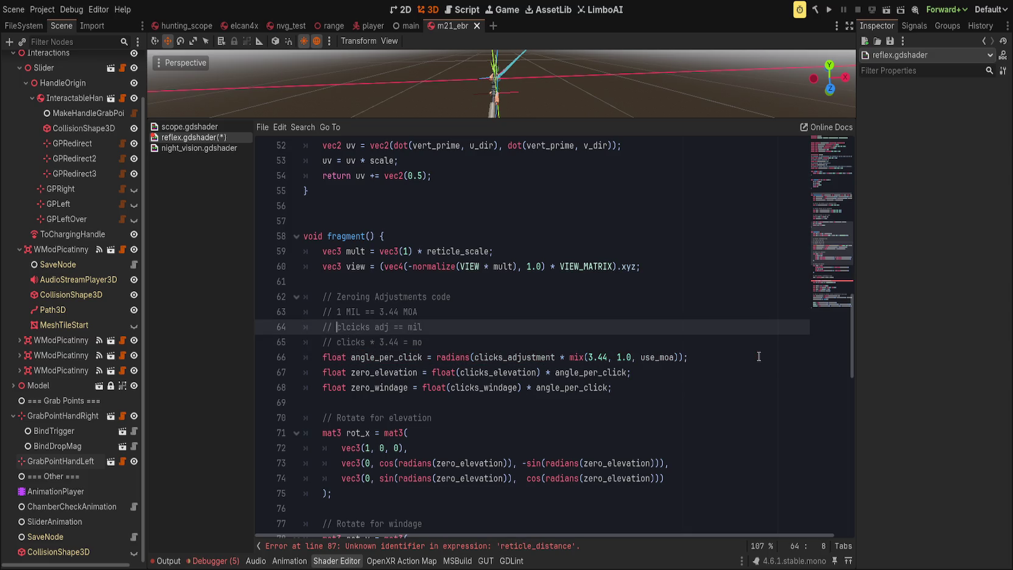
pyautogui.press('Delete')
pyautogui.press('Right')
pyautogui.press('Right')
pyautogui.press('Right')
pyautogui.press('Right')
pyautogui.press('Delete')
pyautogui.press('Delete')
pyautogui.press('Delete')
pyautogui.write('* 1.0')
pyautogui.write('0')
pyautogui.click(574, 334)
pyautogui.write('a')
pyautogui.press('Left')
pyautogui.press('Left')
pyautogui.press('Left')
pyautogui.write('=')
pyautogui.click(536, 315)
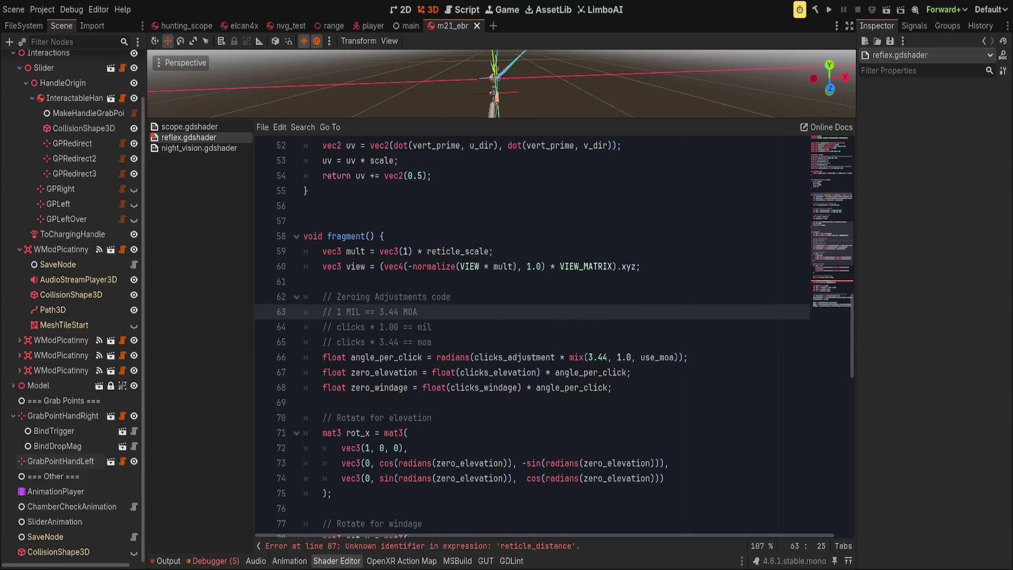
# Replace reticle_distance with reticle_scale on line 87 to clear the error.
pyautogui.click(544, 547)
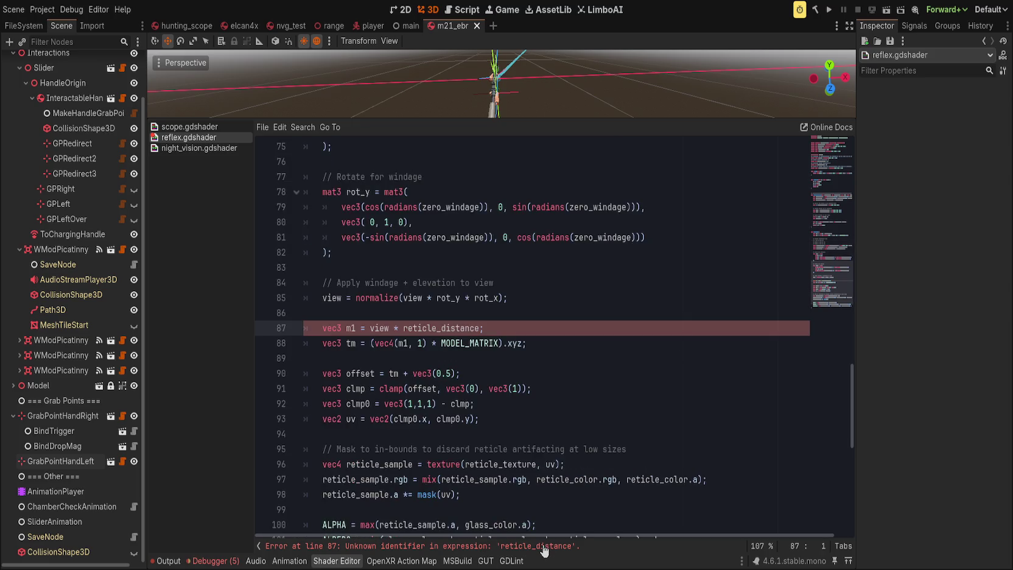
pyautogui.scroll(10, 492, 490)
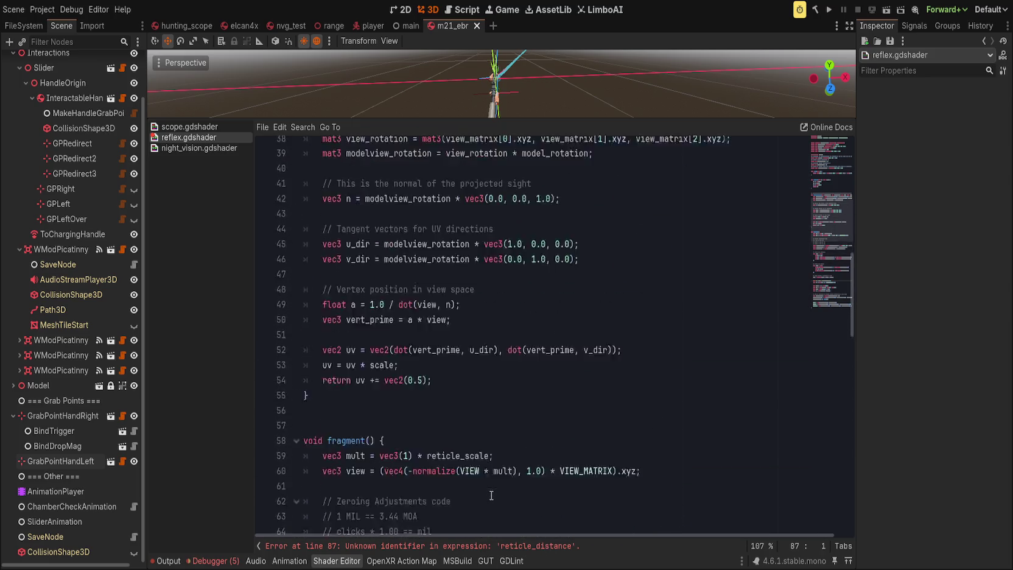
pyautogui.scroll(-11, 492, 493)
pyautogui.scroll(-1, 491, 497)
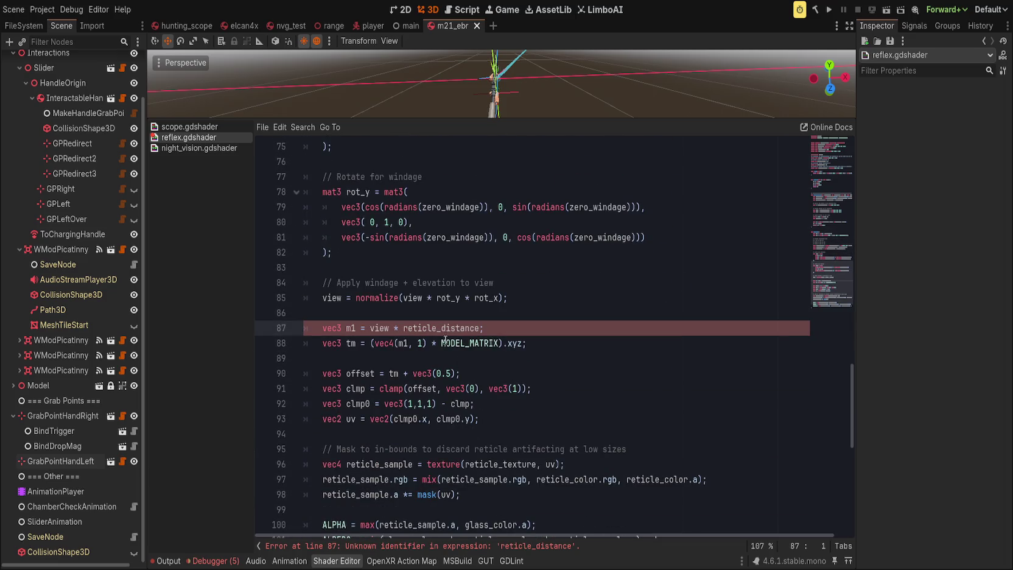
pyautogui.doubleClick(452, 328)
pyautogui.write('reticle_scale')
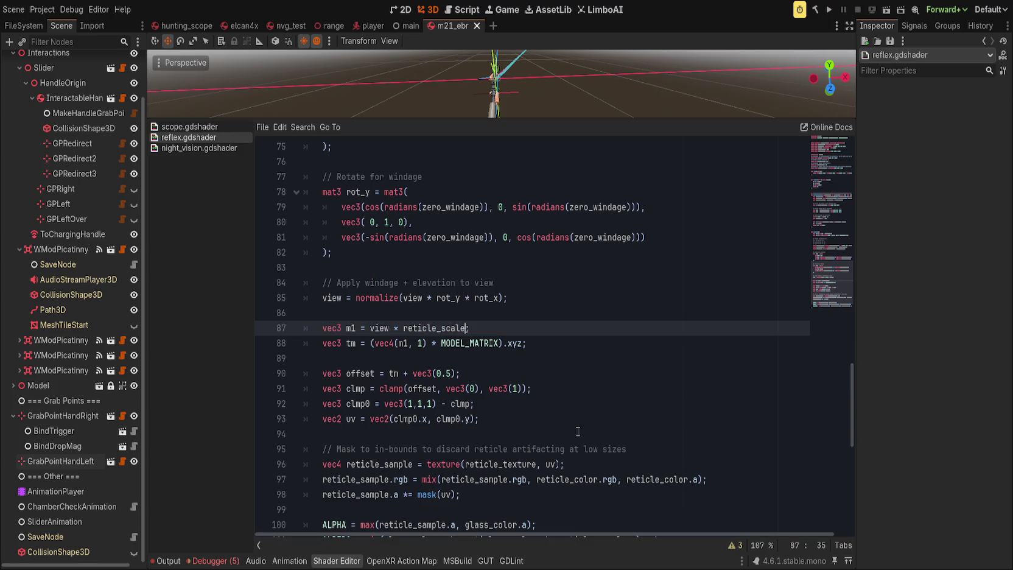
# Enlarge the 3D viewport above the shader code.
pyautogui.scroll(-2, 482, 421)
pyautogui.scroll(4, 482, 192)
pyautogui.moveTo(493, 120); pyautogui.dragTo(493, 302)
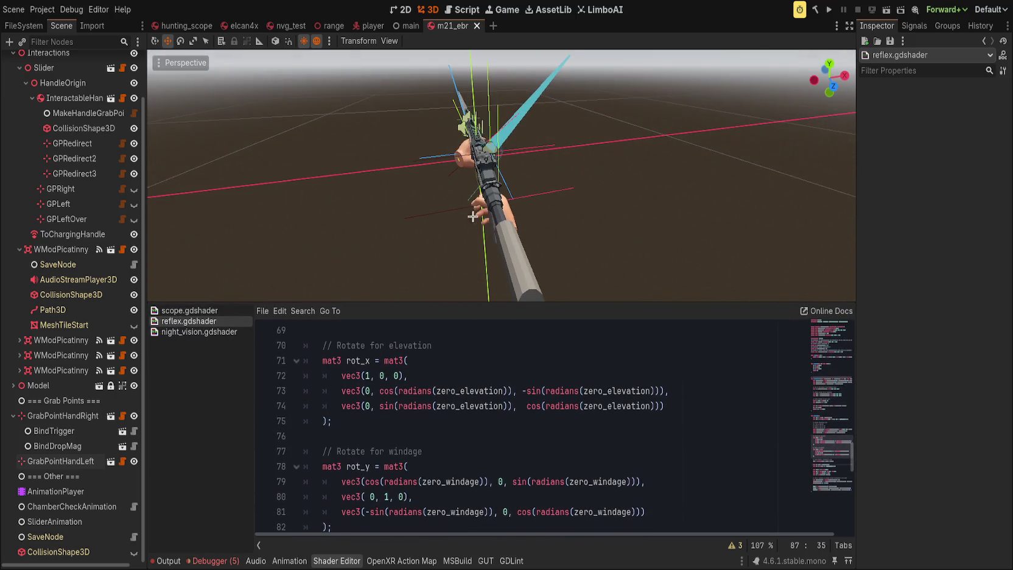
pyautogui.click(186, 25)
pyautogui.press('f')
pyautogui.moveTo(494, 210)
pyautogui.mouseDown()
pyautogui.moveTo(371, 201)
pyautogui.moveTo(620, 202)
pyautogui.moveTo(461, 204)
pyautogui.moveTo(475, 272)
pyautogui.moveTo(481, 237)
pyautogui.moveTo(460, 289)
pyautogui.moveTo(493, 183)
pyautogui.moveTo(498, 65)
pyautogui.moveTo(460, 259)
pyautogui.mouseUp()
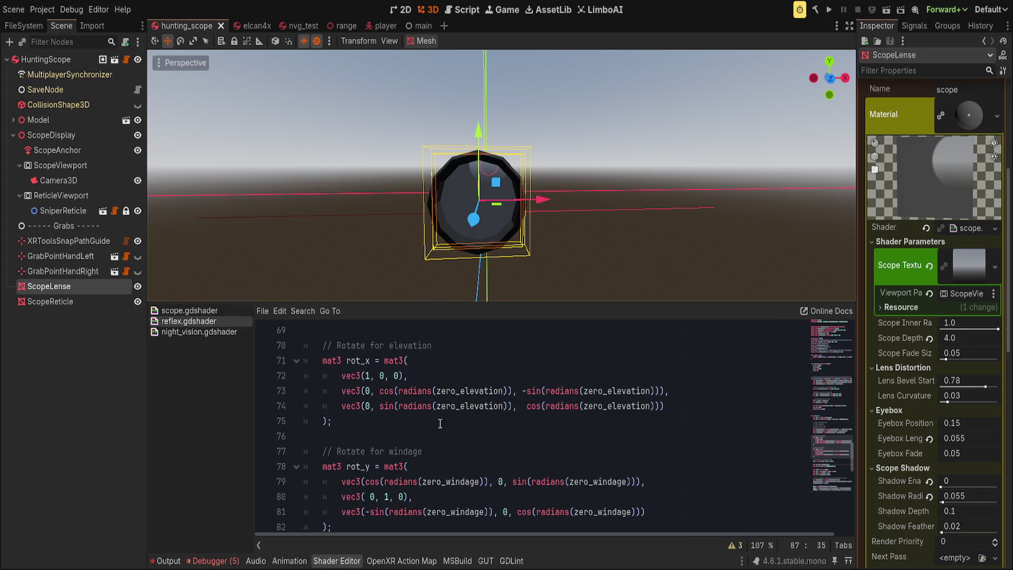
pyautogui.scroll(3, 430, 420)
pyautogui.scroll(2, 445, 427)
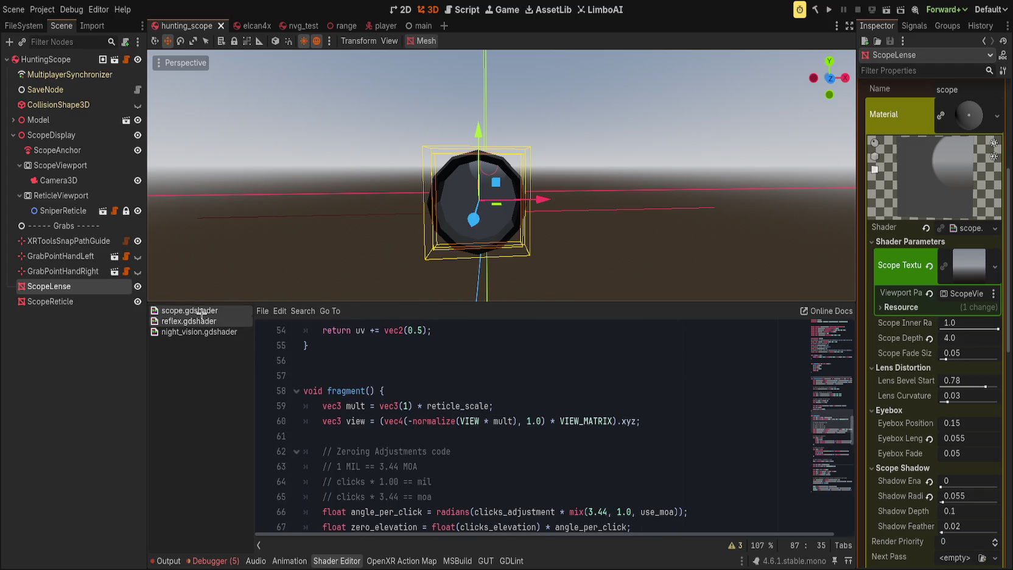
pyautogui.scroll(-2, 409, 414)
pyautogui.moveTo(482, 302); pyautogui.dragTo(478, 159)
pyautogui.scroll(-2, 467, 432)
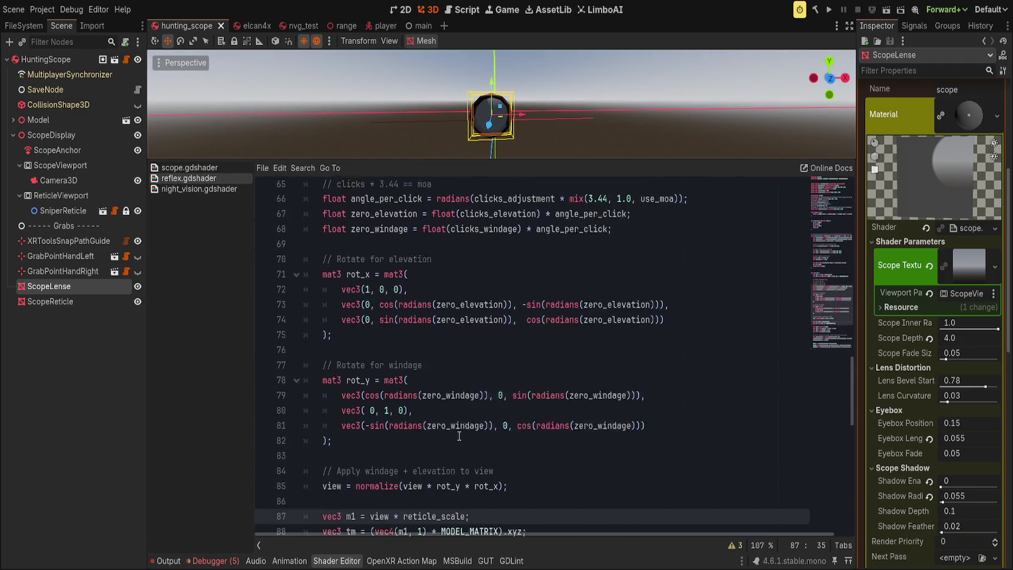
pyautogui.click(296, 262)
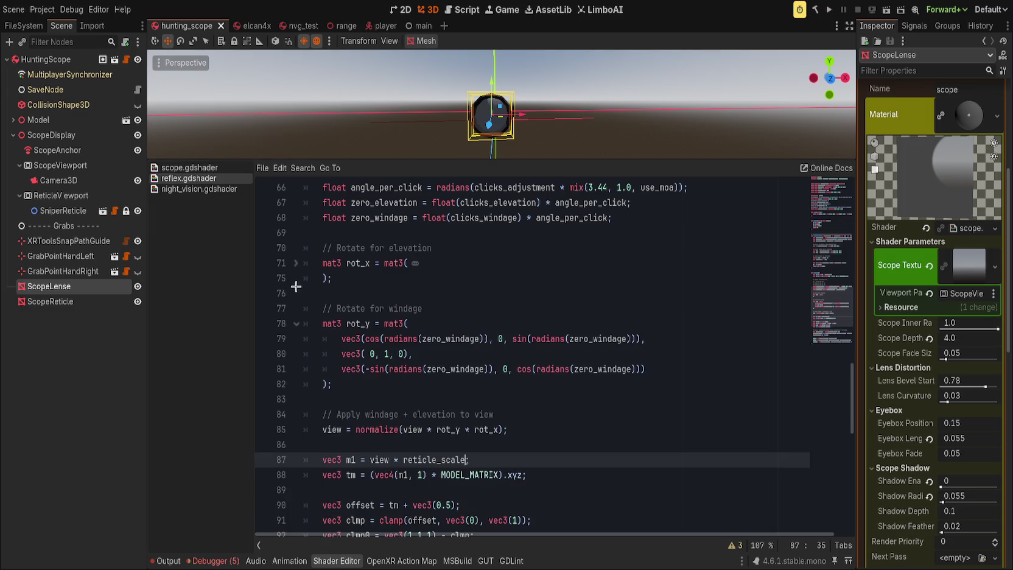
pyautogui.click(296, 323)
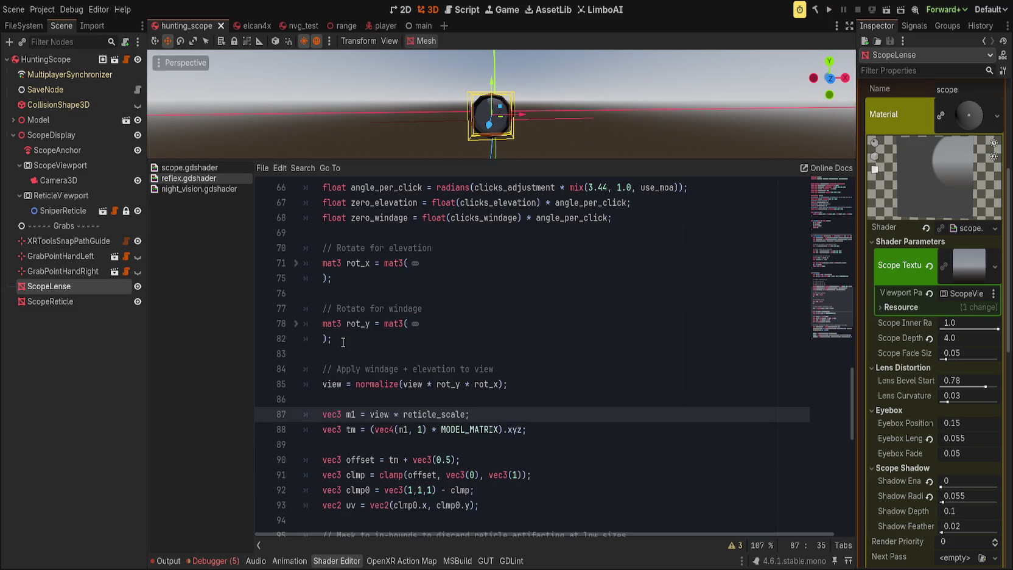
pyautogui.click(545, 394)
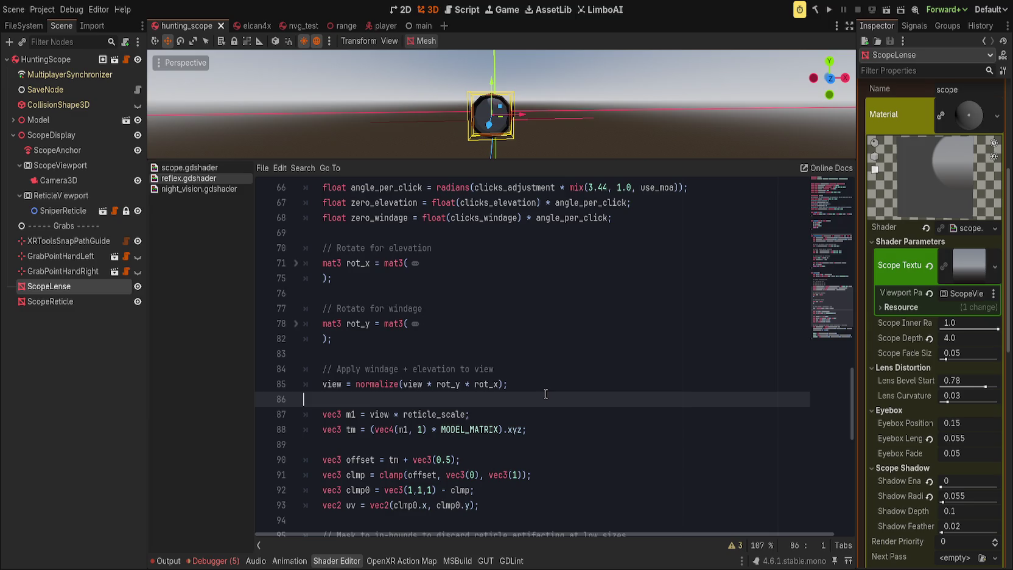
pyautogui.scroll(-1, 545, 393)
pyautogui.scroll(-2, 541, 396)
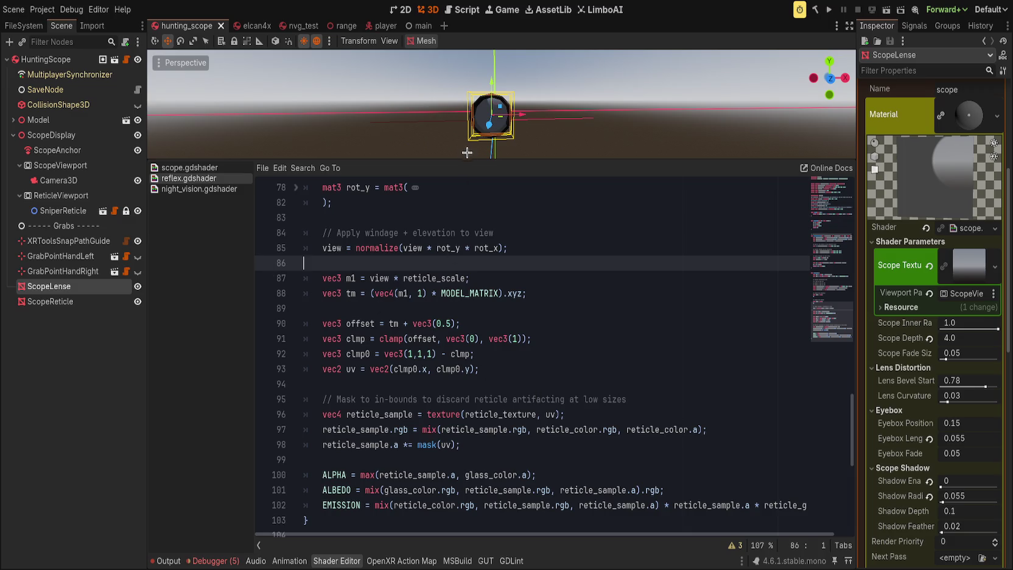
pyautogui.moveTo(472, 159); pyautogui.dragTo(475, 310)
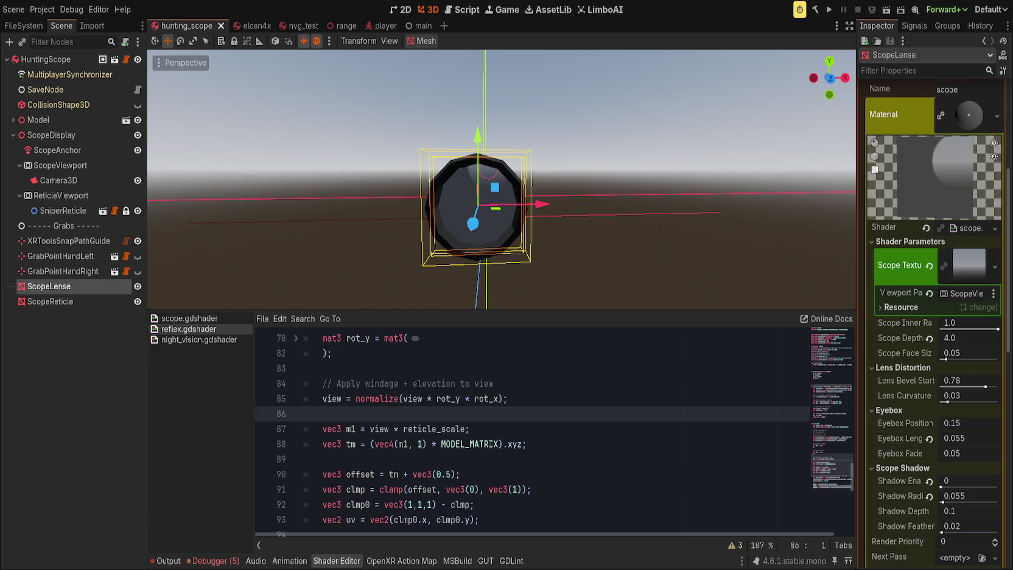
# Deselect the scope lens in the 3D scene.
pyautogui.click(91, 328)
# Reselect the ScopeLense node, review reflex.gdshader from the top, and save it.
pyautogui.click(48, 286)
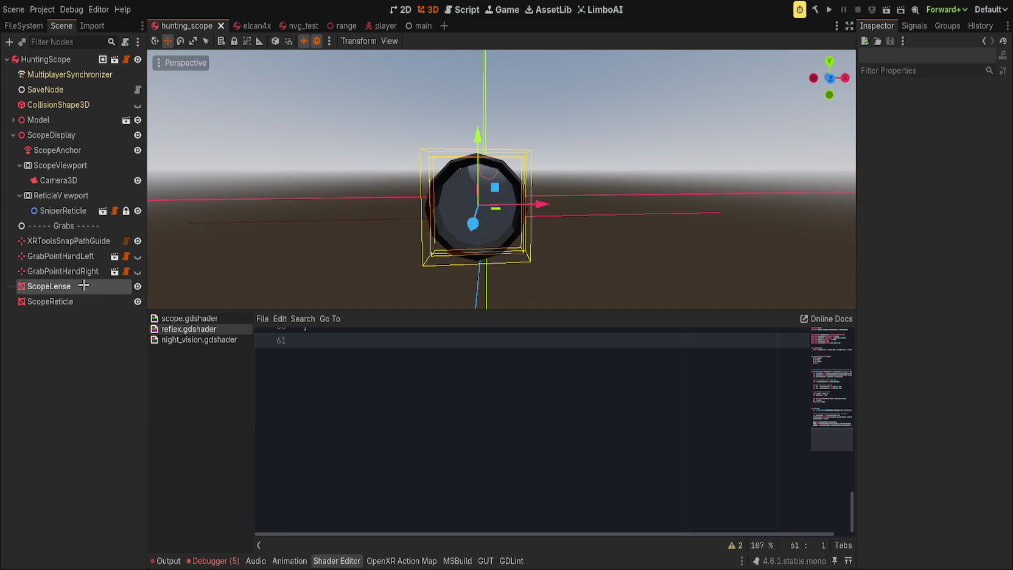
pyautogui.scroll(5, 369, 354)
pyautogui.click(465, 431)
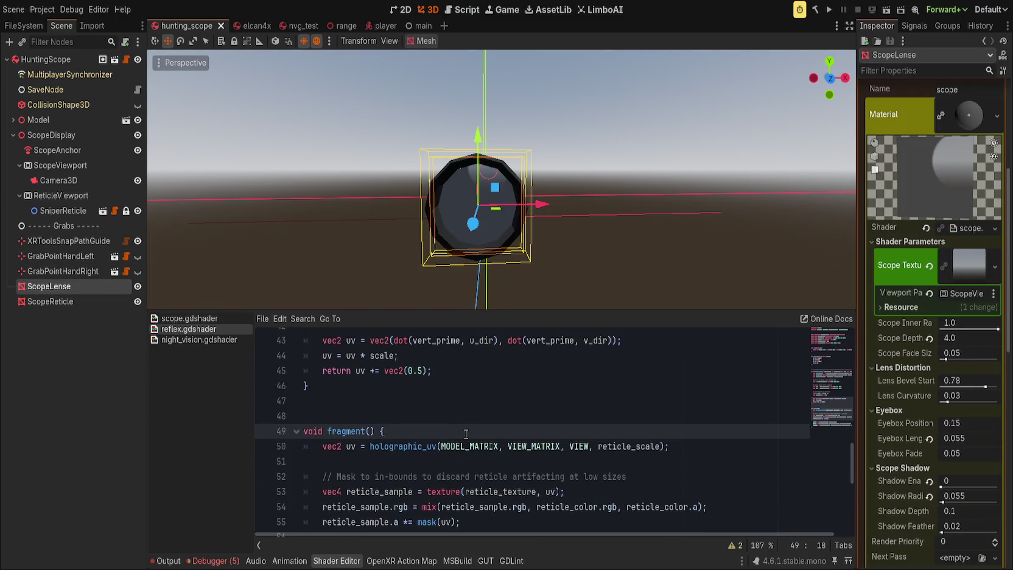
pyautogui.scroll(3, 466, 433)
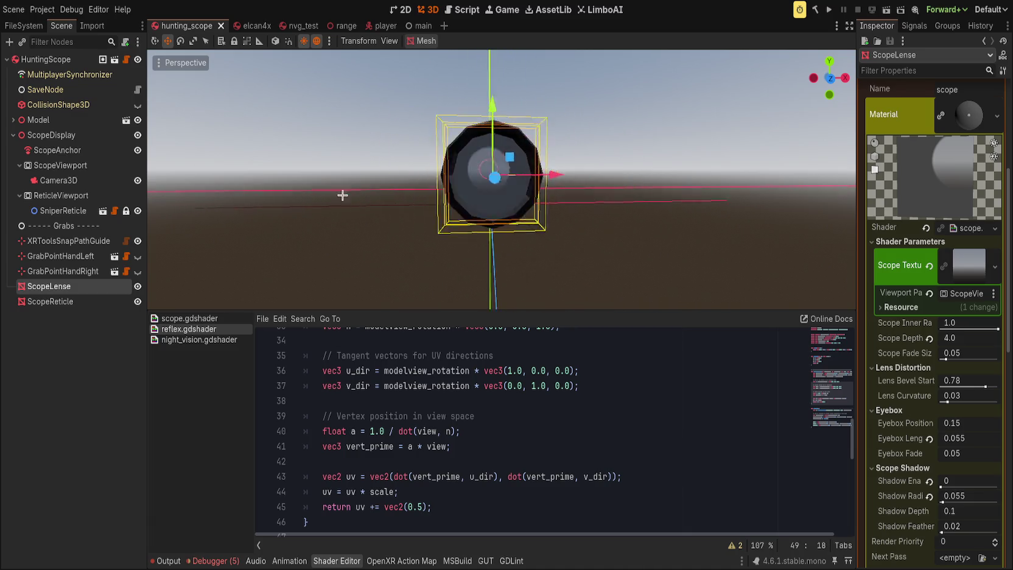
pyautogui.hotkey('ctrl', 'Home')
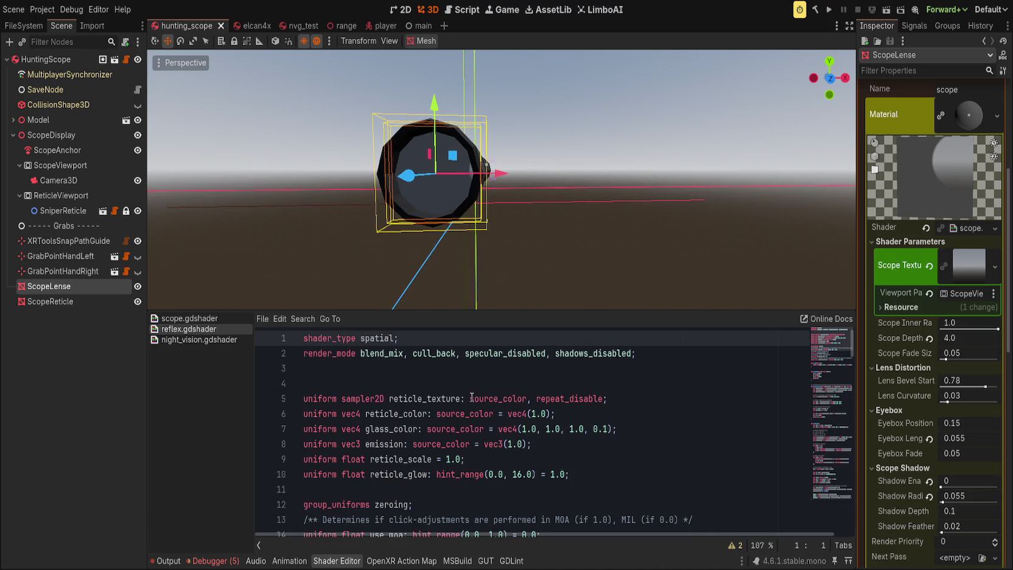
pyautogui.scroll(-12, 472, 397)
pyautogui.scroll(-6, 475, 396)
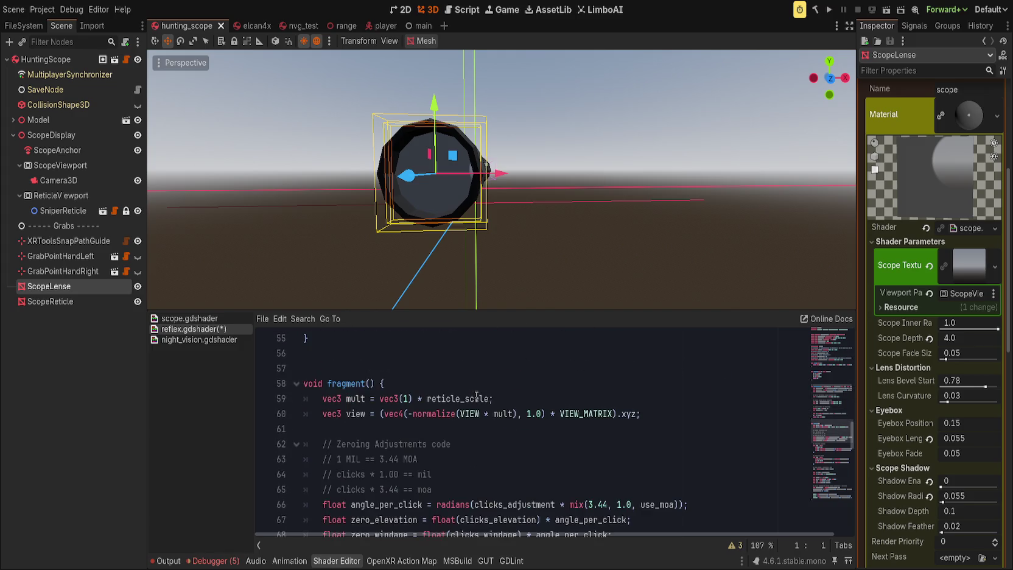
pyautogui.scroll(-2, 478, 396)
pyautogui.hotkey('ctrl', 's')
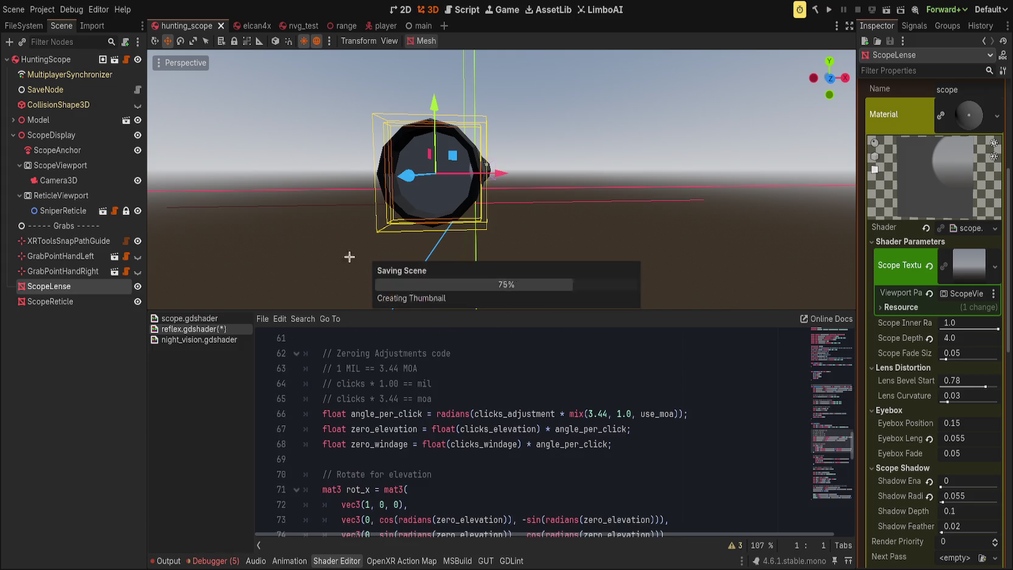
# Undo the zeroing code in reflex.gdshader and re-centre the scope in the viewport.
pyautogui.moveTo(291, 198)
pyautogui.mouseDown()
pyautogui.moveTo(559, 197)
pyautogui.moveTo(409, 269)
pyautogui.moveTo(426, 183)
pyautogui.moveTo(398, 80)
pyautogui.moveTo(423, 76)
pyautogui.moveTo(481, 223)
pyautogui.moveTo(391, 205)
pyautogui.moveTo(459, 219)
pyautogui.moveTo(419, 232)
pyautogui.moveTo(480, 209)
pyautogui.moveTo(542, 274)
pyautogui.moveTo(443, 210)
pyautogui.mouseUp()
pyautogui.click(493, 383)
pyautogui.press('F3')
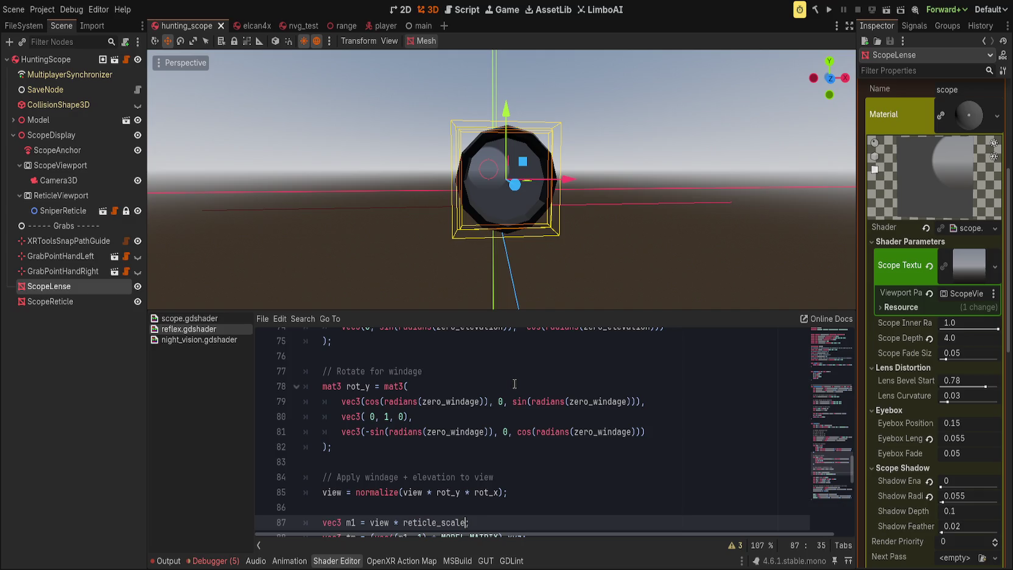
pyautogui.hotkey('ctrl', 'z')
pyautogui.moveTo(426, 286)
pyautogui.mouseDown()
pyautogui.moveTo(323, 181)
pyautogui.moveTo(246, 176)
pyautogui.mouseUp()
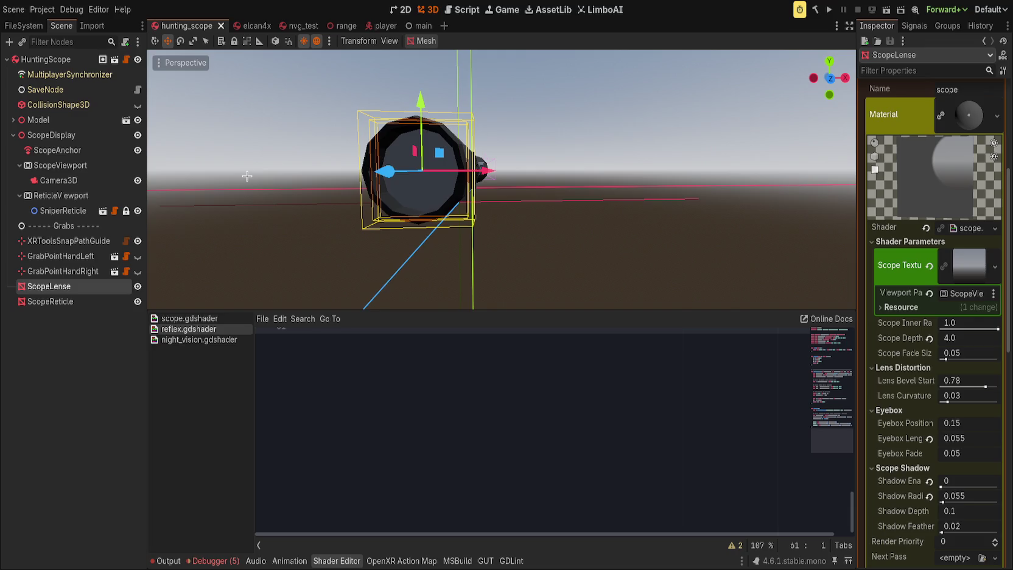
pyautogui.scroll(10, 426, 474)
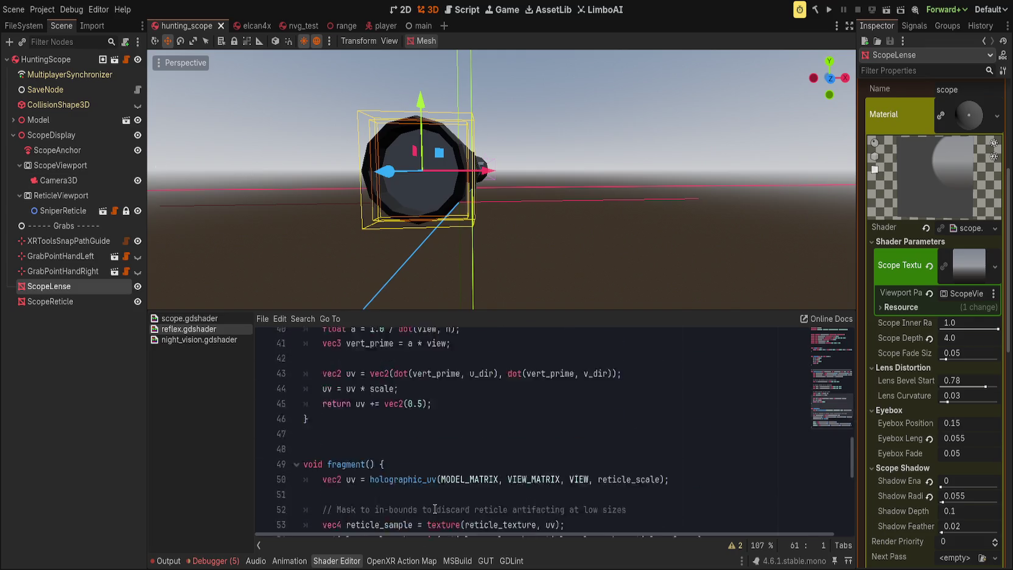
pyautogui.scroll(8, 426, 474)
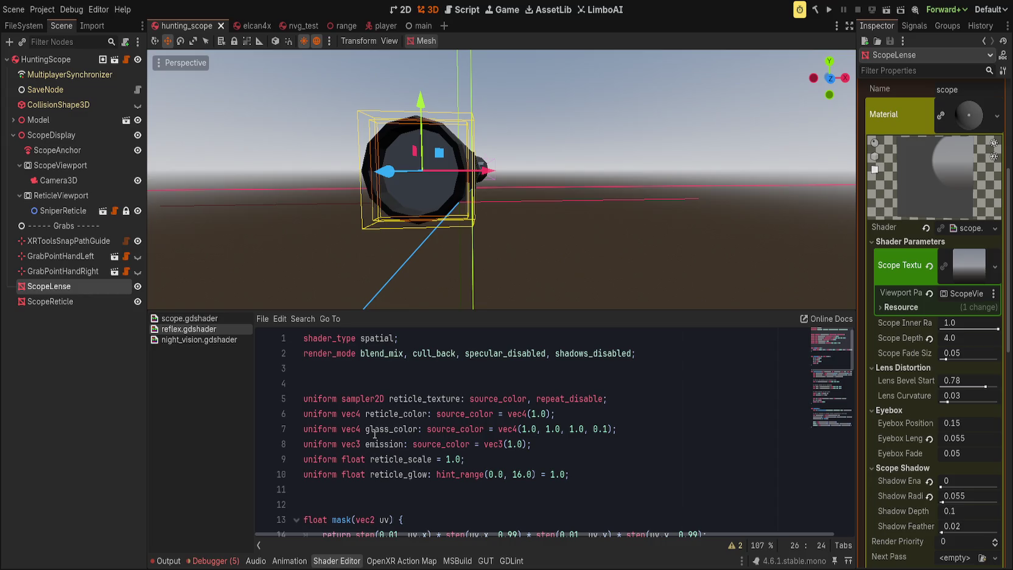
pyautogui.scroll(5, 314, 203)
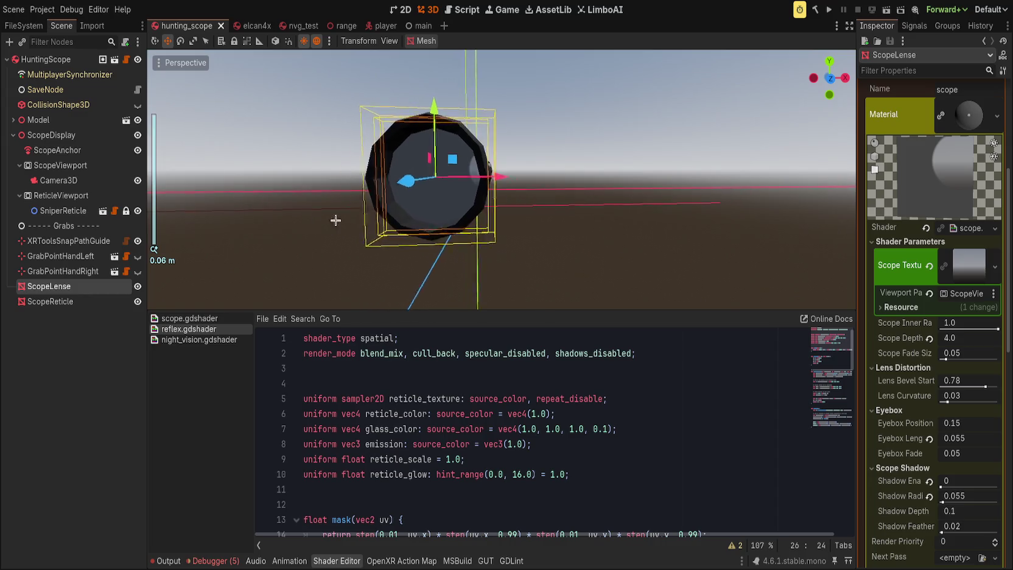
pyautogui.moveTo(314, 202)
pyautogui.mouseDown()
pyautogui.moveTo(339, 283)
pyautogui.moveTo(475, 243)
pyautogui.moveTo(498, 226)
pyautogui.moveTo(481, 268)
pyautogui.mouseUp()
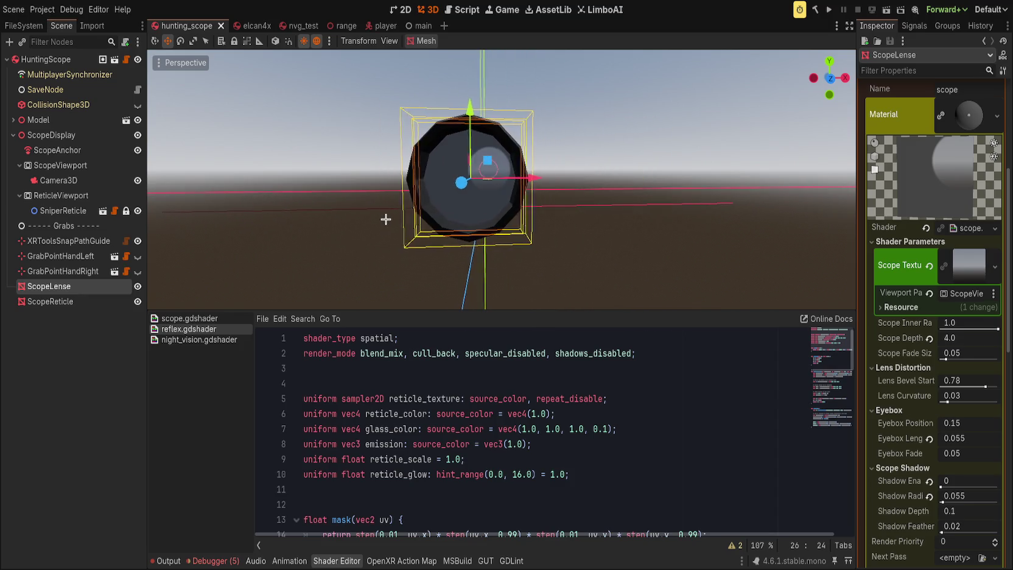
pyautogui.click(462, 384)
# Bring up scope.gdshader and place the caret in its remap function.
pyautogui.click(189, 318)
pyautogui.scroll(10, 426, 428)
pyautogui.scroll(-3, 427, 428)
pyautogui.scroll(2, 426, 428)
pyautogui.click(427, 428)
pyautogui.click(390, 443)
pyautogui.scroll(-5, 365, 443)
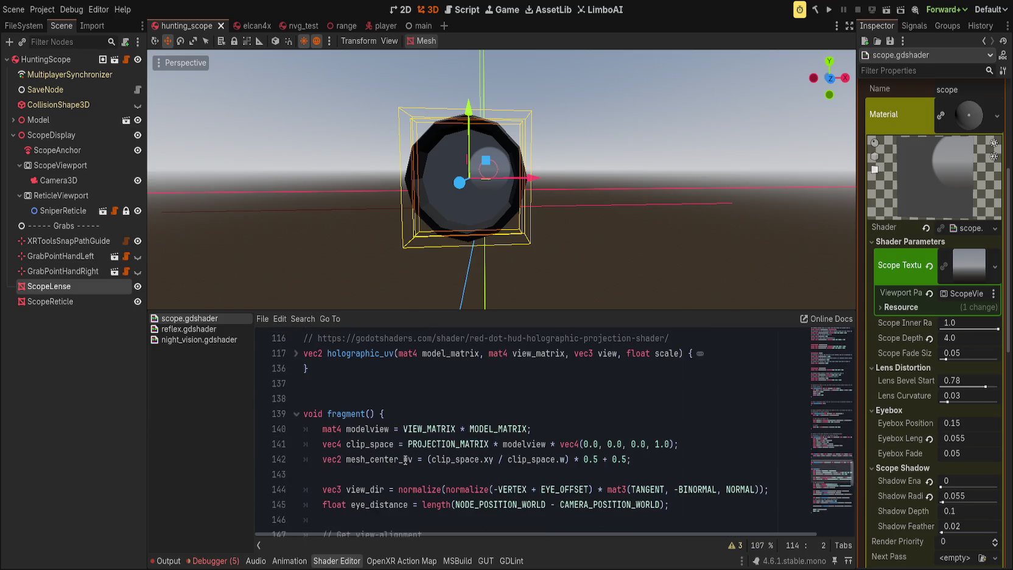
pyautogui.click(370, 380)
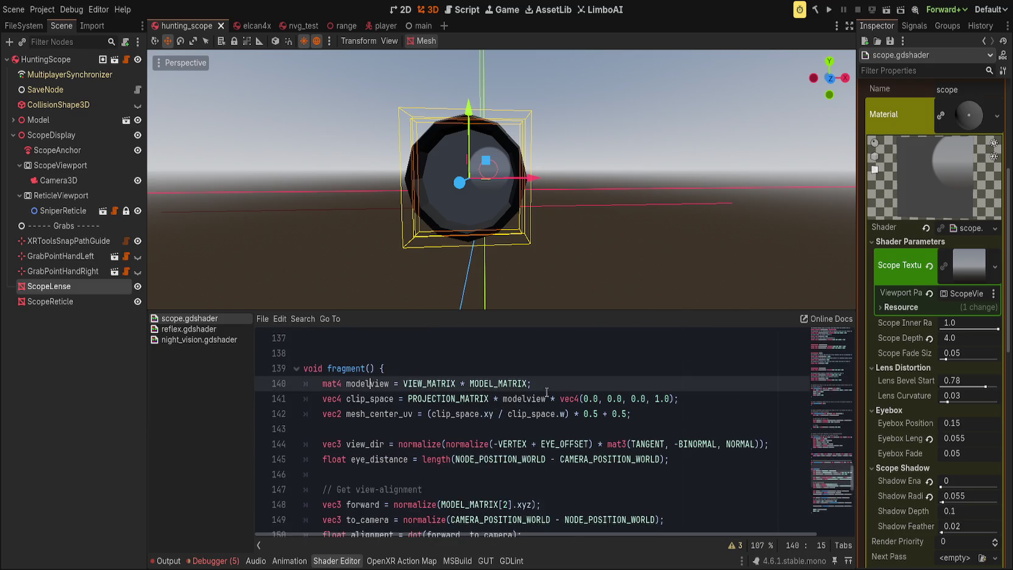
pyautogui.click(680, 419)
pyautogui.click(193, 339)
pyautogui.click(194, 329)
pyautogui.click(472, 445)
pyautogui.scroll(-2, 576, 451)
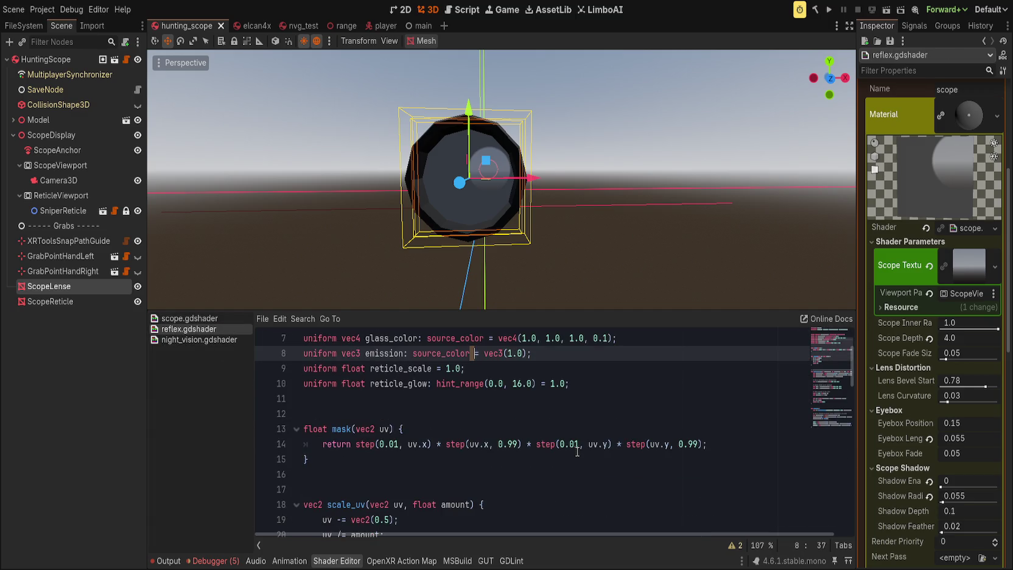
pyautogui.scroll(-6, 577, 452)
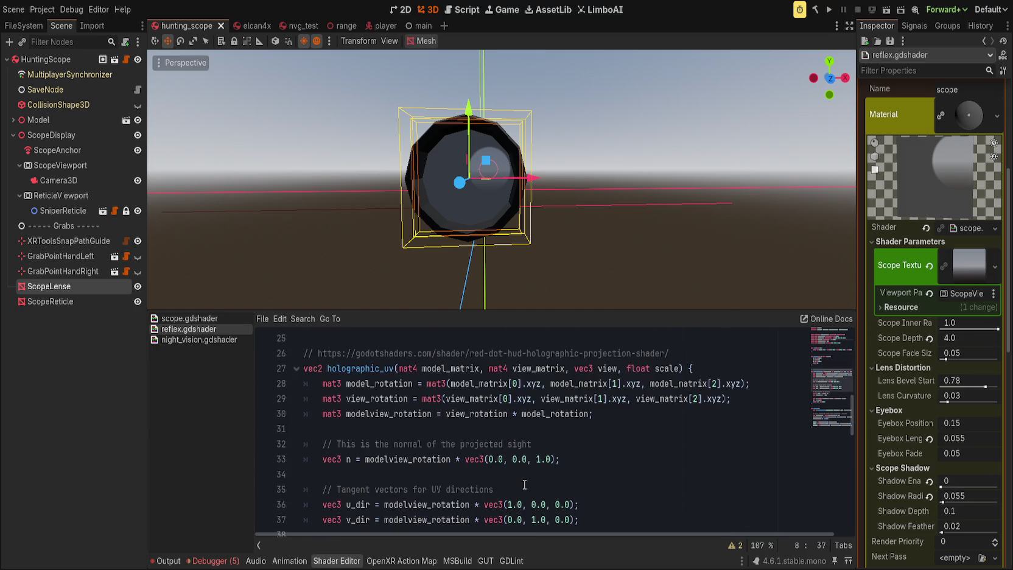
pyautogui.click(193, 318)
pyautogui.scroll(12, 482, 450)
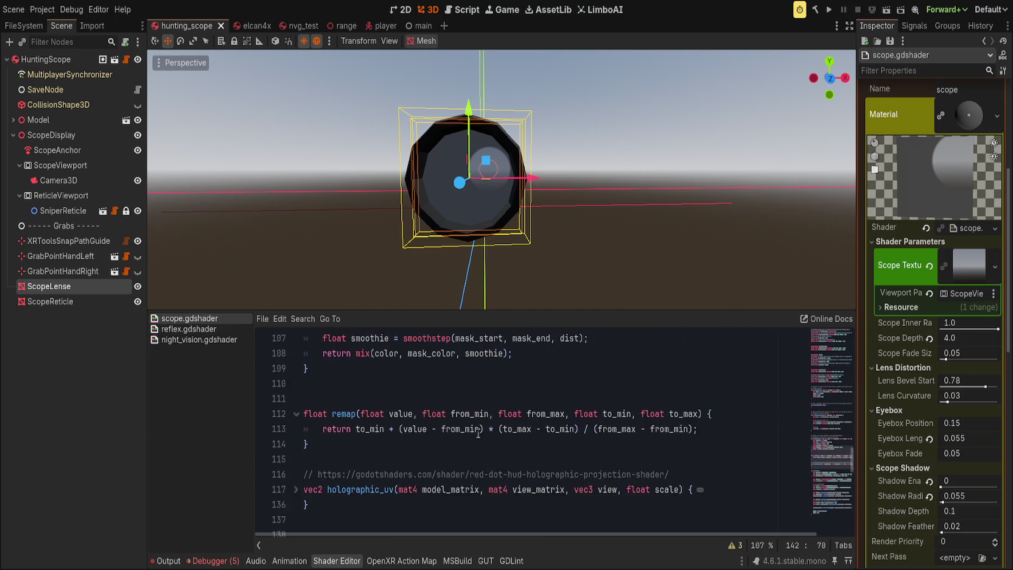
pyautogui.scroll(-4, 482, 451)
pyautogui.scroll(-2, 313, 401)
pyautogui.scroll(2, 312, 401)
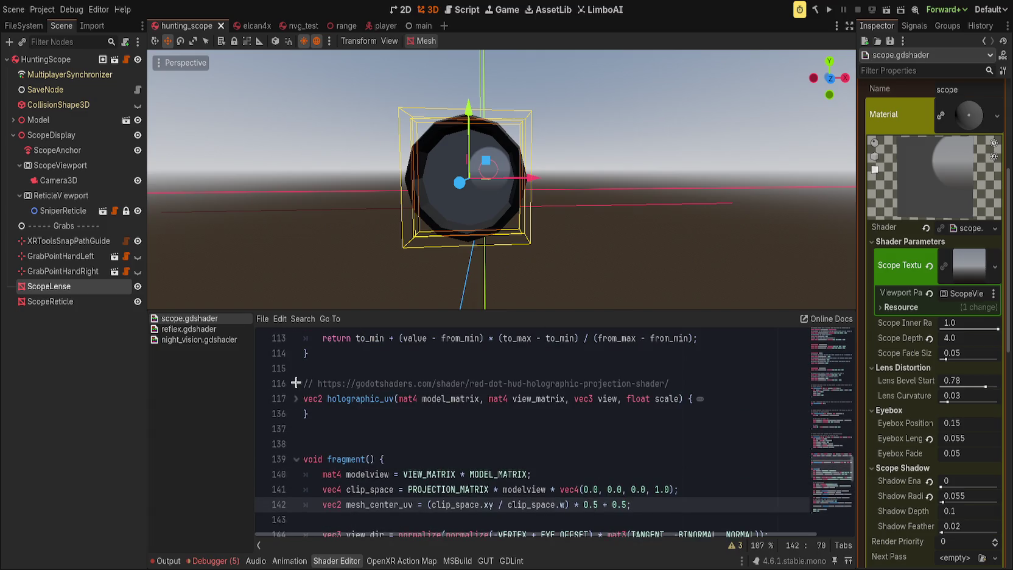
pyautogui.click(296, 400)
pyautogui.scroll(-4, 440, 451)
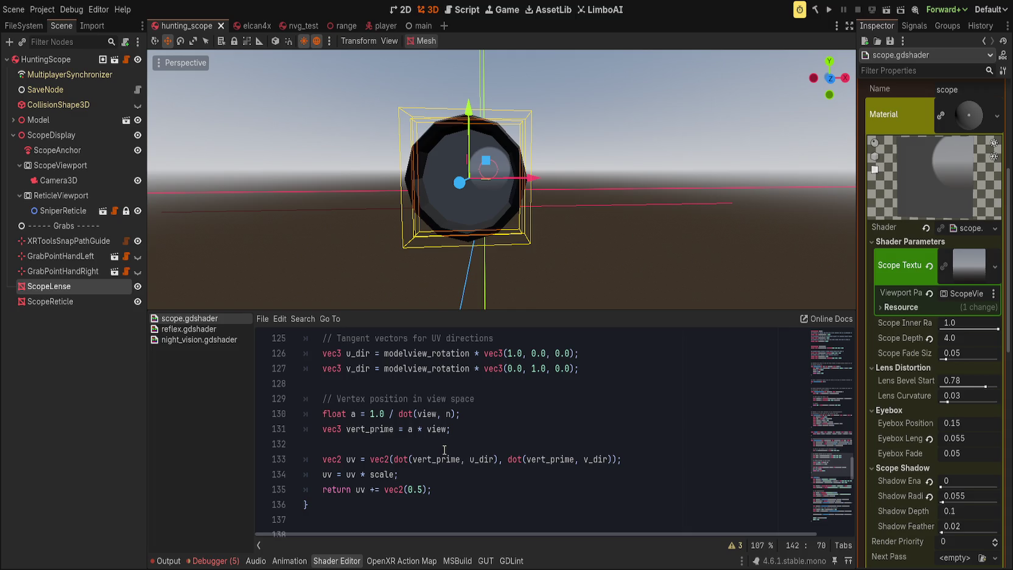
pyautogui.scroll(3, 297, 363)
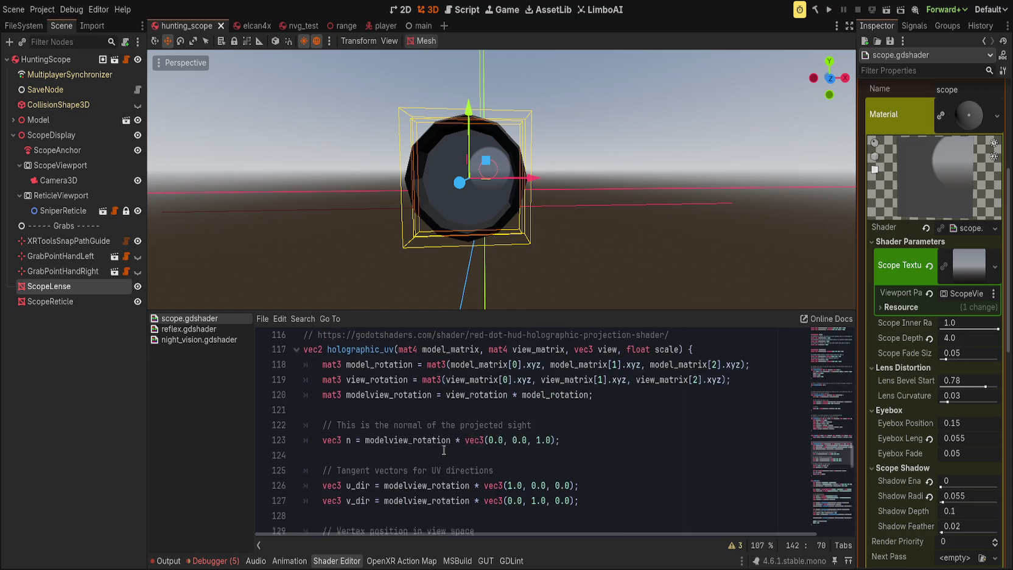
pyautogui.click(296, 354)
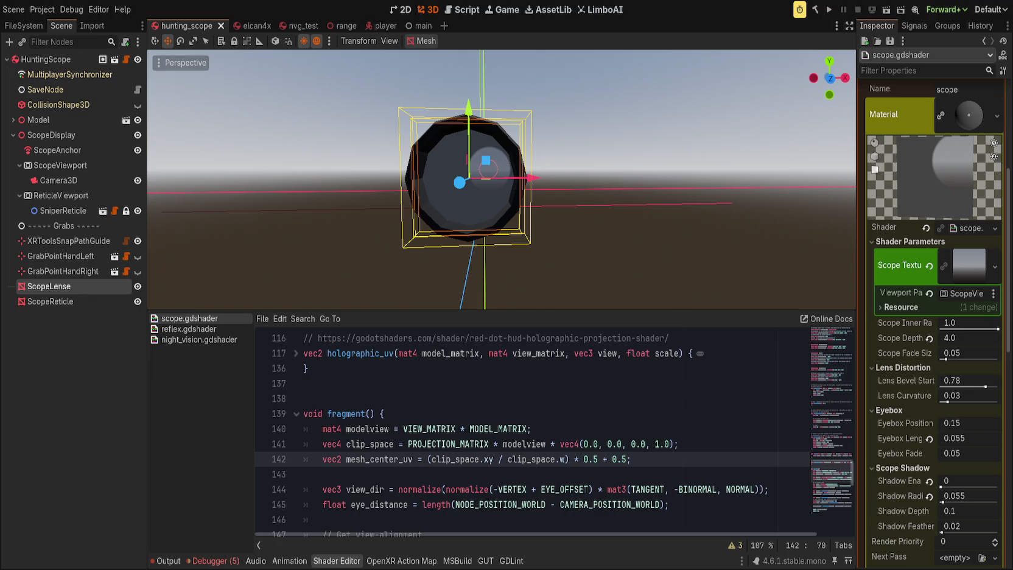
pyautogui.scroll(-4, 390, 400)
pyautogui.scroll(3, 390, 400)
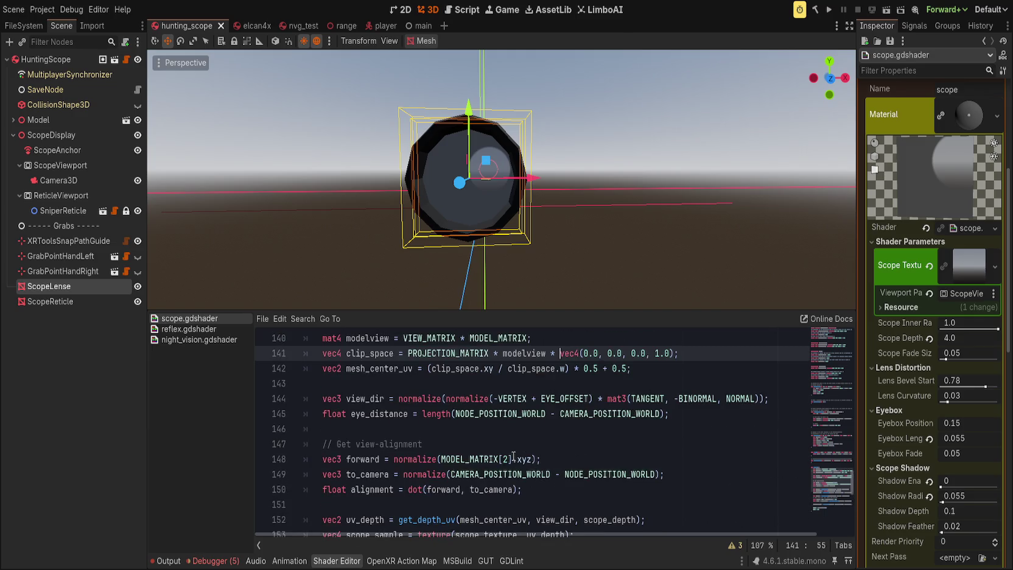
pyautogui.click(390, 400)
pyautogui.click(622, 377)
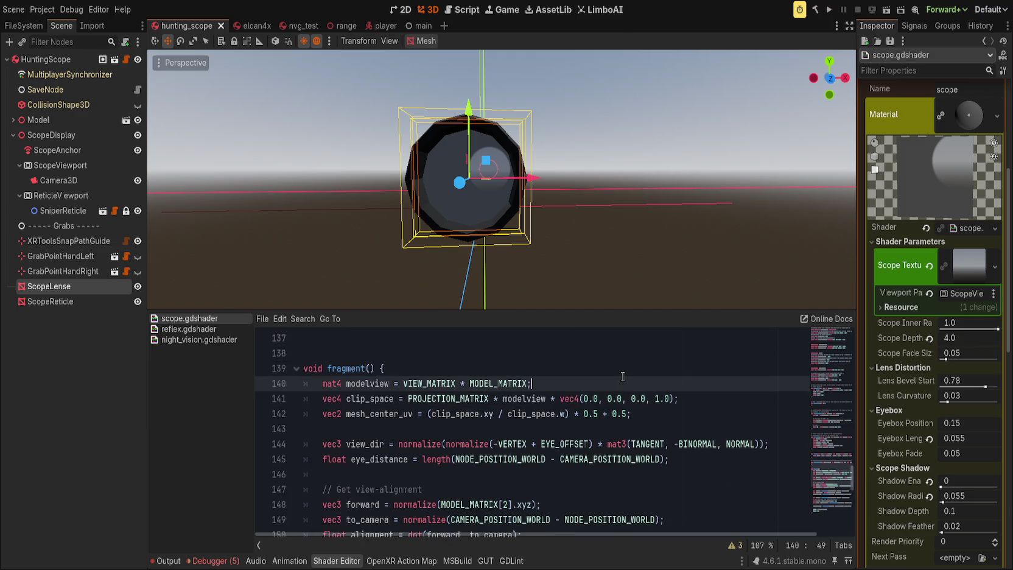
pyautogui.doubleClick(385, 414)
pyautogui.scroll(-4, 386, 413)
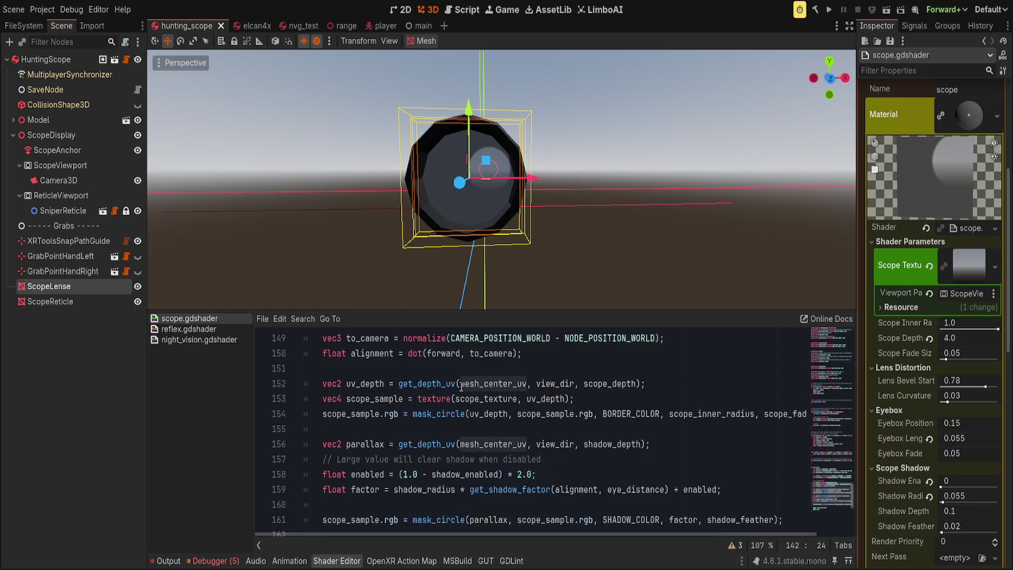
pyautogui.doubleClick(430, 379)
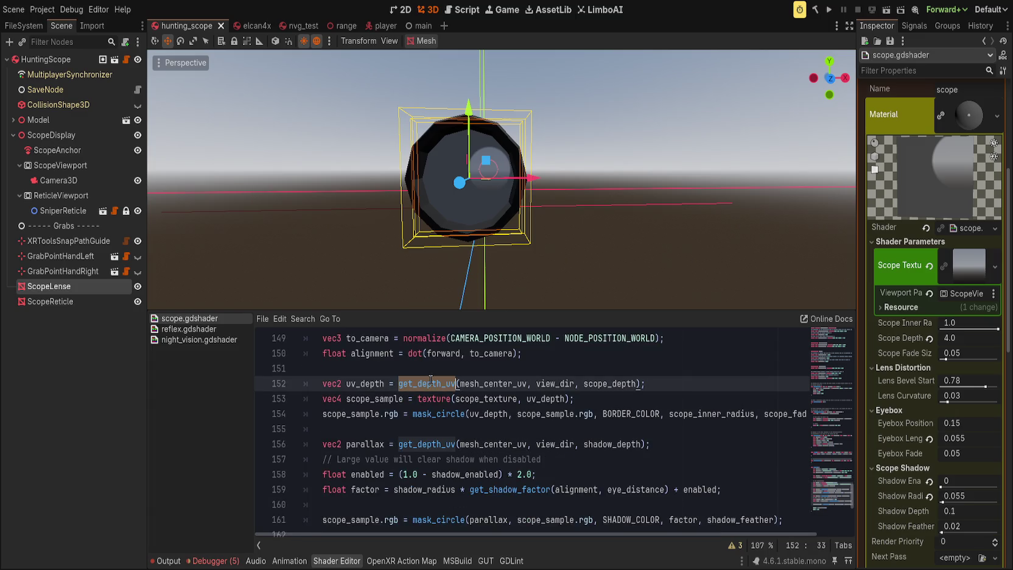